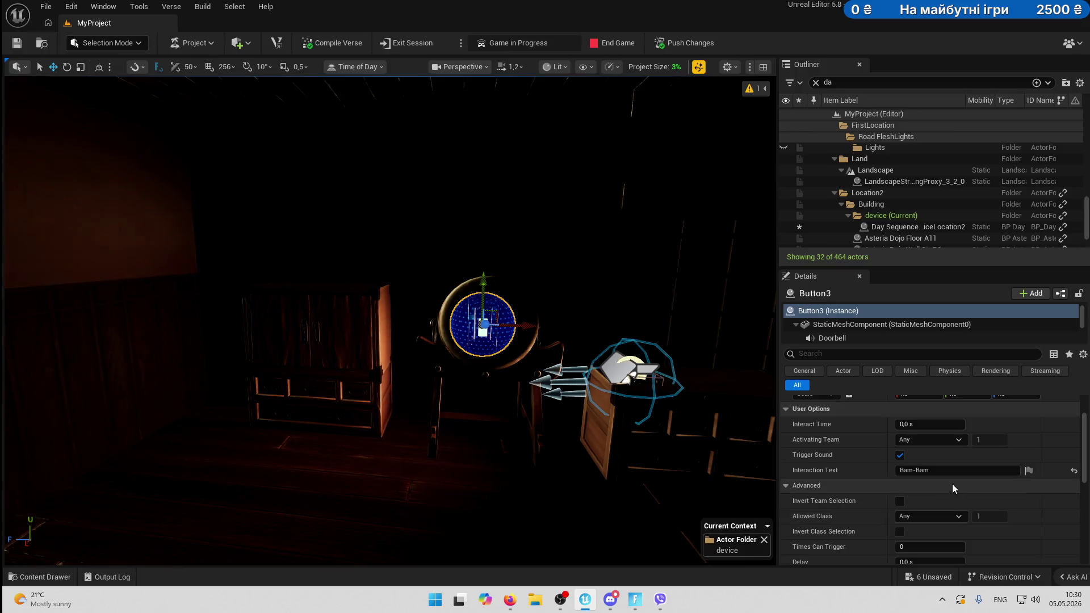
Turn off Button3's Trigger Sound and set its Interact Time to 2,0 s.
{"action": "left_click", "coordinate": [901, 456]}
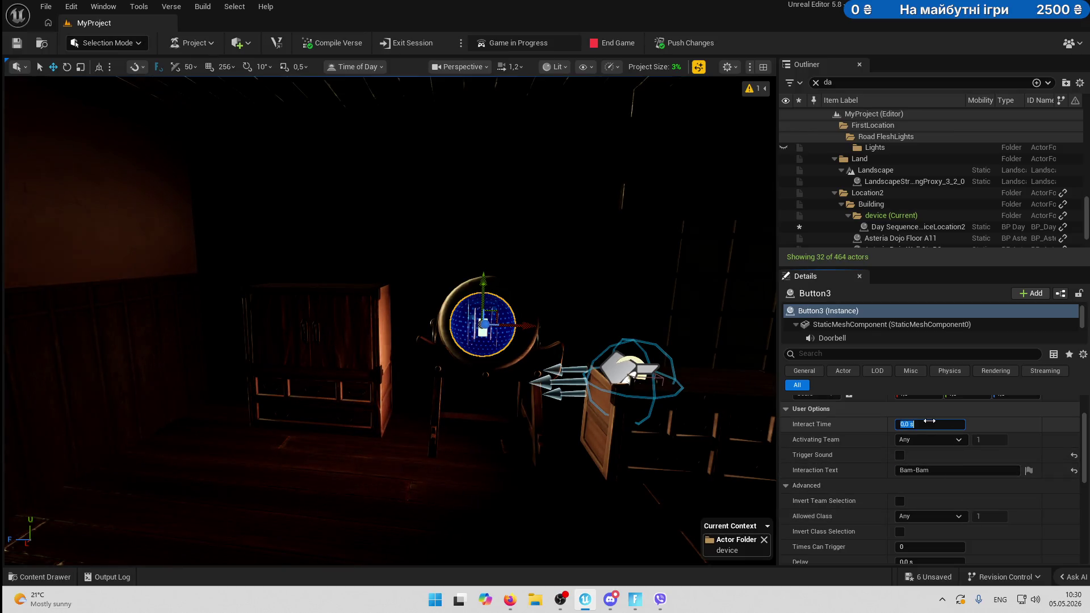
{"action": "left_click_drag", "start_coordinate": [927, 424], "coordinate": [929, 421]}
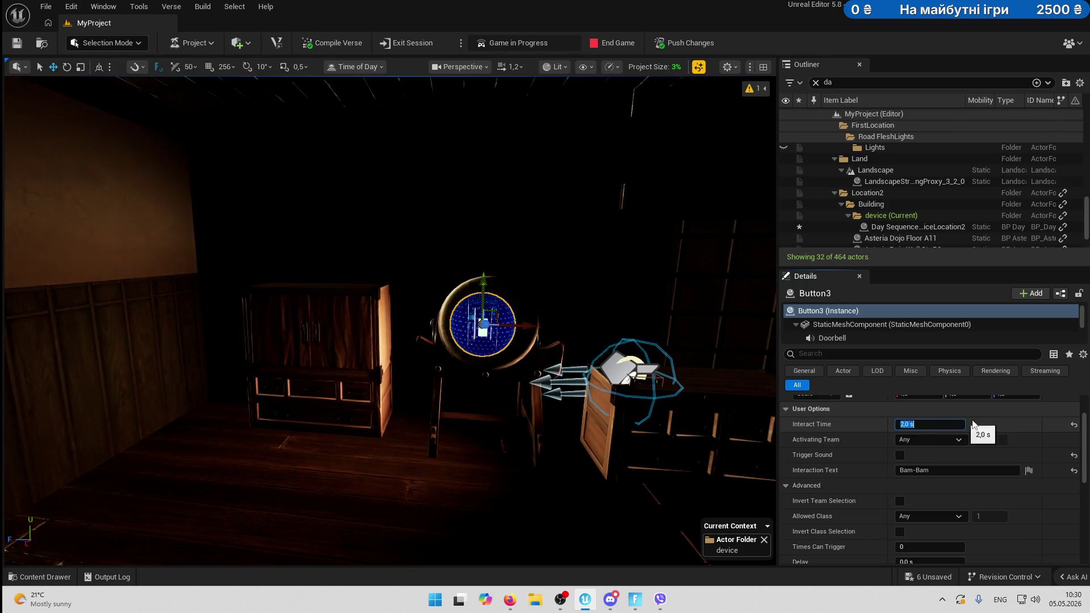
{"action": "scroll", "coordinate": [1037, 426], "scroll_direction": "down", "scroll_amount": 5}
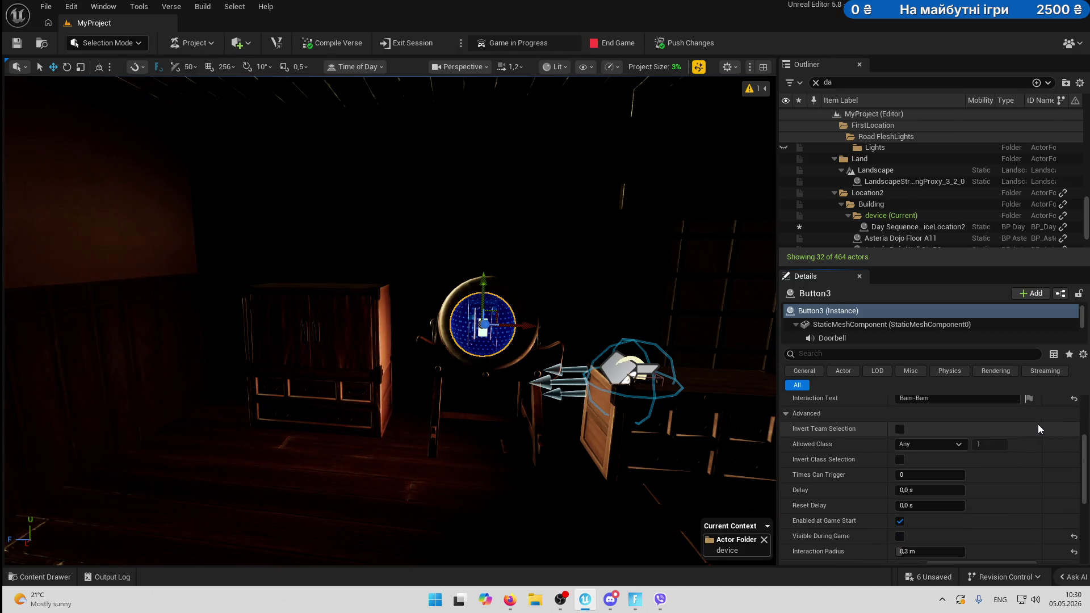
{"action": "scroll", "coordinate": [1022, 443], "scroll_direction": "down", "scroll_amount": 3}
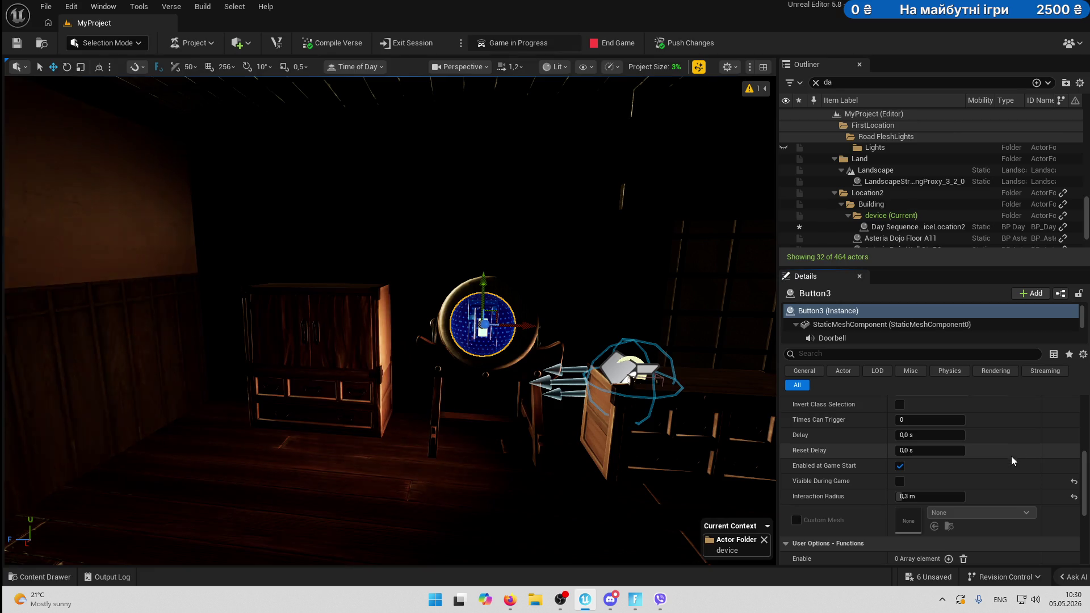
{"action": "scroll", "coordinate": [1010, 457], "scroll_direction": "up", "scroll_amount": 2}
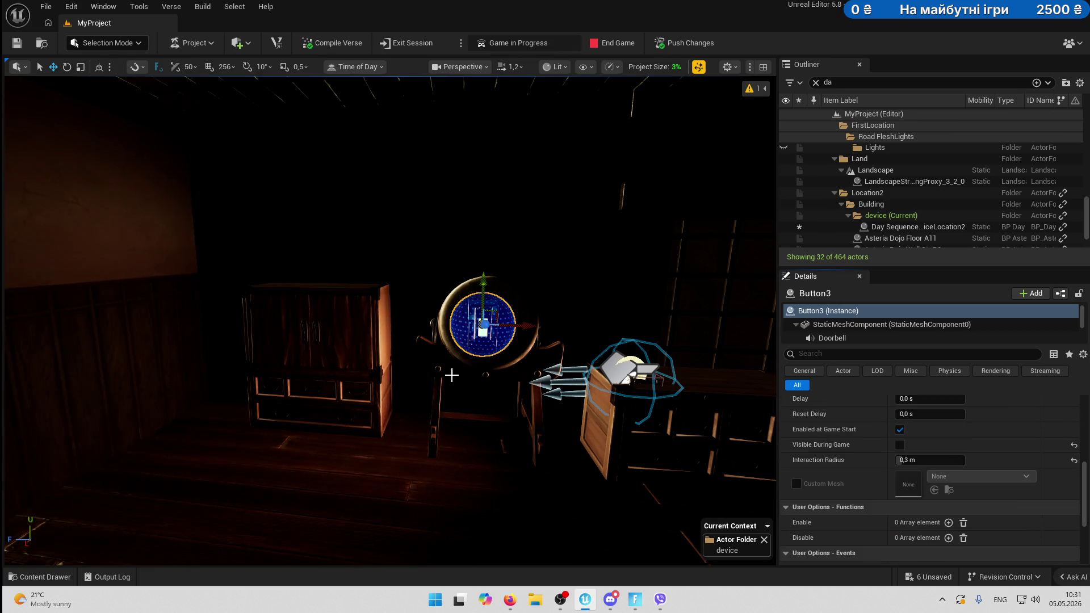
Search 'aud' in the device library and drop an Audio Player into the room beside the button.
{"action": "left_click", "coordinate": [46, 577]}
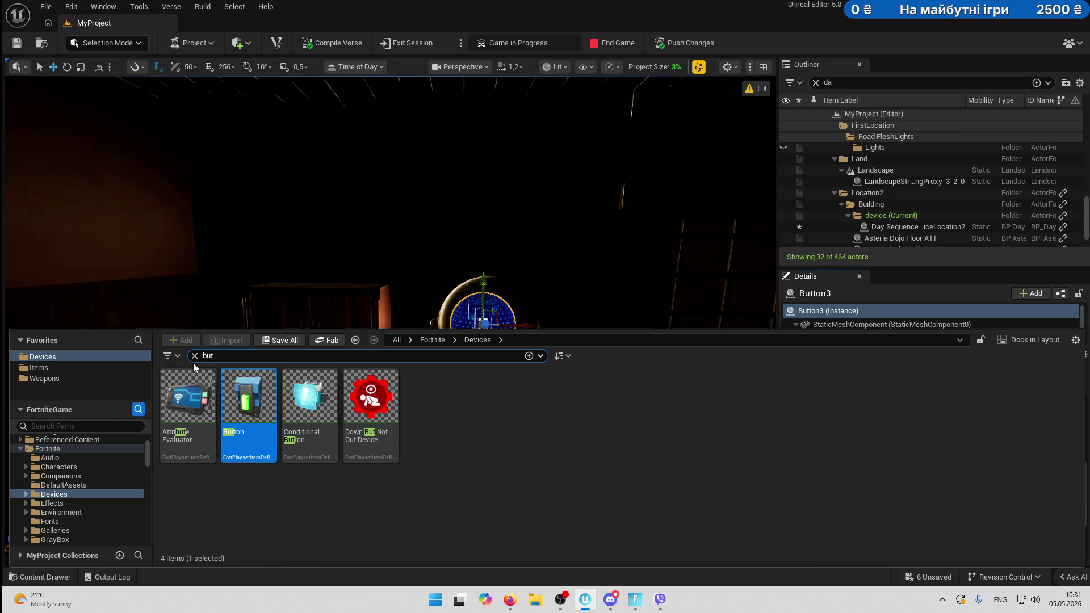
{"action": "key", "text": "ctrl+a"}
{"action": "type", "text": "aud"}
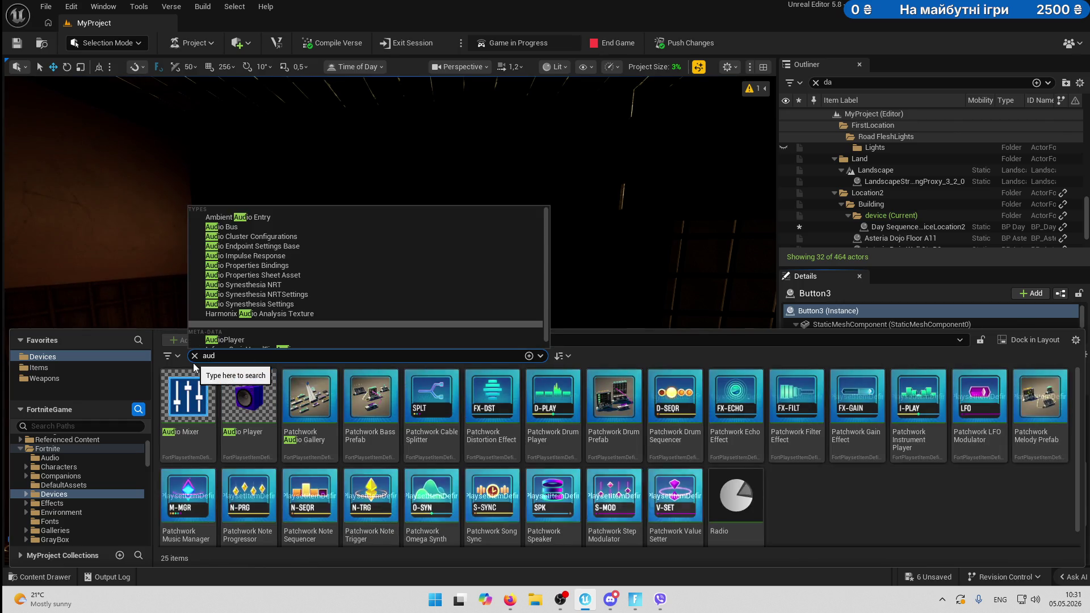
{"action": "mouse_move", "coordinate": [249, 397]}
{"action": "left_mouse_down"}
{"action": "mouse_move", "coordinate": [444, 265]}
{"action": "mouse_move", "coordinate": [454, 448]}
{"action": "mouse_move", "coordinate": [417, 457]}
{"action": "mouse_move", "coordinate": [416, 475]}
{"action": "mouse_move", "coordinate": [394, 315]}
{"action": "mouse_move", "coordinate": [400, 426]}
{"action": "mouse_move", "coordinate": [407, 274]}
{"action": "left_mouse_up"}
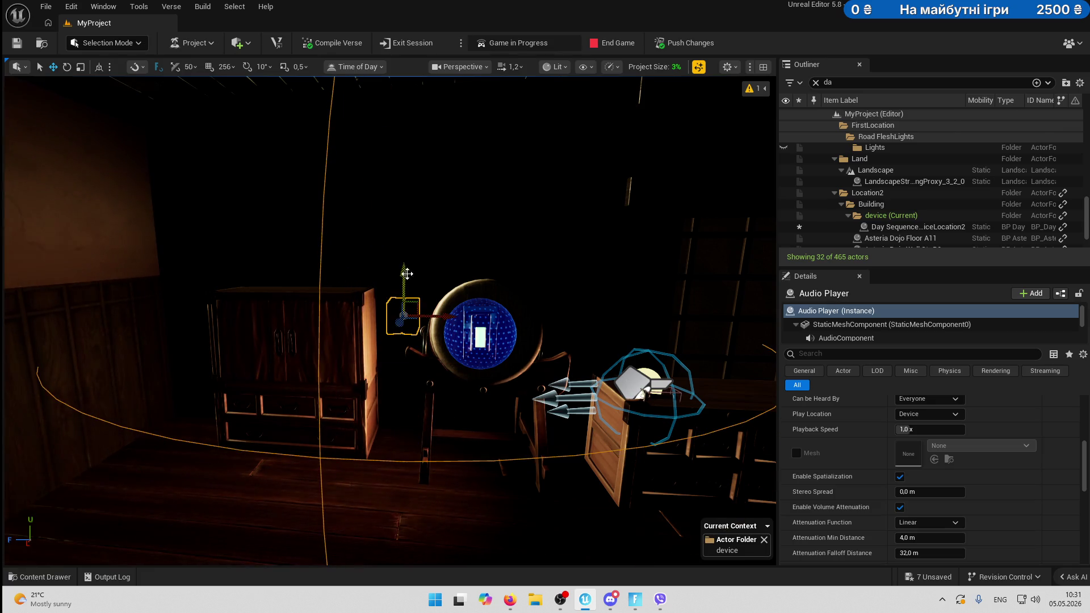
Move the Audio Player beside the cabinet, then shift it up and to the right.
{"action": "left_click_drag", "start_coordinate": [399, 326], "coordinate": [392, 390]}
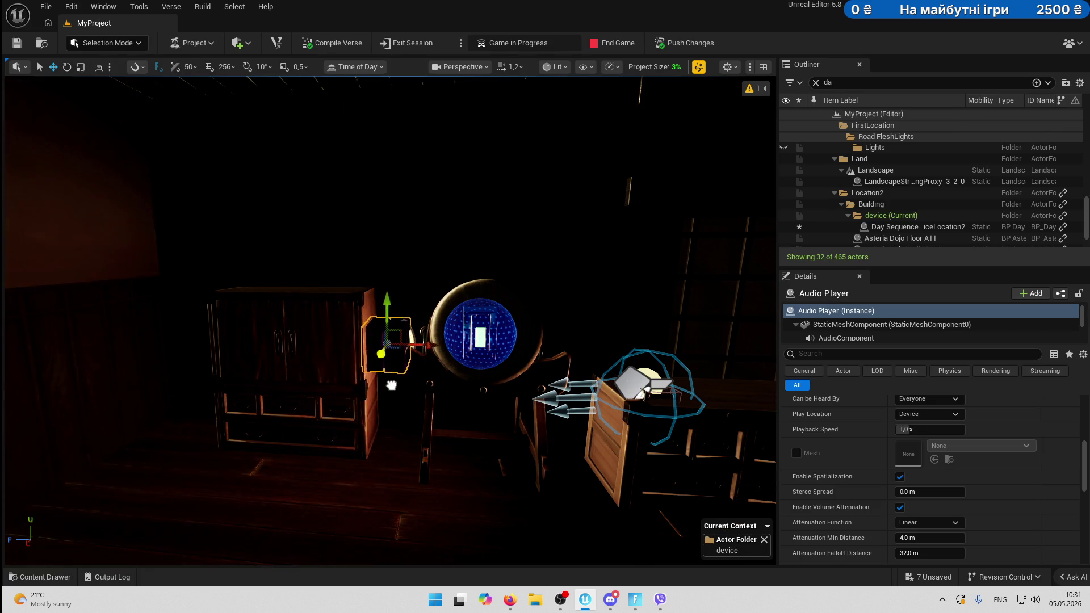
{"action": "key", "text": "e"}
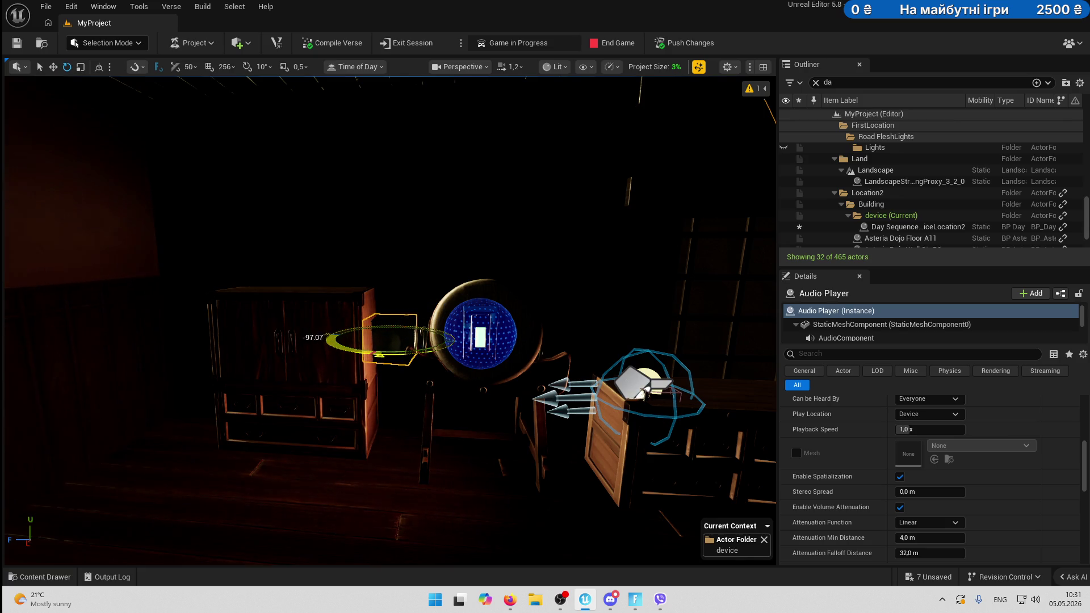
{"action": "key", "text": "w"}
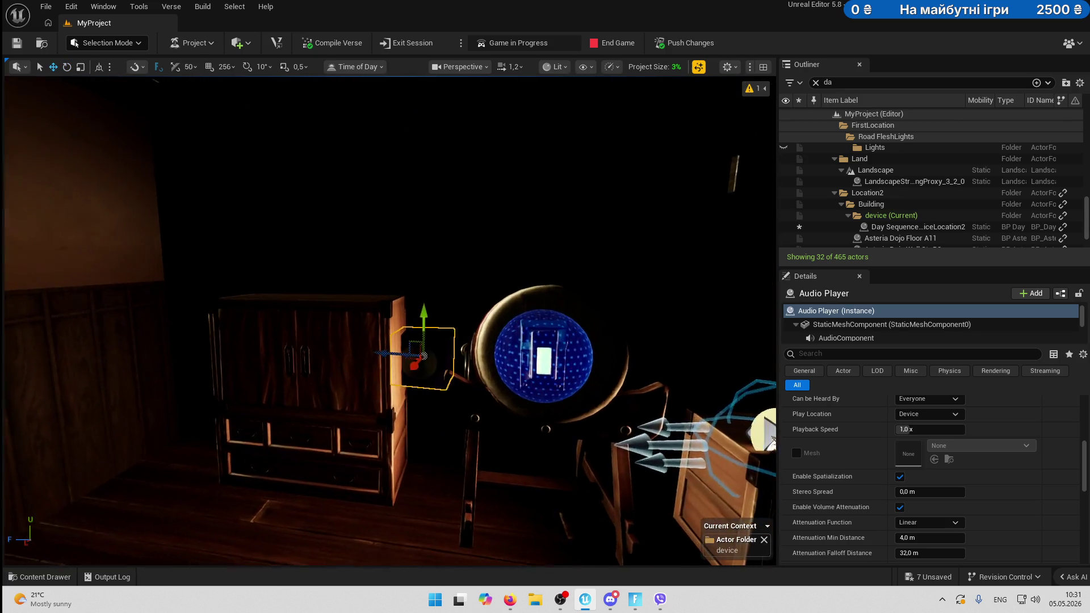
{"action": "scroll", "coordinate": [431, 390], "scroll_direction": "up", "scroll_amount": 5}
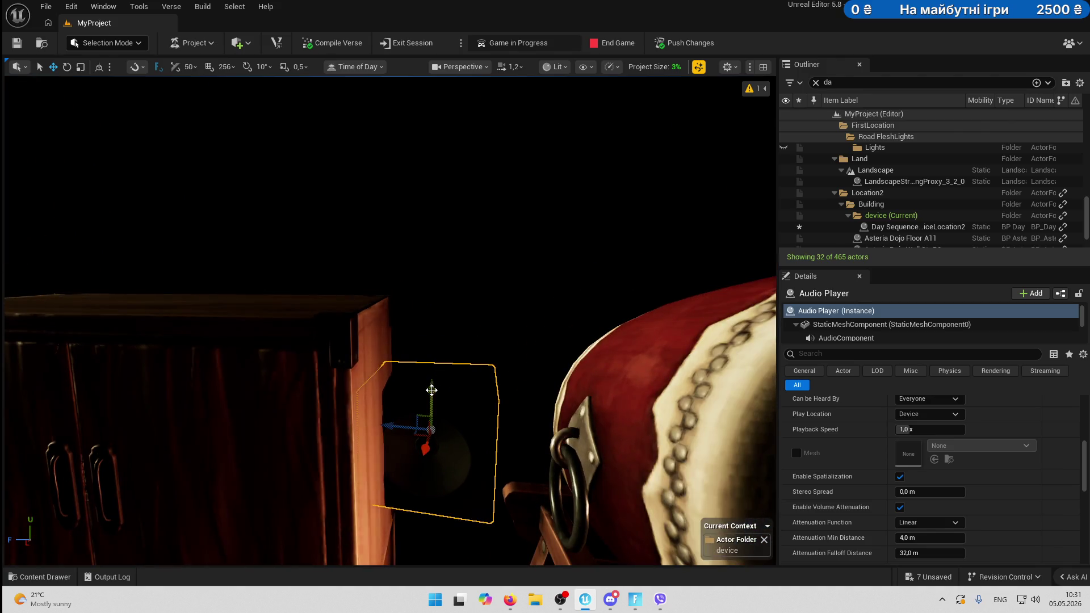
{"action": "mouse_move", "coordinate": [432, 390]}
{"action": "left_mouse_down"}
{"action": "mouse_move", "coordinate": [434, 221]}
{"action": "mouse_move", "coordinate": [379, 225]}
{"action": "mouse_move", "coordinate": [416, 239]}
{"action": "mouse_move", "coordinate": [545, 242]}
{"action": "left_mouse_up"}
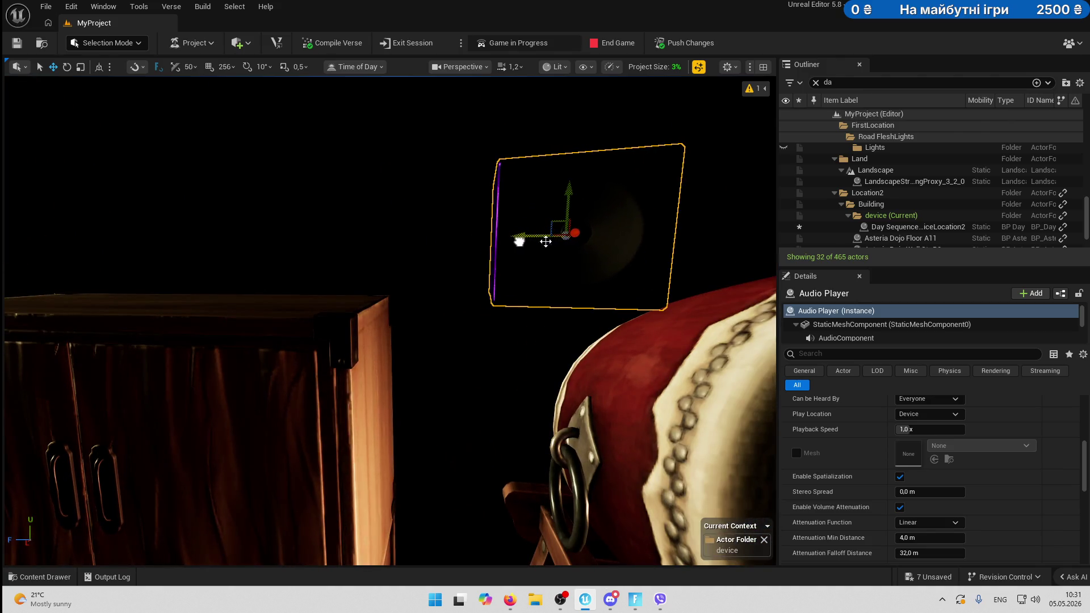
Frame the Audio Player, lift it above the drum and turn it around its vertical axis.
{"action": "key", "text": "f"}
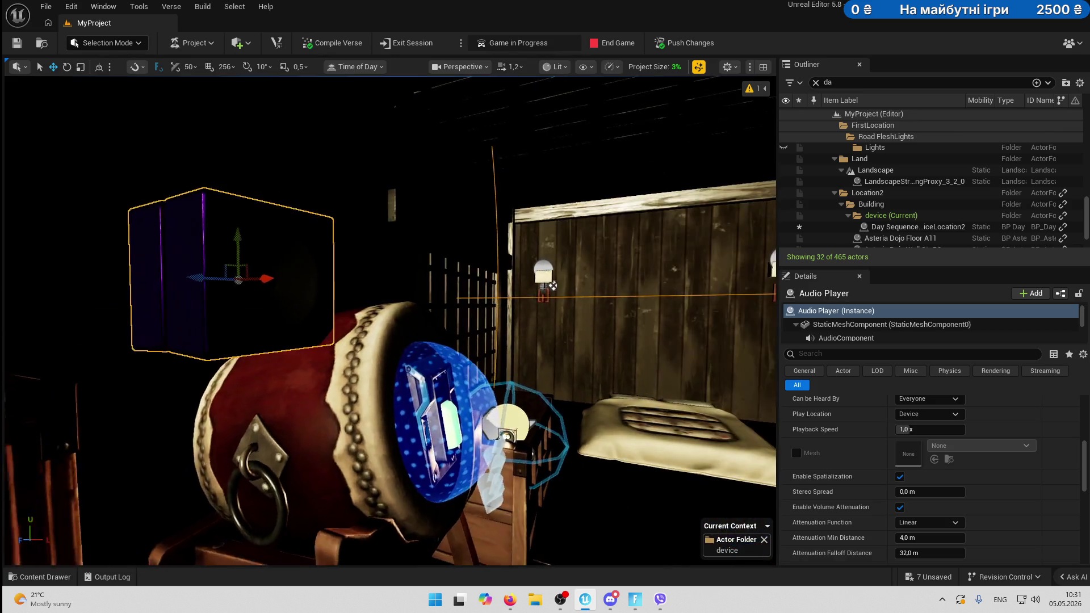
{"action": "scroll", "coordinate": [427, 365], "scroll_direction": "down", "scroll_amount": 5}
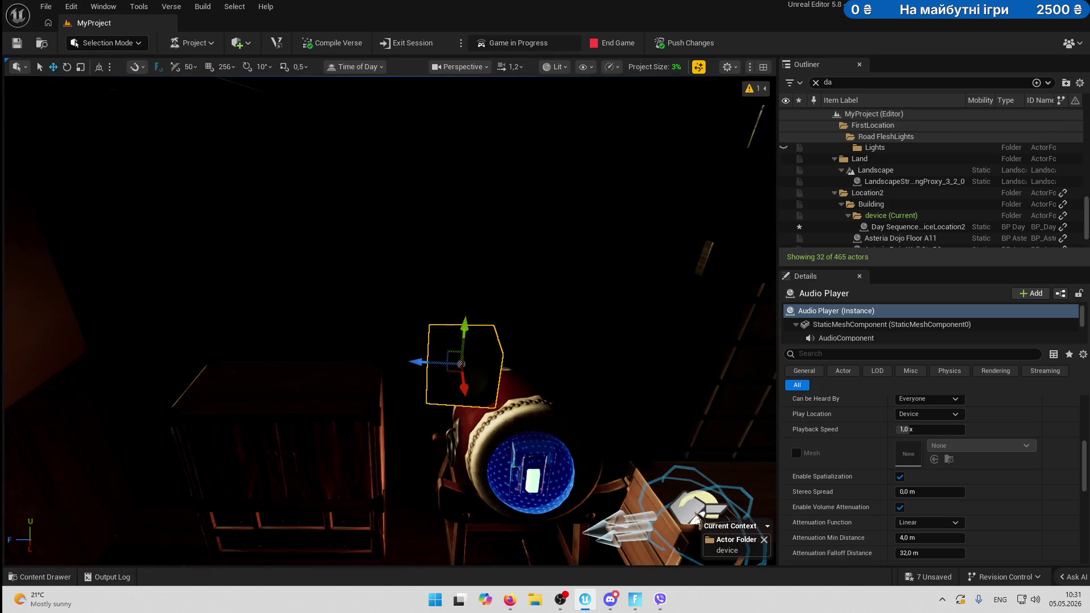
{"action": "left_click_drag", "start_coordinate": [428, 365], "coordinate": [521, 379]}
{"action": "key", "text": "e"}
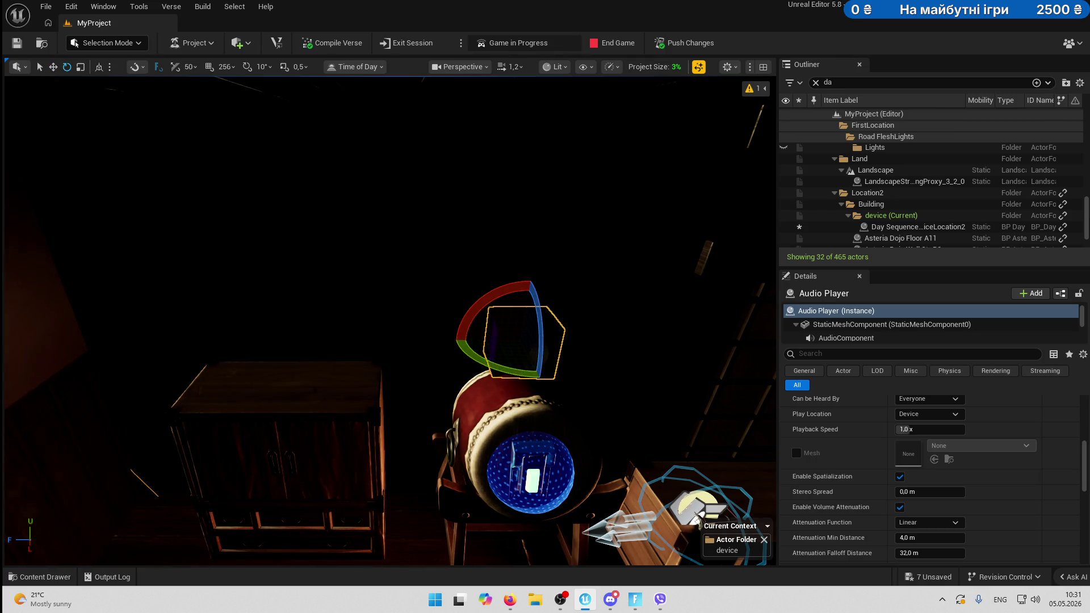
{"action": "left_click_drag", "start_coordinate": [397, 256], "coordinate": [348, 235]}
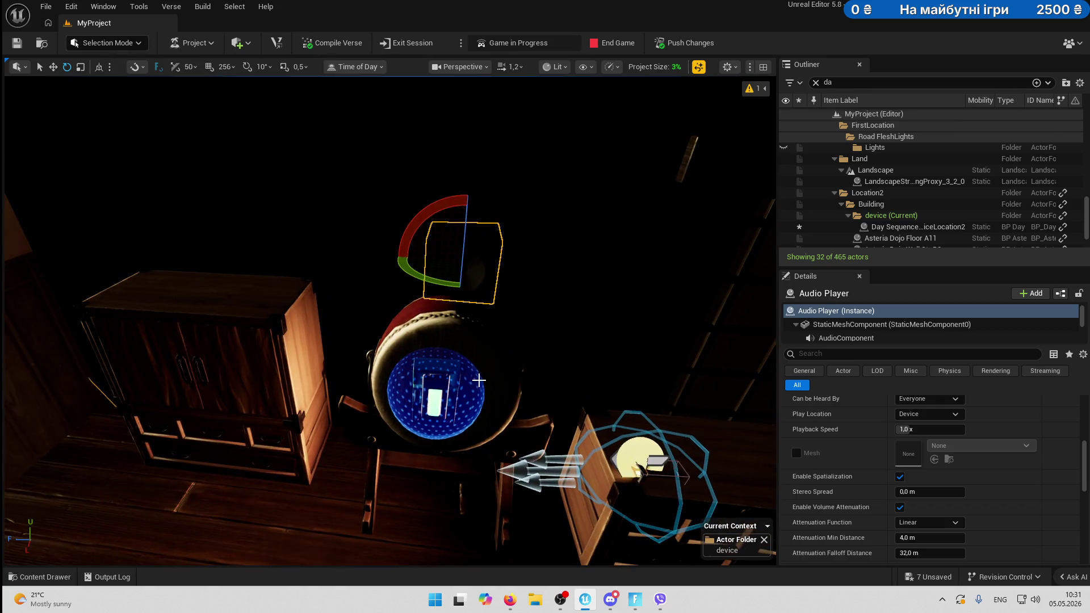
{"action": "key", "text": "w"}
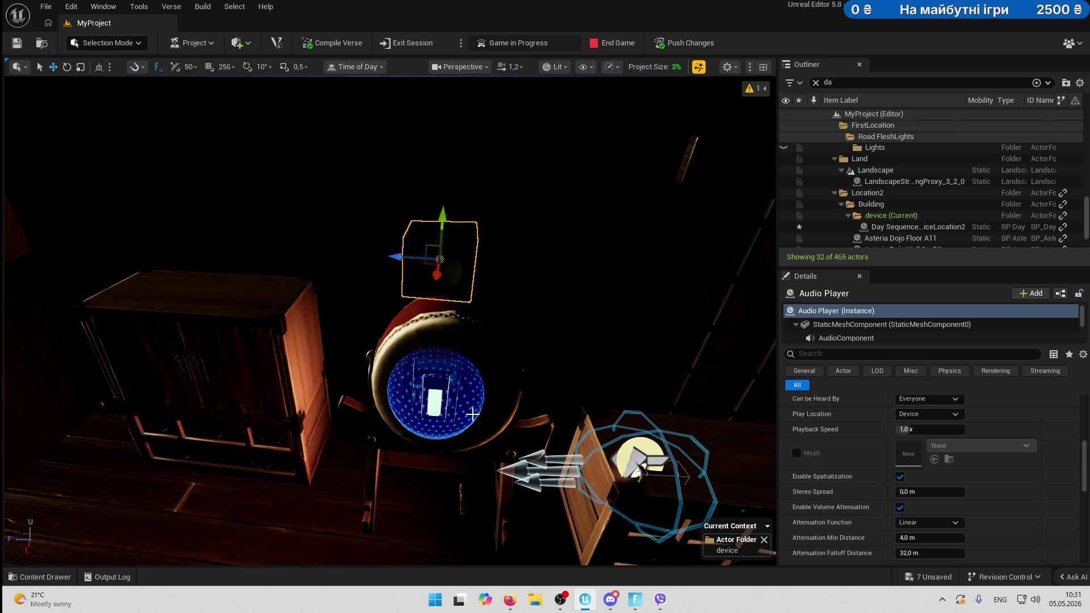
Locate the Audio Player's current sound in the Radio Stingers folder of the content browser.
{"action": "scroll", "coordinate": [964, 482], "scroll_direction": "up", "scroll_amount": 5}
{"action": "scroll", "coordinate": [964, 482], "scroll_direction": "up", "scroll_amount": 3}
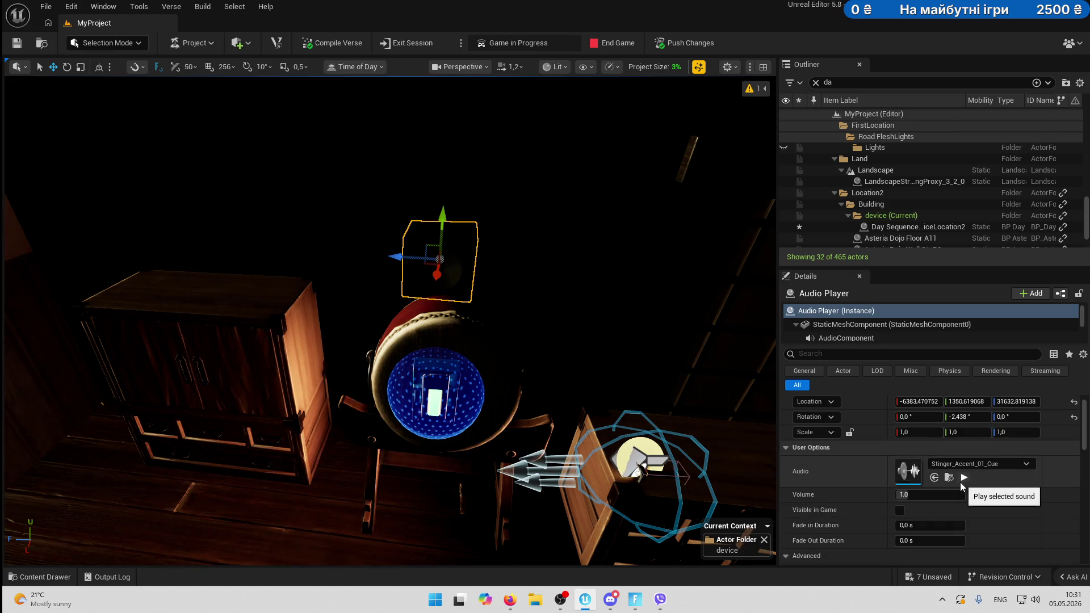
{"action": "key", "text": "alt+Tab"}
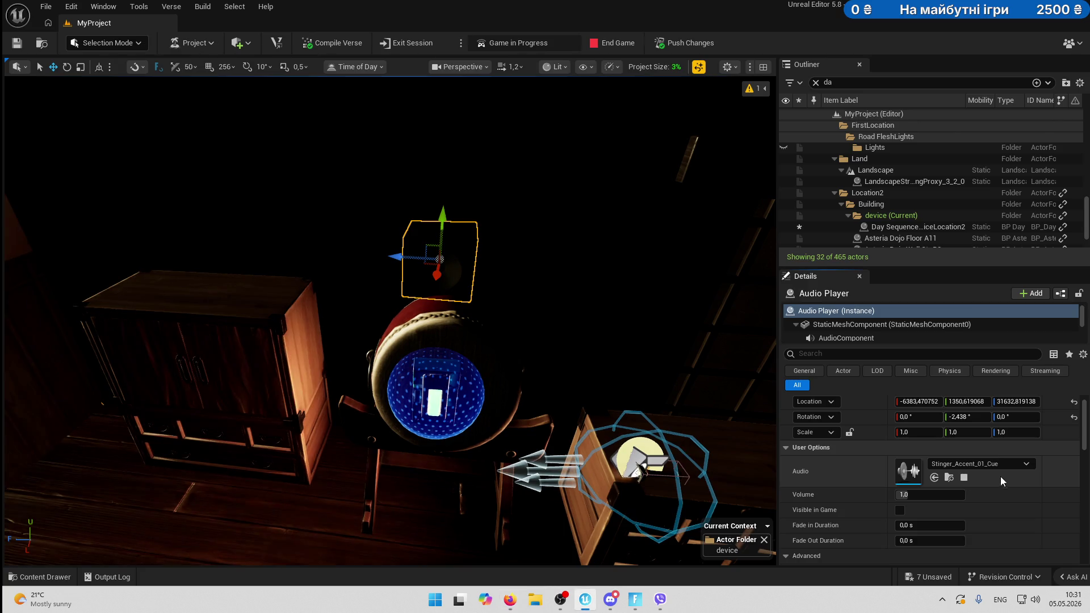
{"action": "left_click", "coordinate": [950, 478]}
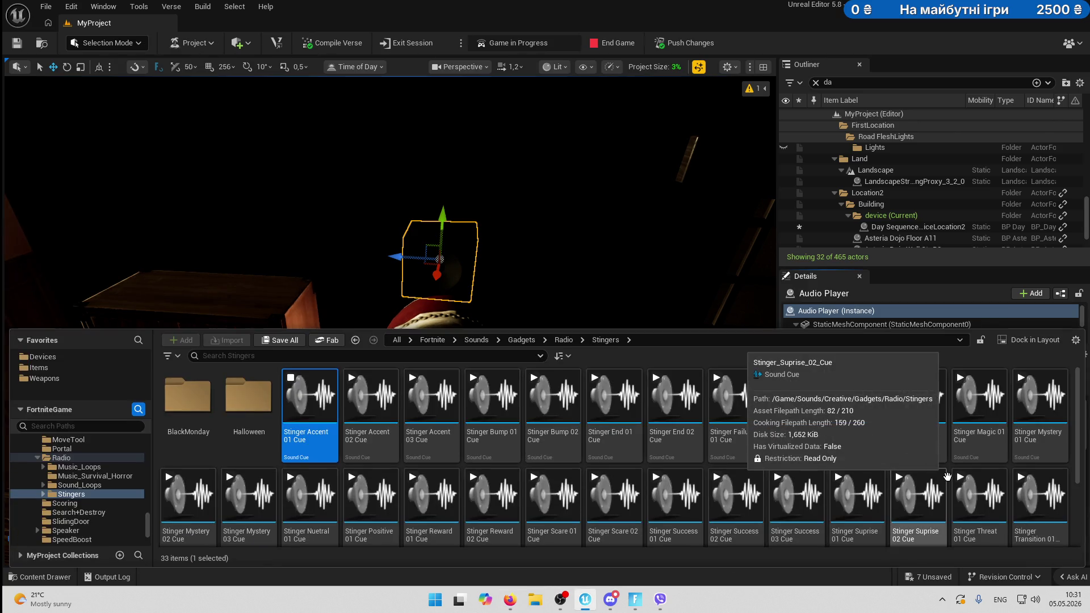
Preview Stinger Accent 02/03, Bump 01/02, End 01 and Failure 01 cues, selecting Stinger Bump 01.
{"action": "left_click", "coordinate": [371, 397]}
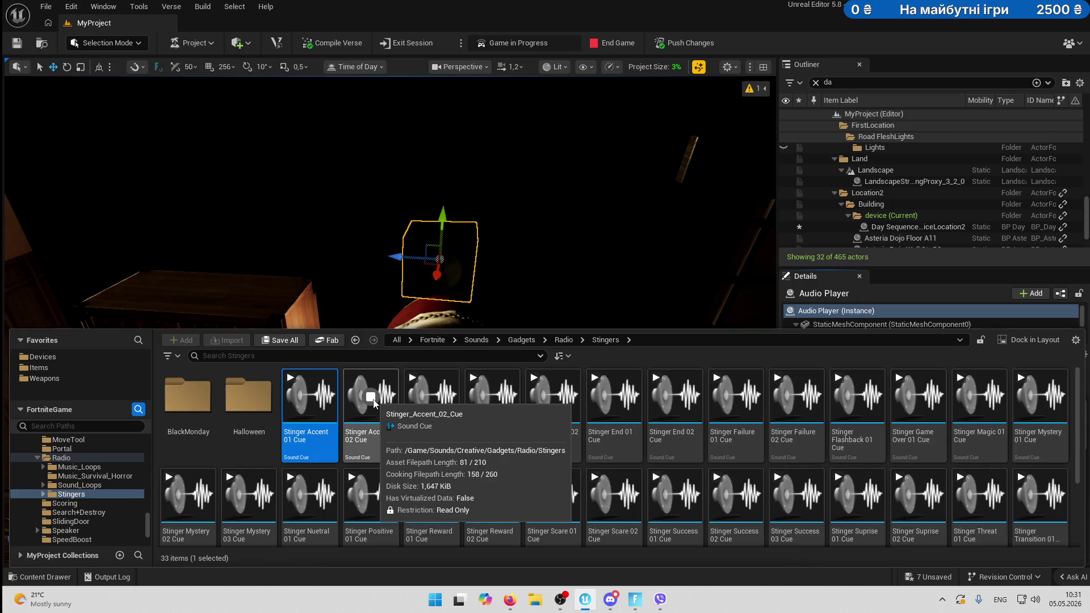
{"action": "left_click", "coordinate": [431, 397]}
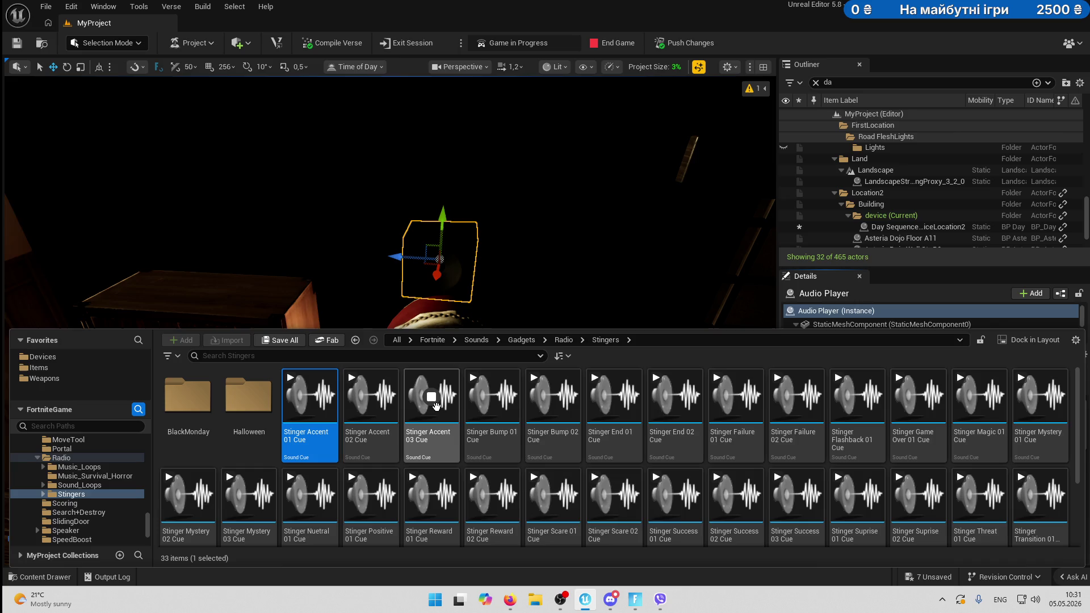
{"action": "left_click", "coordinate": [492, 398]}
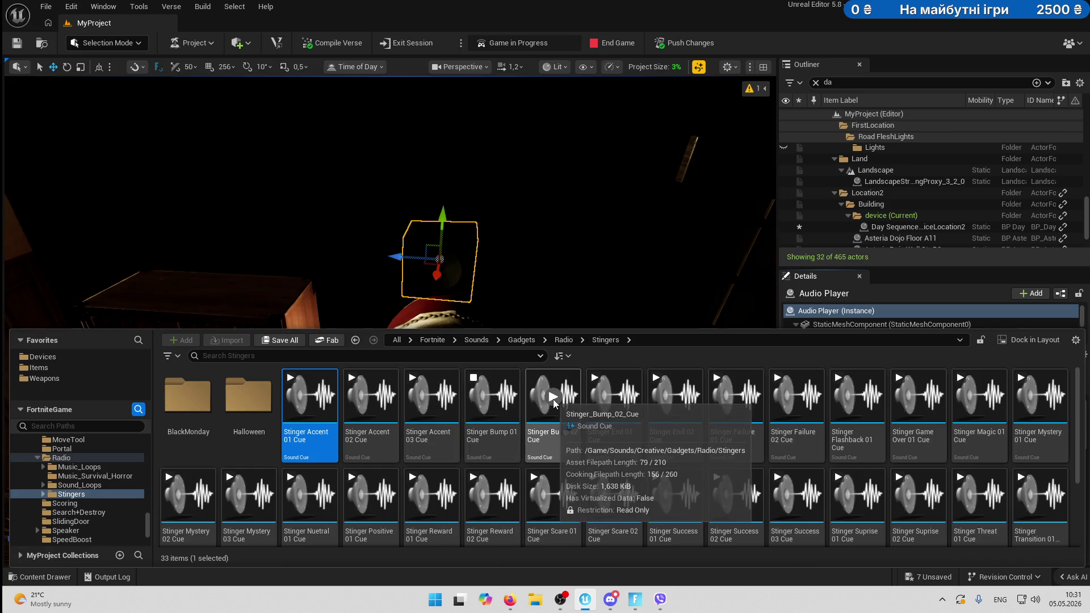
{"action": "left_click", "coordinate": [511, 426]}
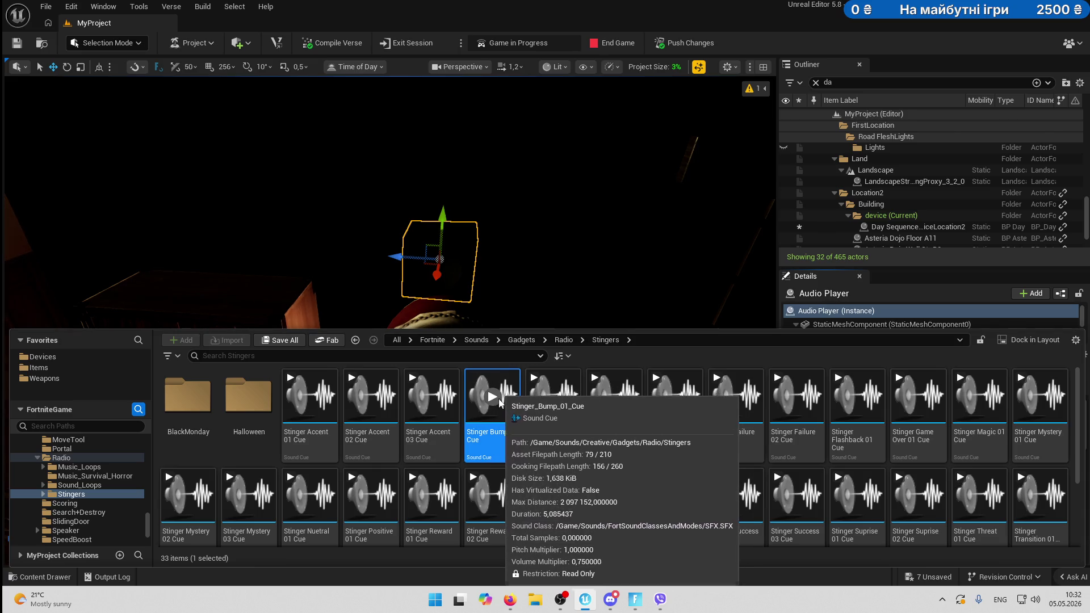
{"action": "left_click", "coordinate": [499, 401]}
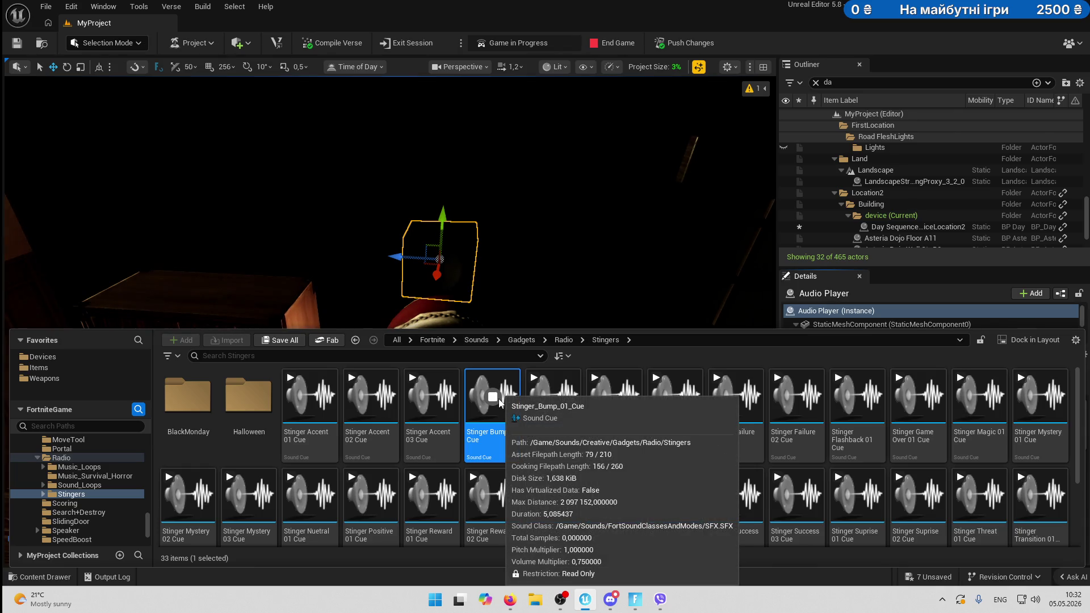
{"action": "left_click", "coordinate": [553, 395]}
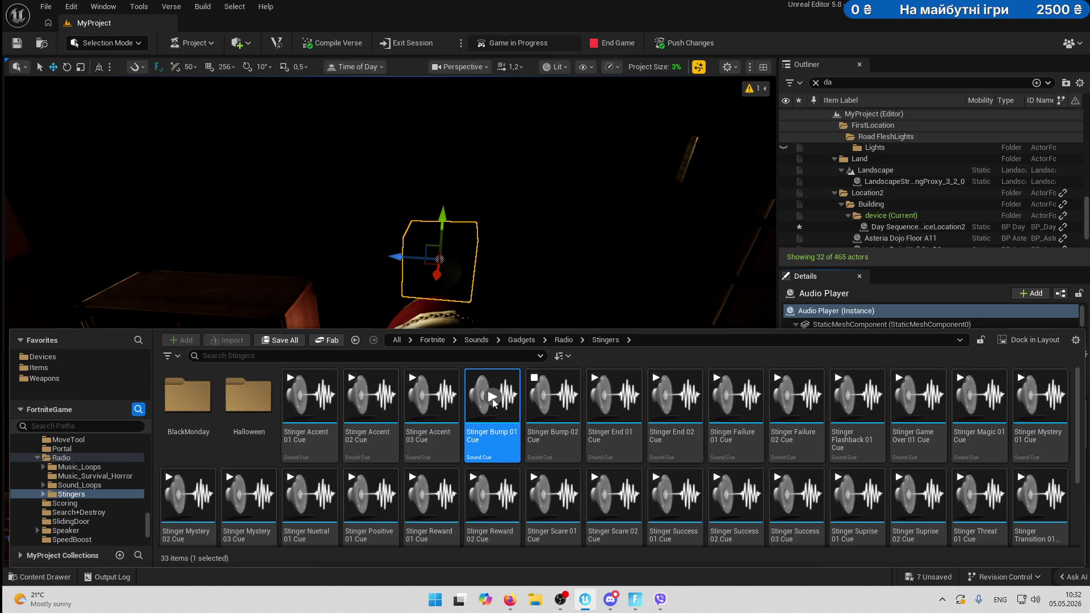
{"action": "left_click", "coordinate": [614, 396]}
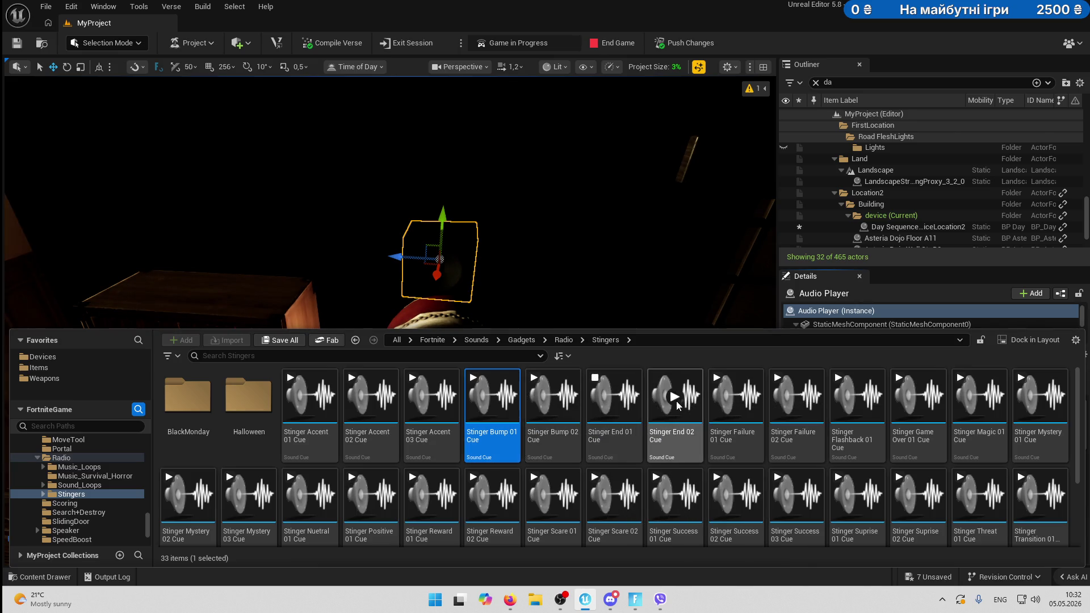
{"action": "left_click", "coordinate": [735, 395]}
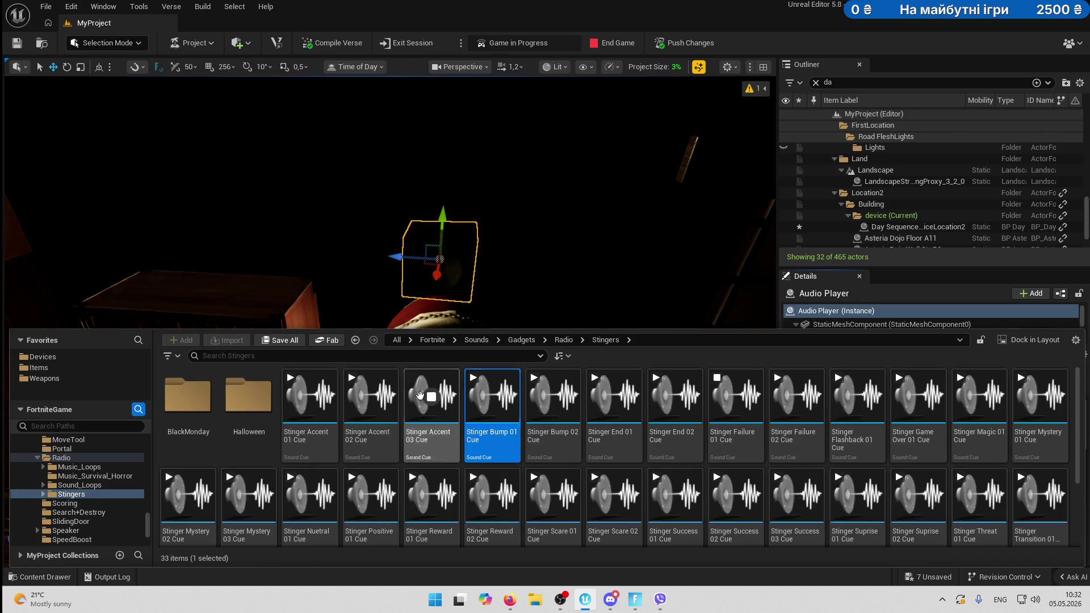
In the Sounds folder, preview bump sounds from Music Bunker JamRemix through Stinger Bump 01.
{"action": "scroll", "coordinate": [62, 444], "scroll_direction": "up", "scroll_amount": 10}
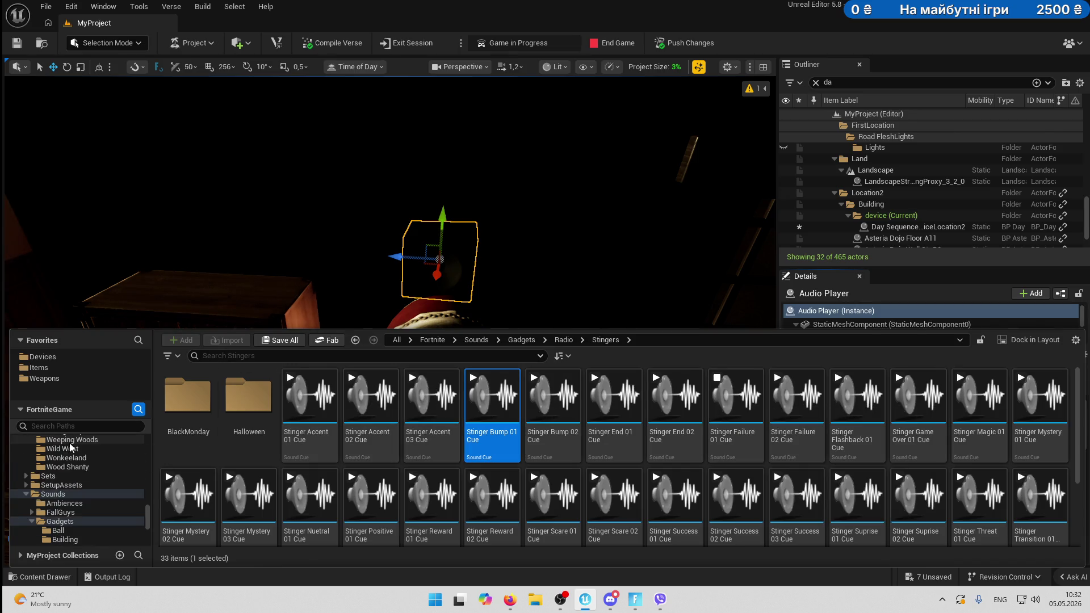
{"action": "left_click", "coordinate": [53, 513]}
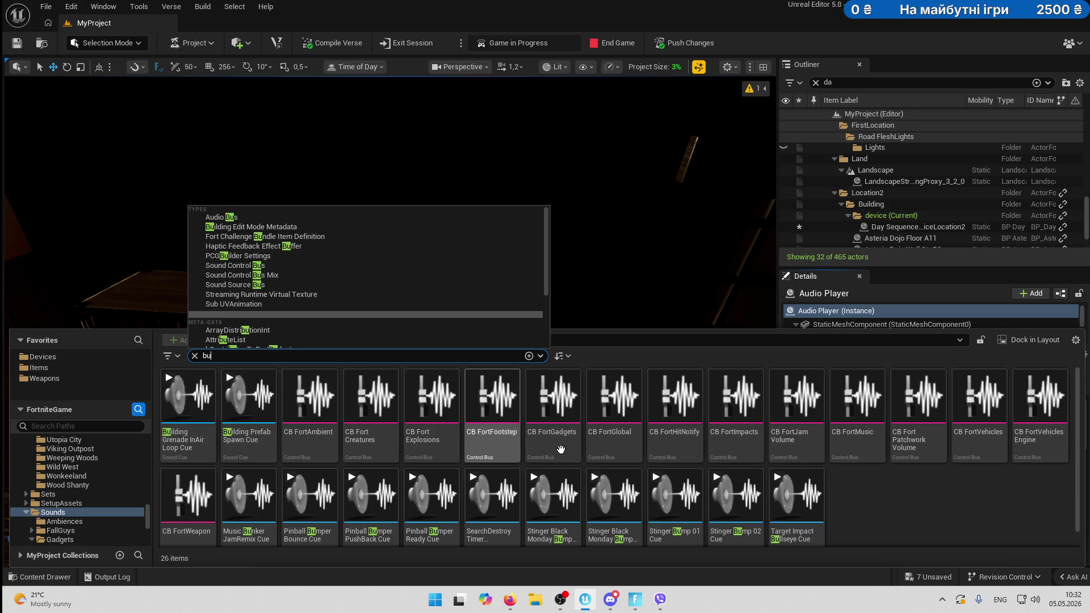
{"action": "scroll", "coordinate": [734, 483], "scroll_direction": "down", "scroll_amount": 1}
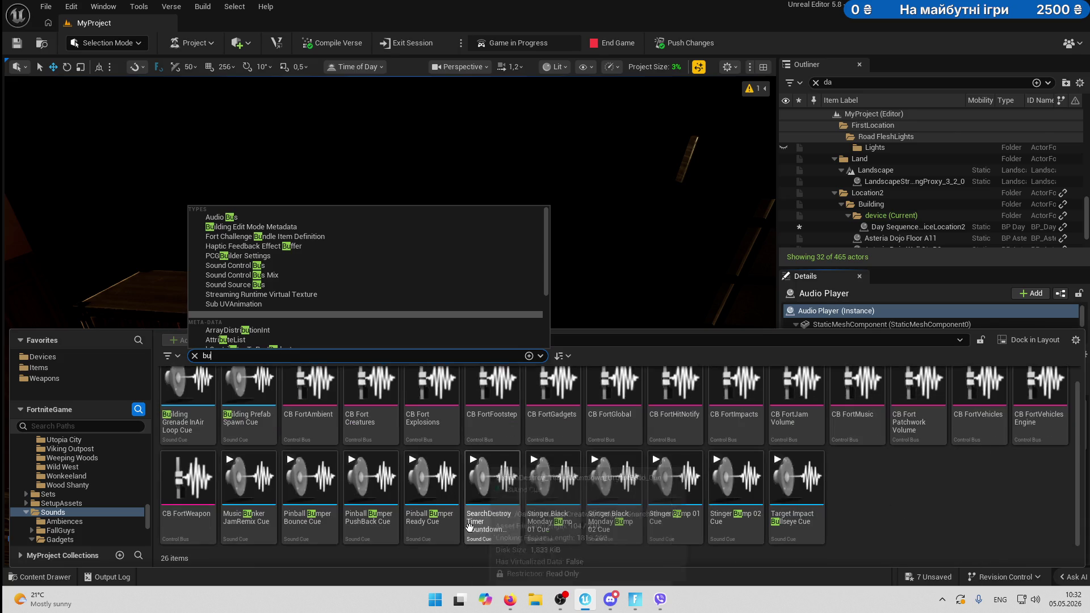
{"action": "left_click", "coordinate": [256, 485]}
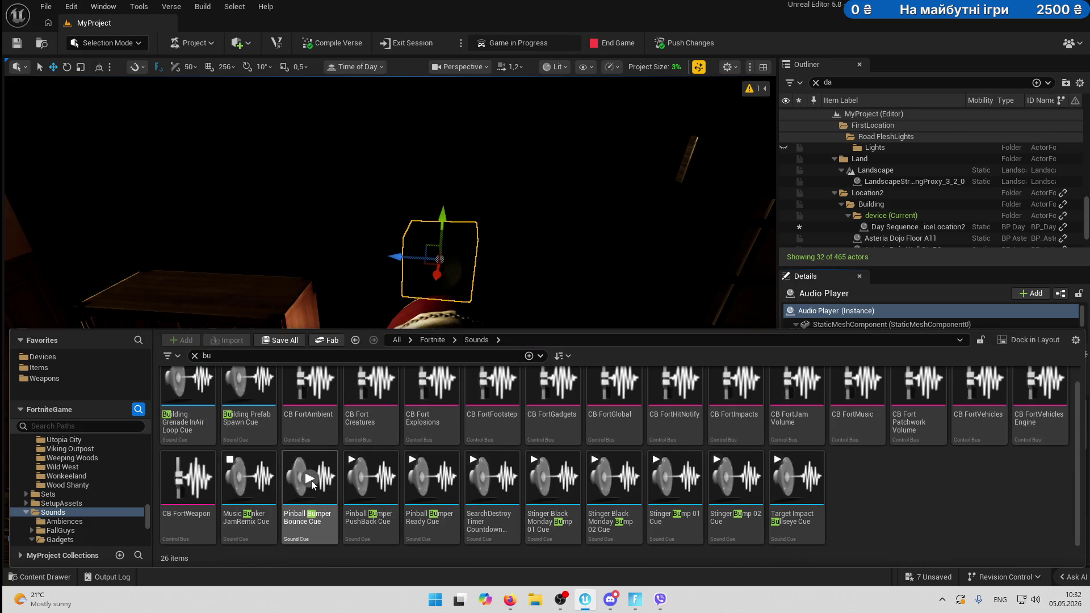
{"action": "left_click", "coordinate": [372, 479]}
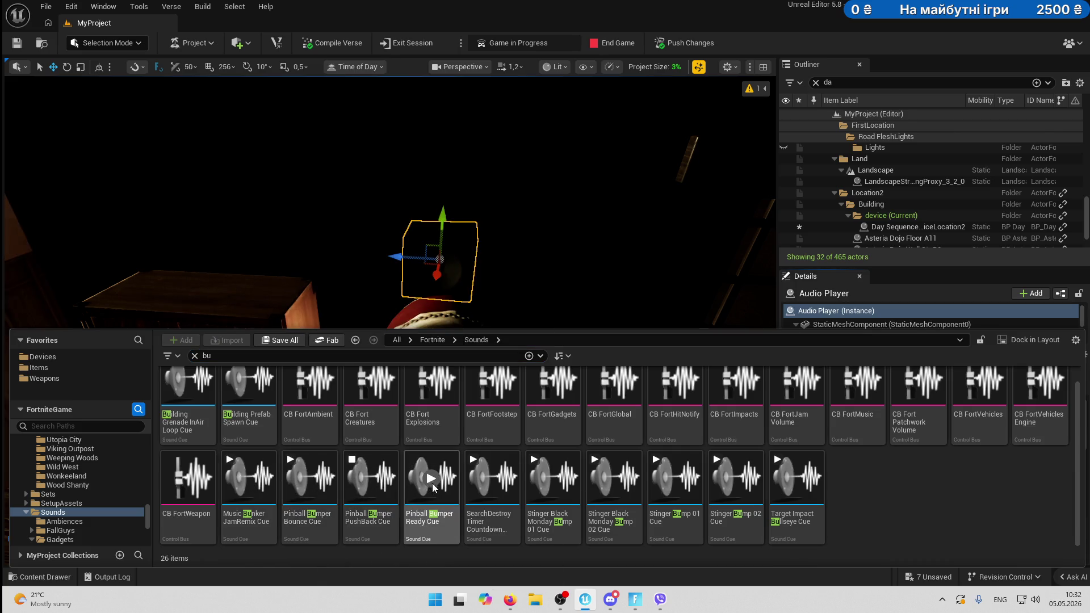
{"action": "left_click", "coordinate": [491, 479]}
{"action": "left_click", "coordinate": [553, 478]}
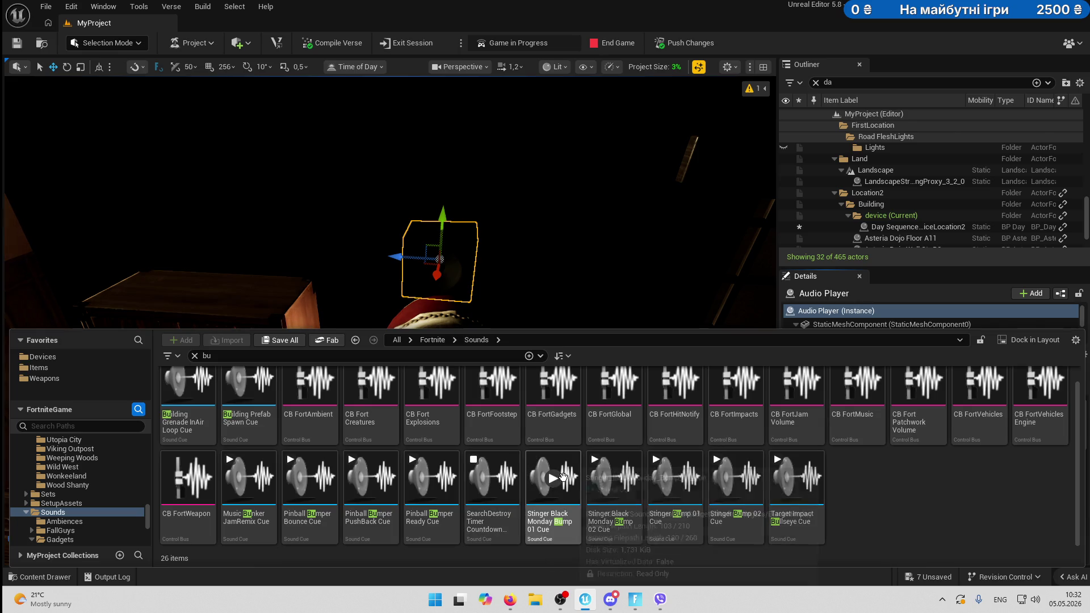
{"action": "left_click", "coordinate": [628, 470]}
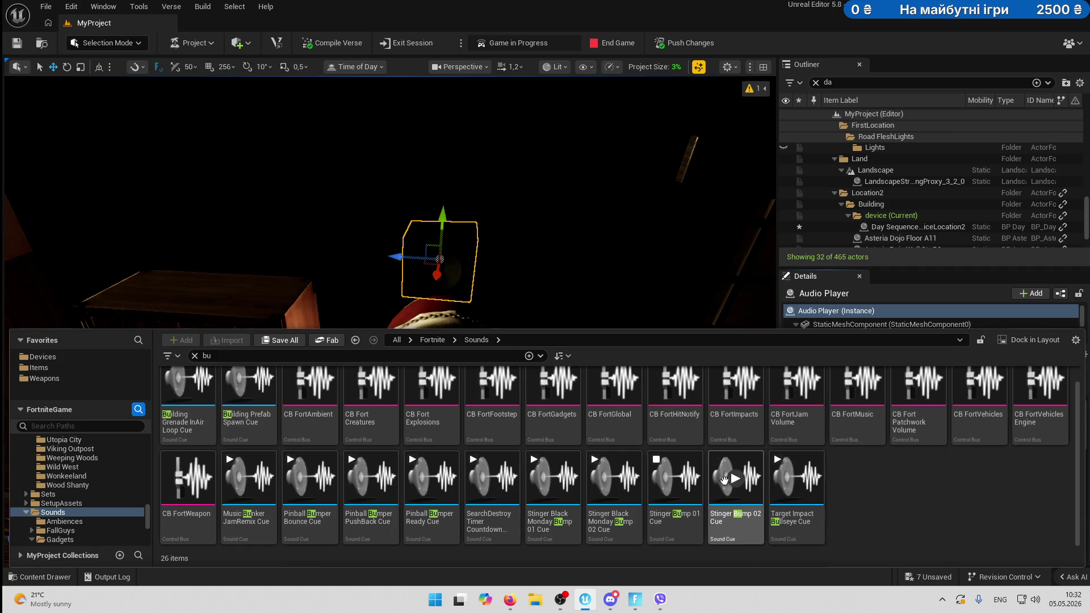
{"action": "left_click", "coordinate": [737, 479]}
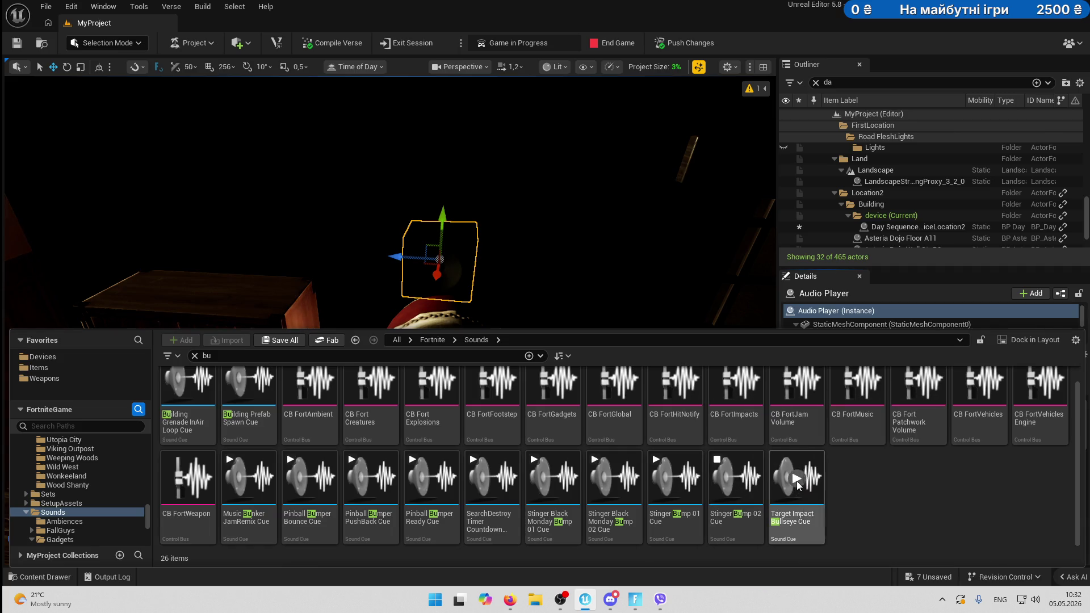
{"action": "left_click", "coordinate": [675, 480]}
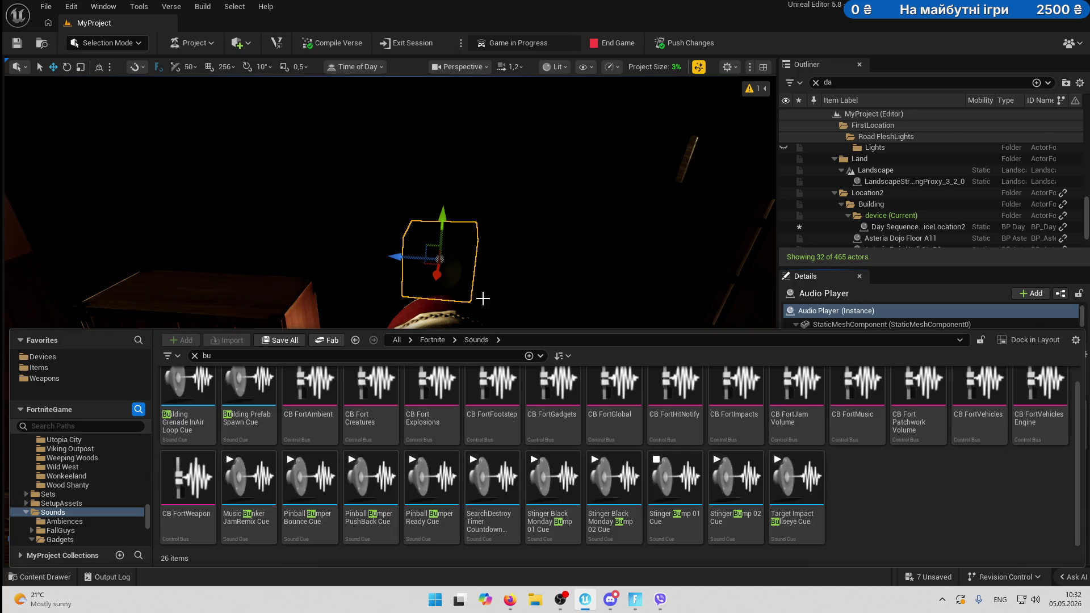
Assign Stinger Bump 01 Cue to the Audio Player's Audio field.
{"action": "right_click", "coordinate": [681, 500]}
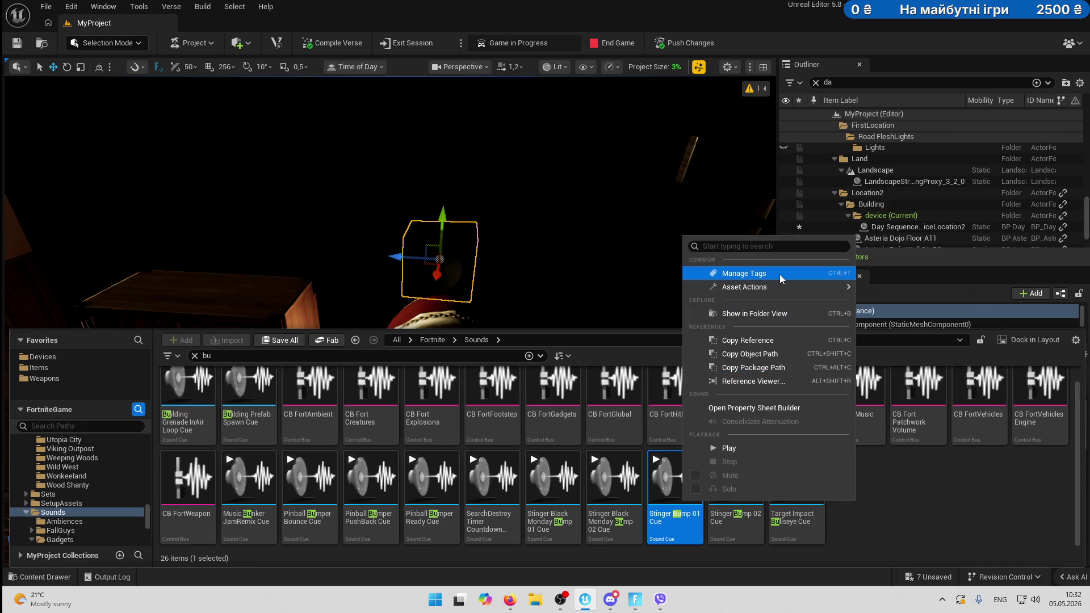
{"action": "mouse_move", "coordinate": [780, 289]}
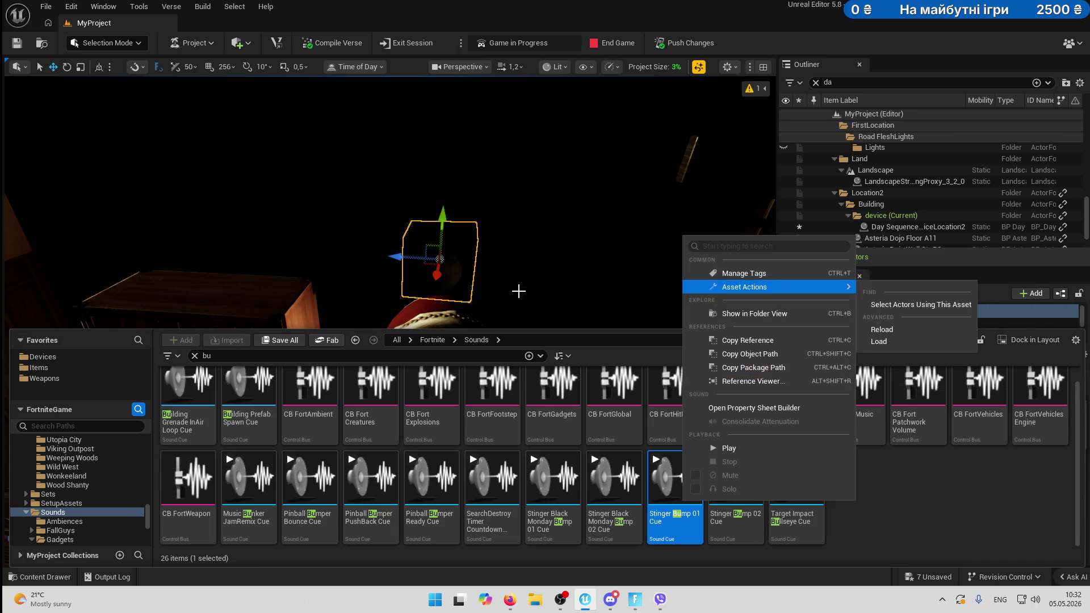
{"action": "mouse_move", "coordinate": [676, 480]}
{"action": "left_mouse_down"}
{"action": "mouse_move", "coordinate": [735, 310]}
{"action": "mouse_move", "coordinate": [889, 430]}
{"action": "mouse_move", "coordinate": [905, 468]}
{"action": "left_mouse_up"}
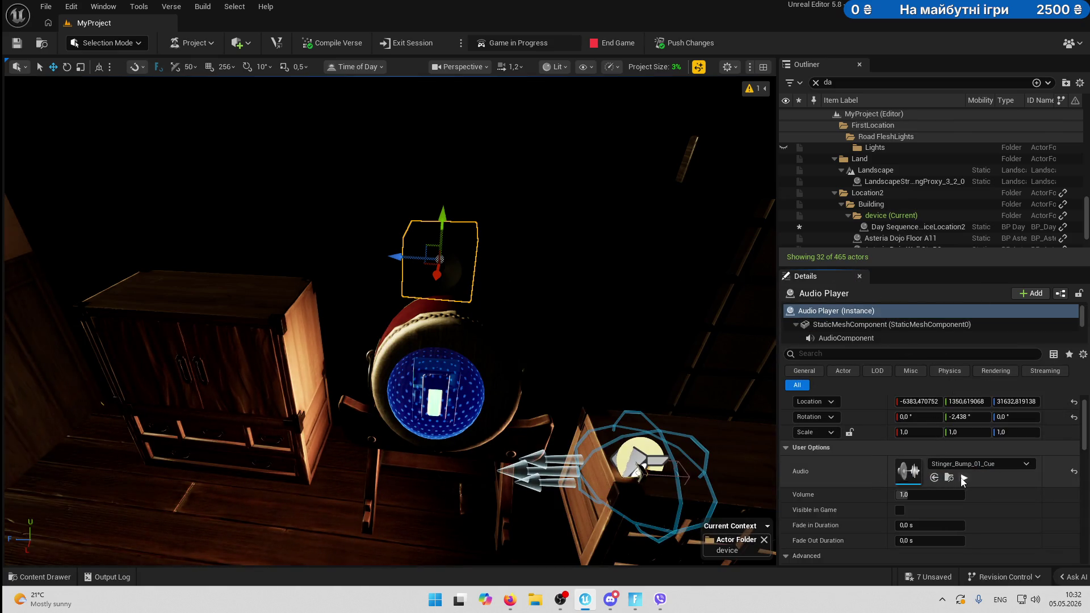
Preview the assigned stinger and set the Audio Player's Volume to 4,0.
{"action": "left_click", "coordinate": [963, 480]}
{"action": "left_click", "coordinate": [919, 494]}
{"action": "type", "text": "4"}
{"action": "key", "text": "Return"}
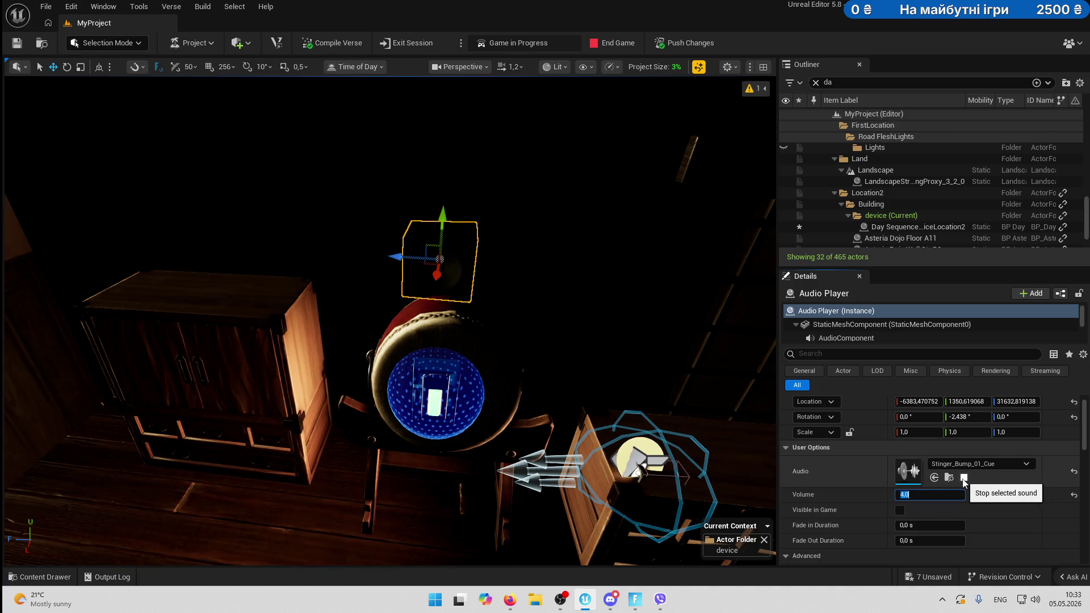
{"action": "key", "text": "Return"}
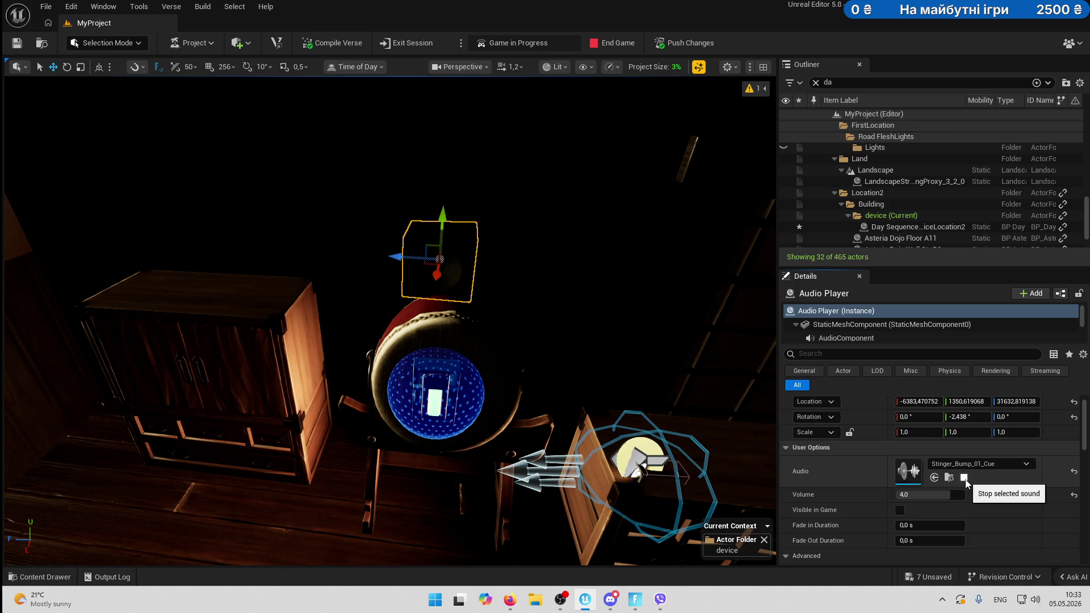
Clear the 'bu' filter and create Level Sequence 'Seq_bump' in MyProject's Sequences folder.
{"action": "left_click", "coordinate": [41, 576]}
{"action": "scroll", "coordinate": [100, 468], "scroll_direction": "up", "scroll_amount": 10}
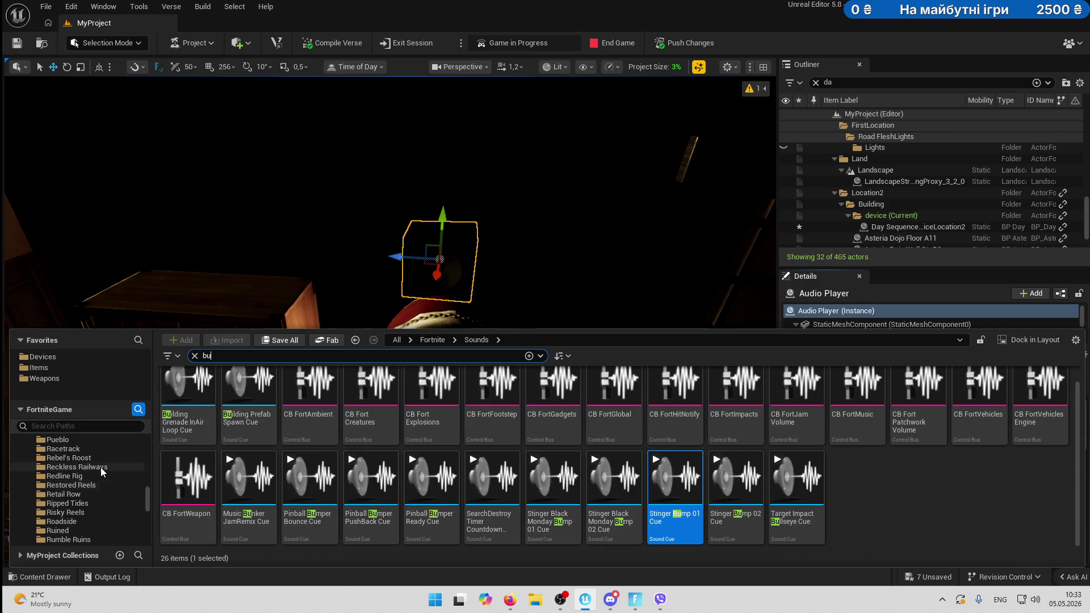
{"action": "mouse_move", "coordinate": [144, 487]}
{"action": "left_mouse_down"}
{"action": "mouse_move", "coordinate": [145, 458]}
{"action": "mouse_move", "coordinate": [118, 453]}
{"action": "left_mouse_up"}
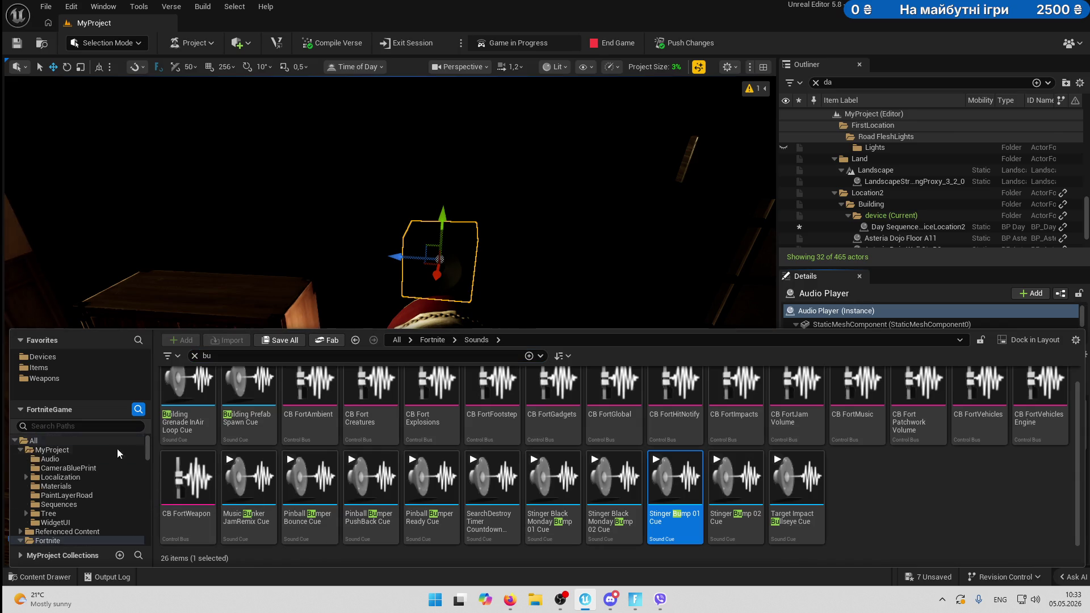
{"action": "left_click", "coordinate": [59, 505]}
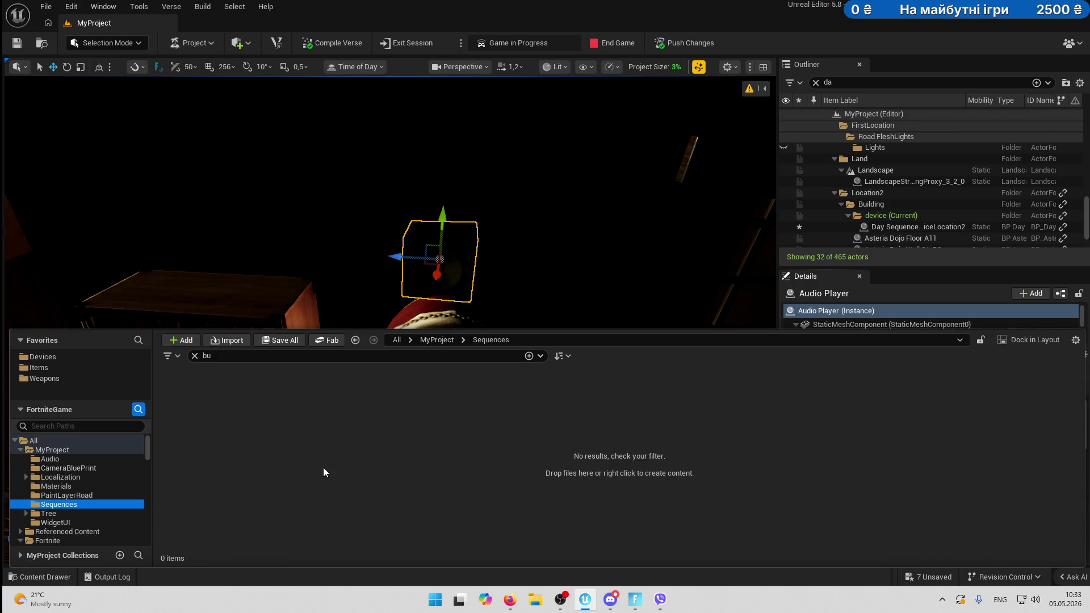
{"action": "left_click", "coordinate": [195, 355]}
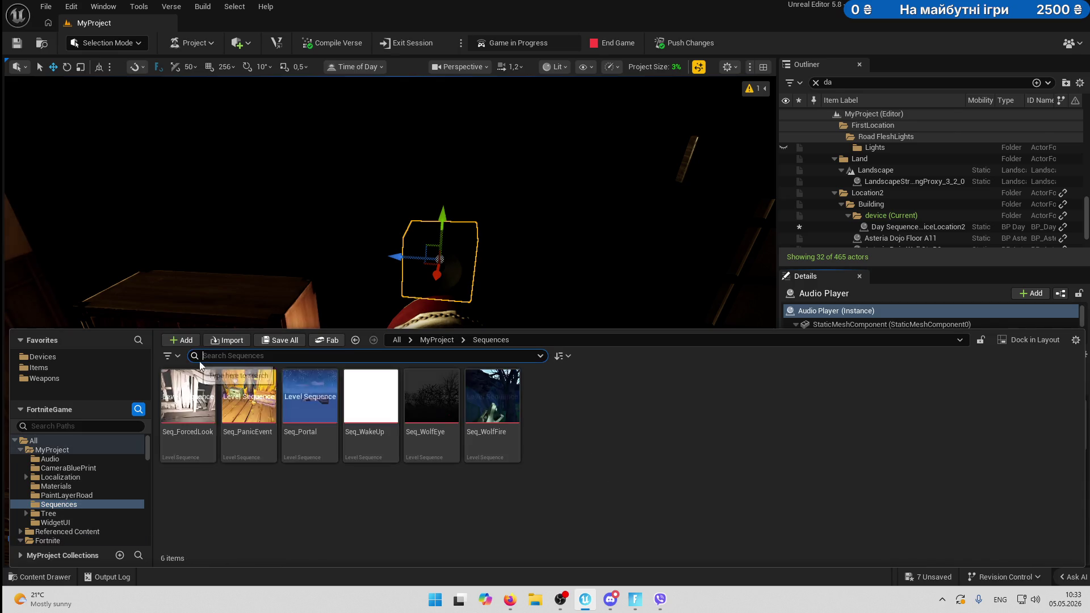
{"action": "right_click", "coordinate": [491, 507]}
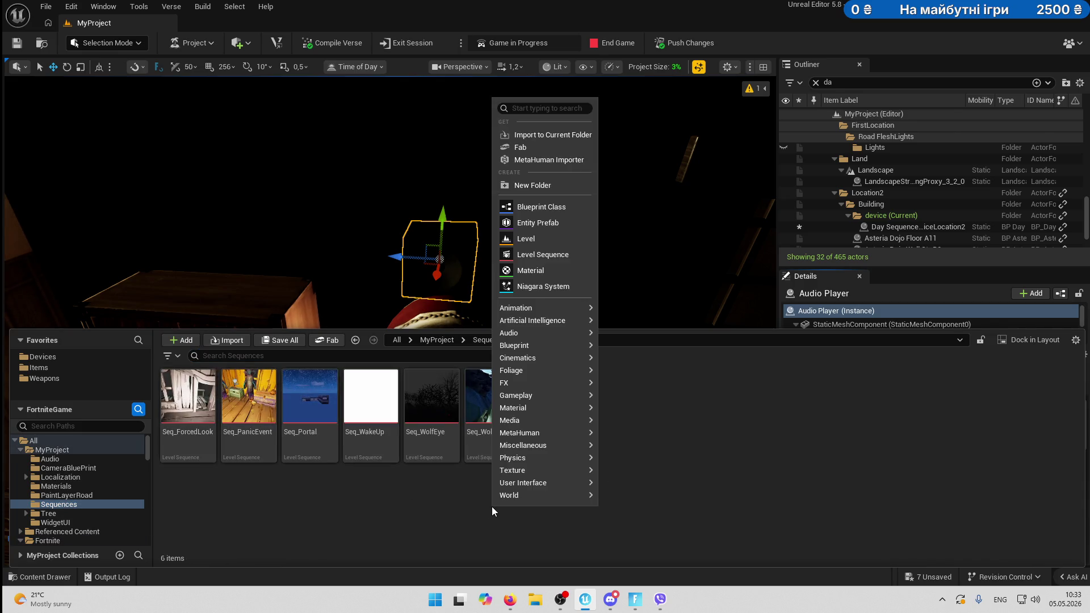
{"action": "left_click", "coordinate": [544, 255]}
{"action": "type", "text": "Seq_bump"}
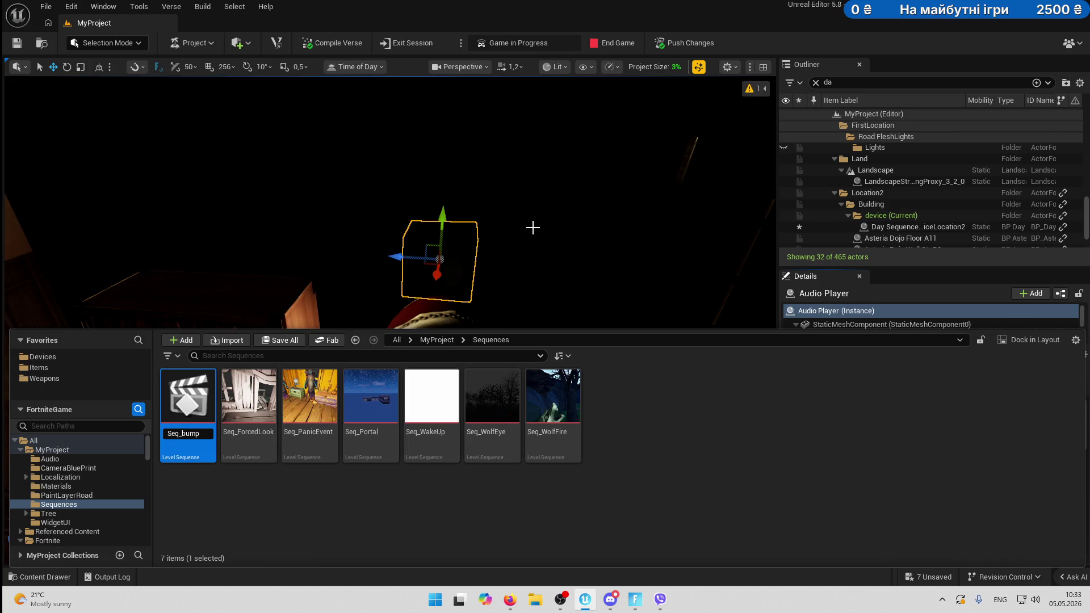
{"action": "key", "text": "Return"}
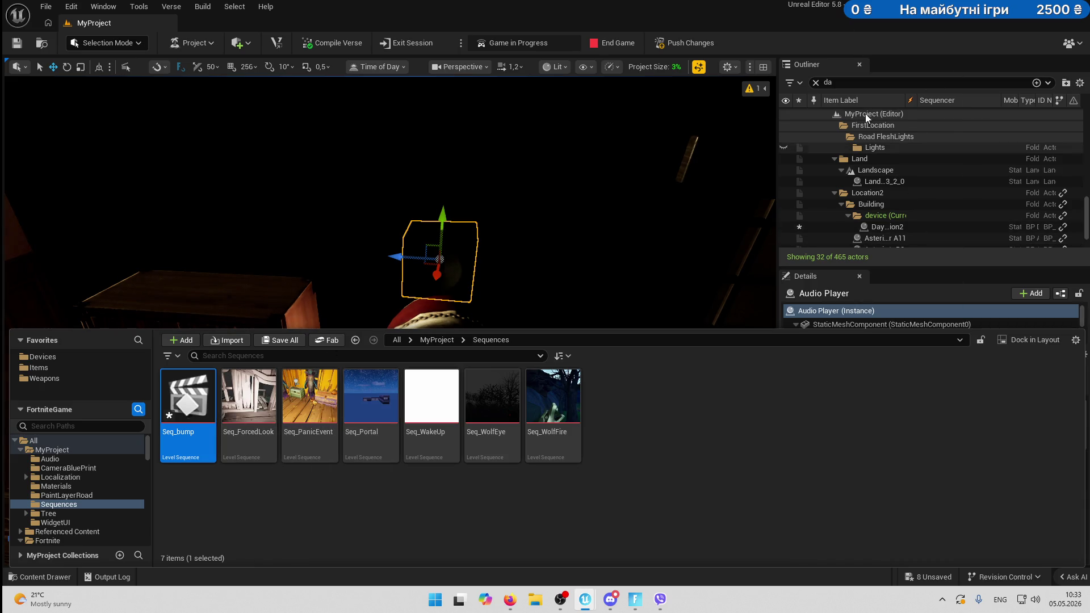
Add Stinger_Bump_01_Cue to Seq_bump as an Audio track and play the sequence.
{"action": "left_click", "coordinate": [942, 318]}
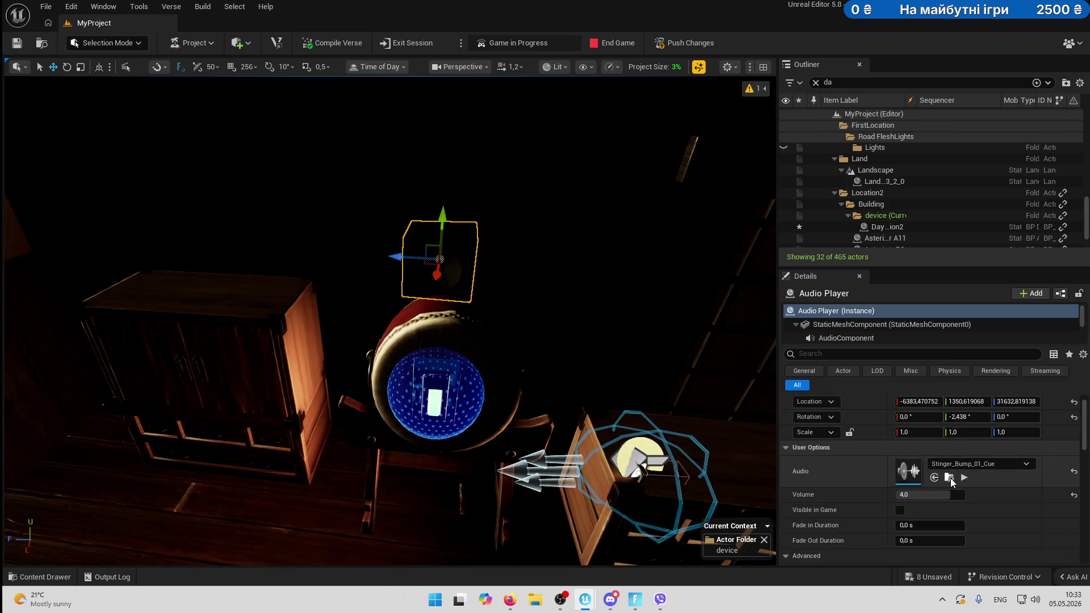
{"action": "left_click", "coordinate": [949, 478]}
{"action": "left_click_drag", "start_coordinate": [488, 423], "coordinate": [681, 352]}
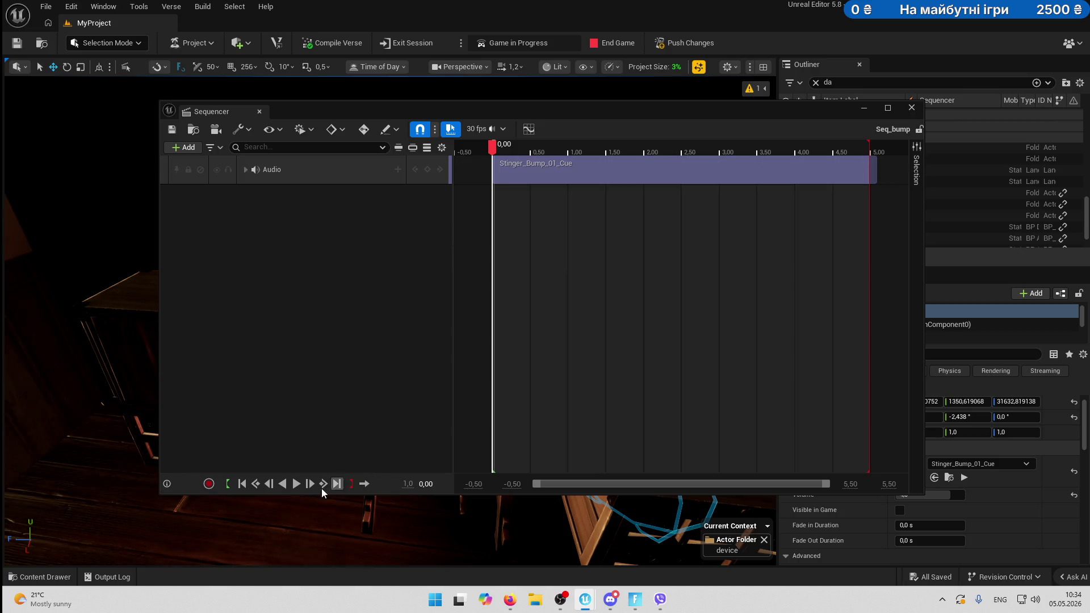
{"action": "left_click", "coordinate": [299, 488]}
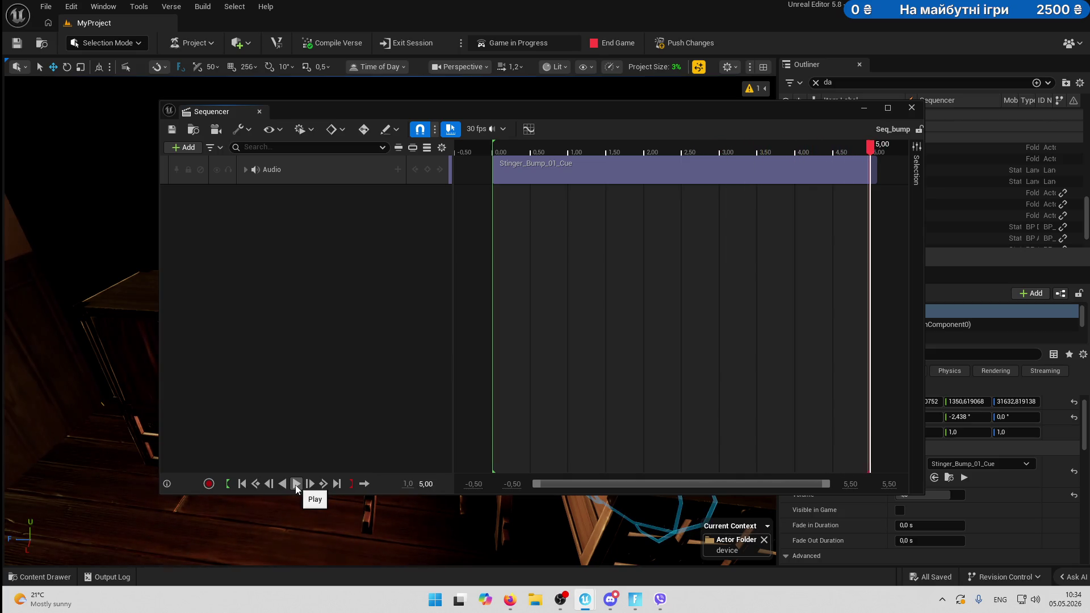
Duplicate the Audio track and shift the second stinger clip to start around 1.8 s.
{"action": "left_click", "coordinate": [326, 174]}
{"action": "key", "text": "ctrl+d"}
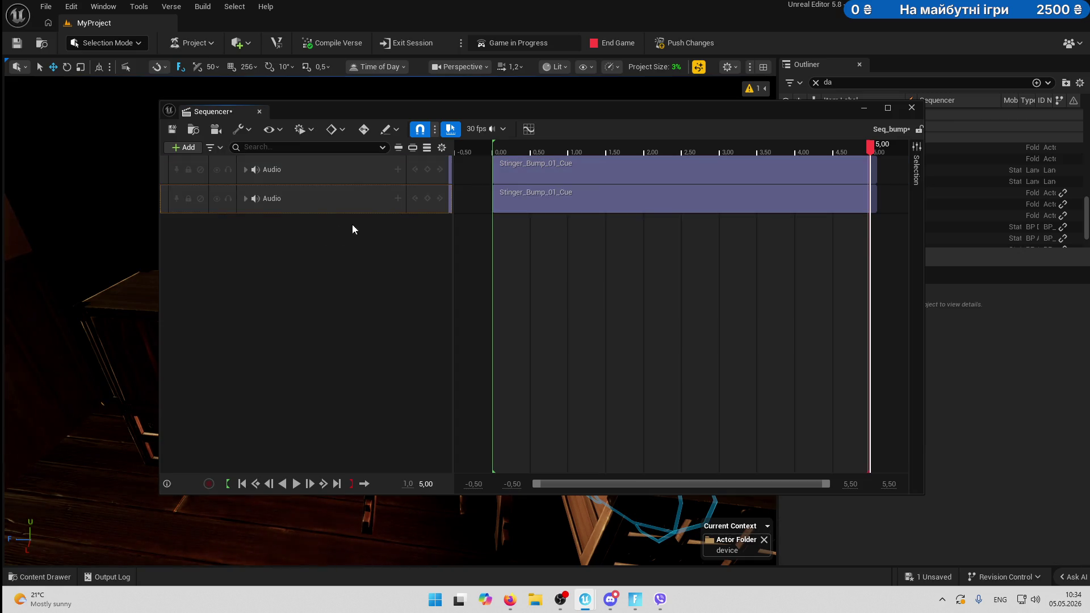
{"action": "left_click_drag", "start_coordinate": [494, 200], "coordinate": [607, 199]}
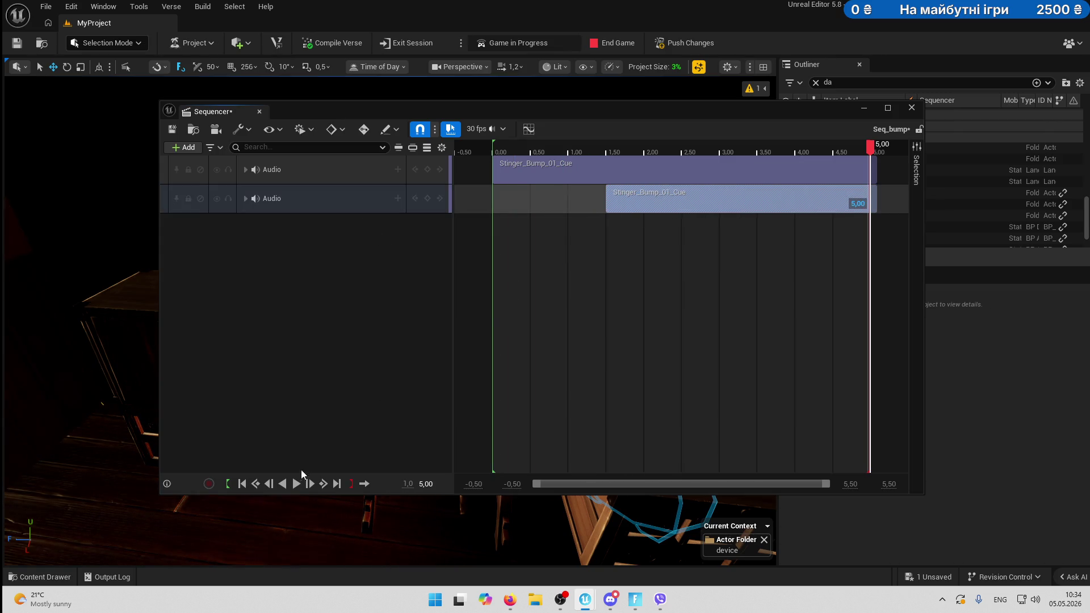
{"action": "left_click", "coordinate": [295, 484]}
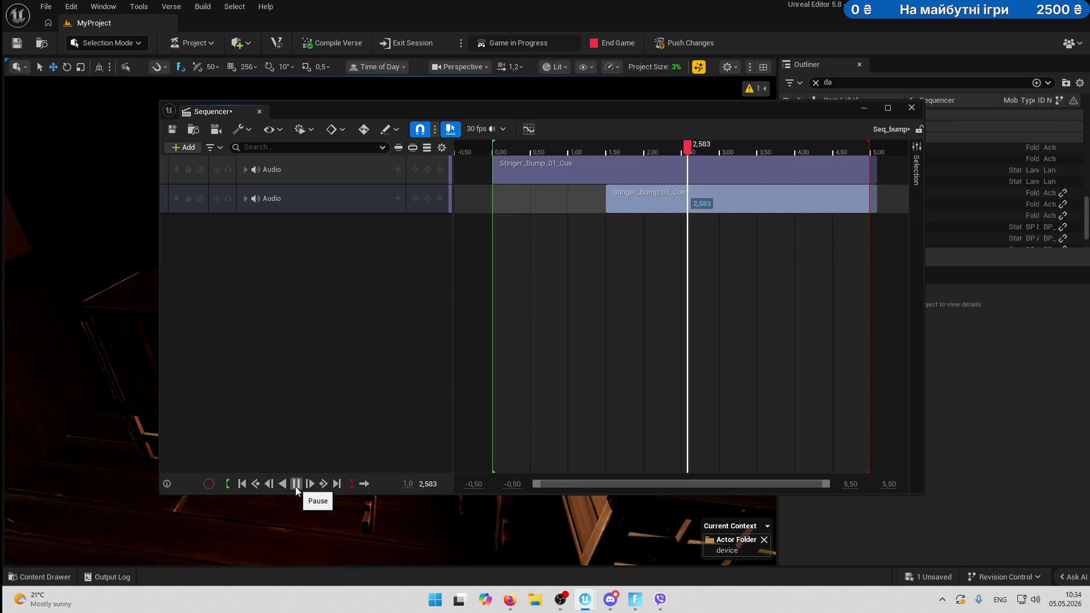
{"action": "left_click", "coordinate": [296, 484]}
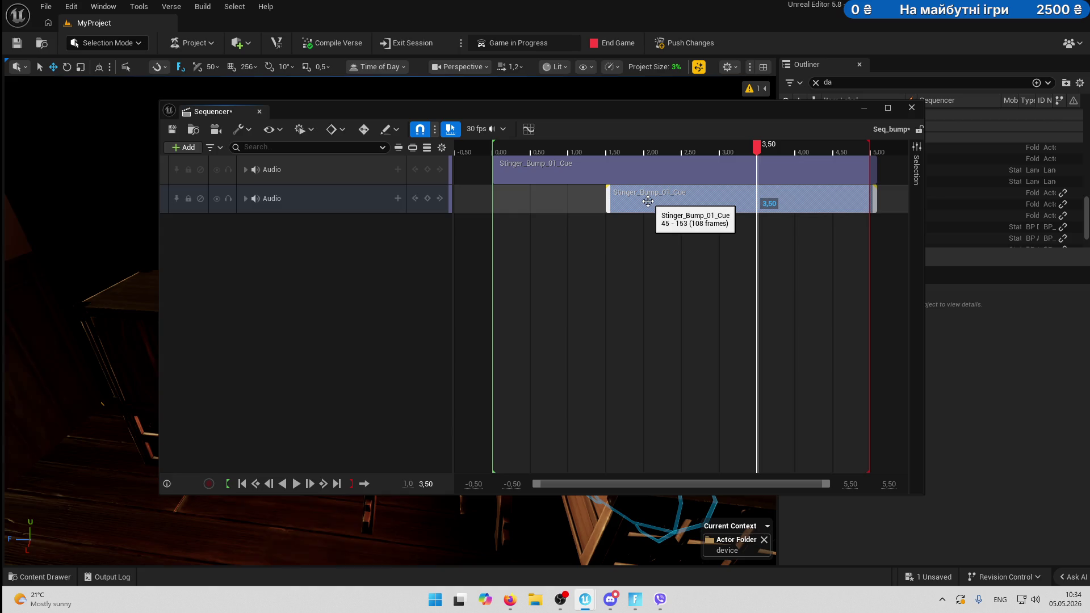
{"action": "key", "text": "ctrl+z"}
{"action": "left_click_drag", "start_coordinate": [590, 203], "coordinate": [703, 203]}
{"action": "left_click_drag", "start_coordinate": [562, 149], "coordinate": [479, 159]}
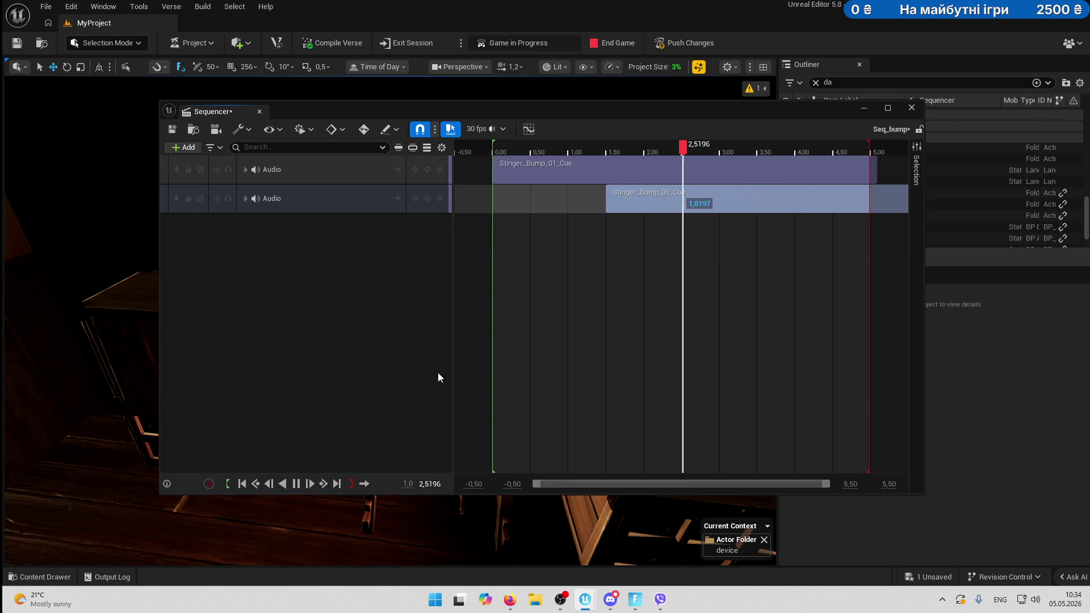
{"action": "left_click_drag", "start_coordinate": [647, 201], "coordinate": [664, 201]}
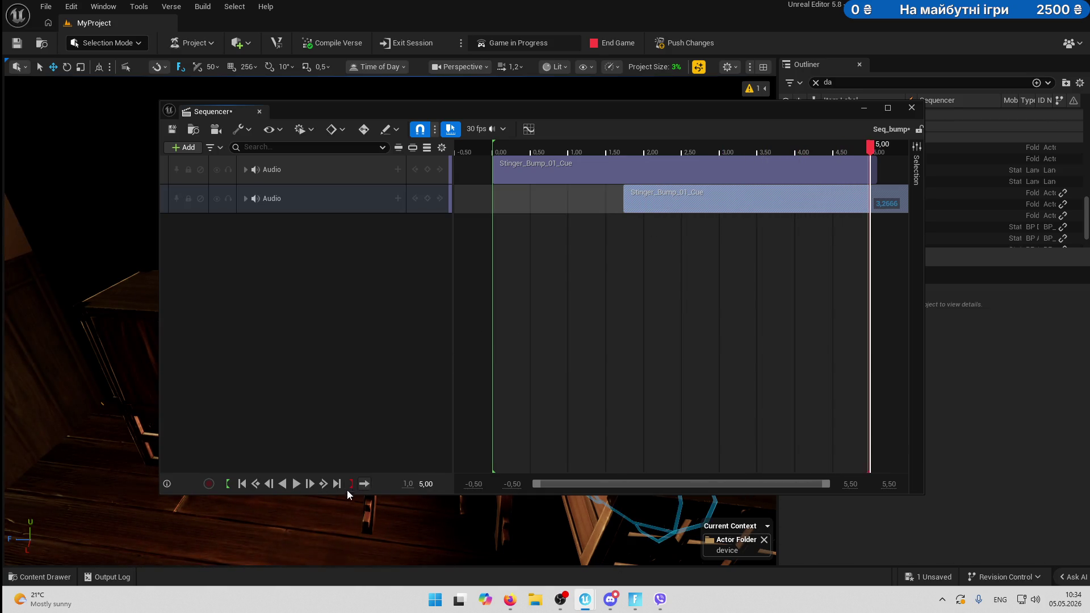
{"action": "left_click", "coordinate": [297, 485]}
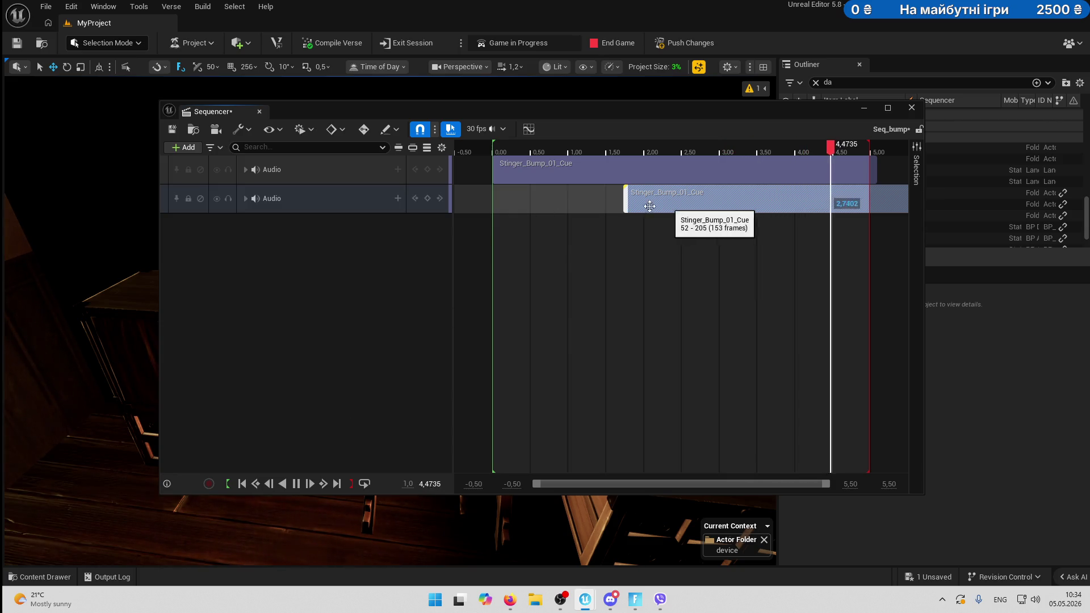
Duplicate the second audio track and move the new clip to about 3.5 s.
{"action": "left_click", "coordinate": [318, 202]}
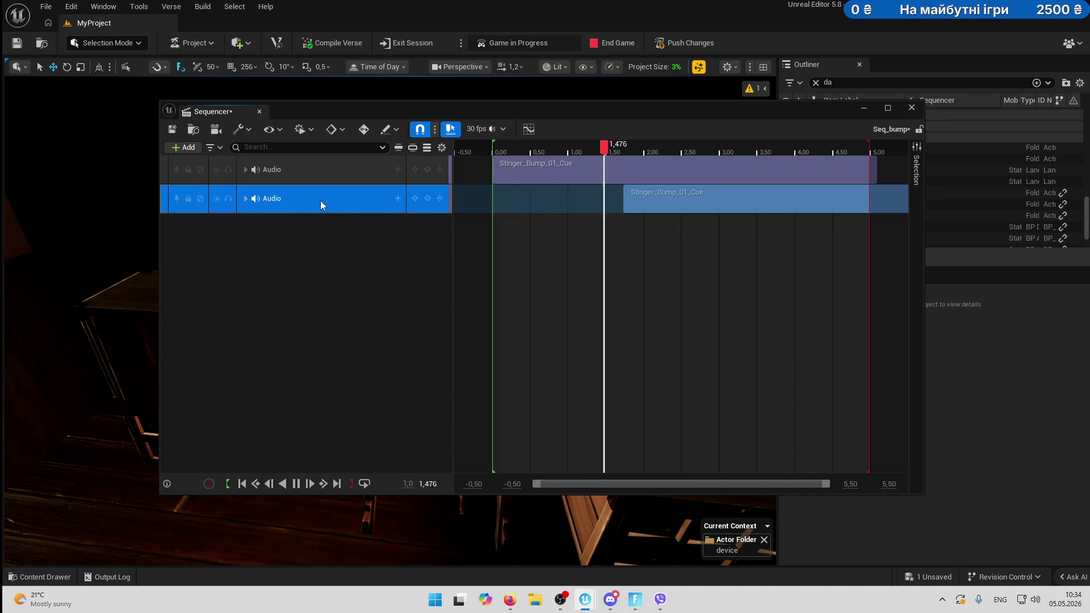
{"action": "key", "text": "ctrl+d"}
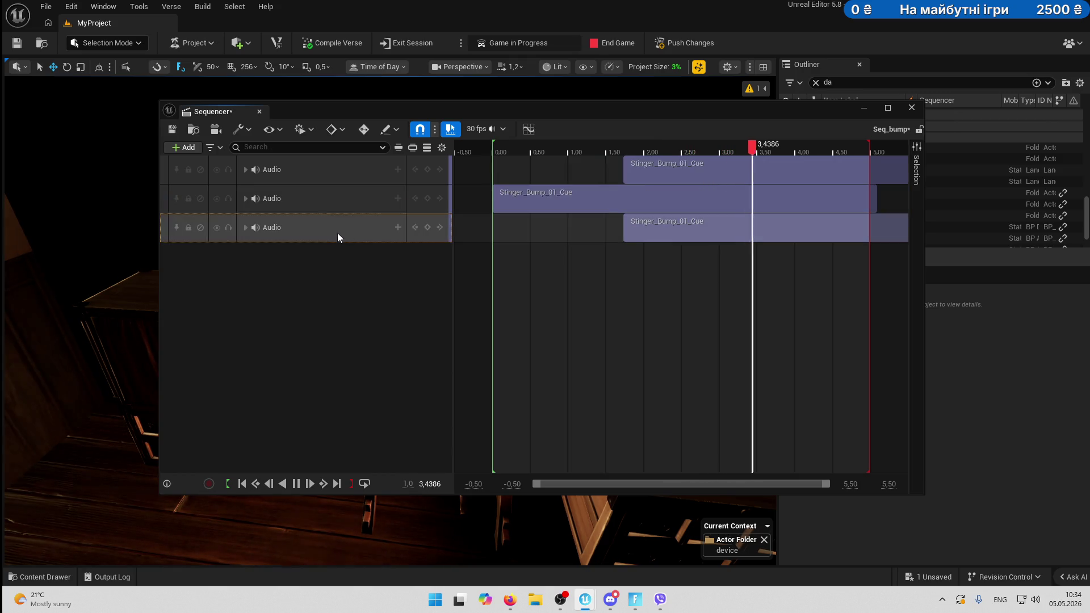
{"action": "left_click_drag", "start_coordinate": [684, 230], "coordinate": [816, 233]}
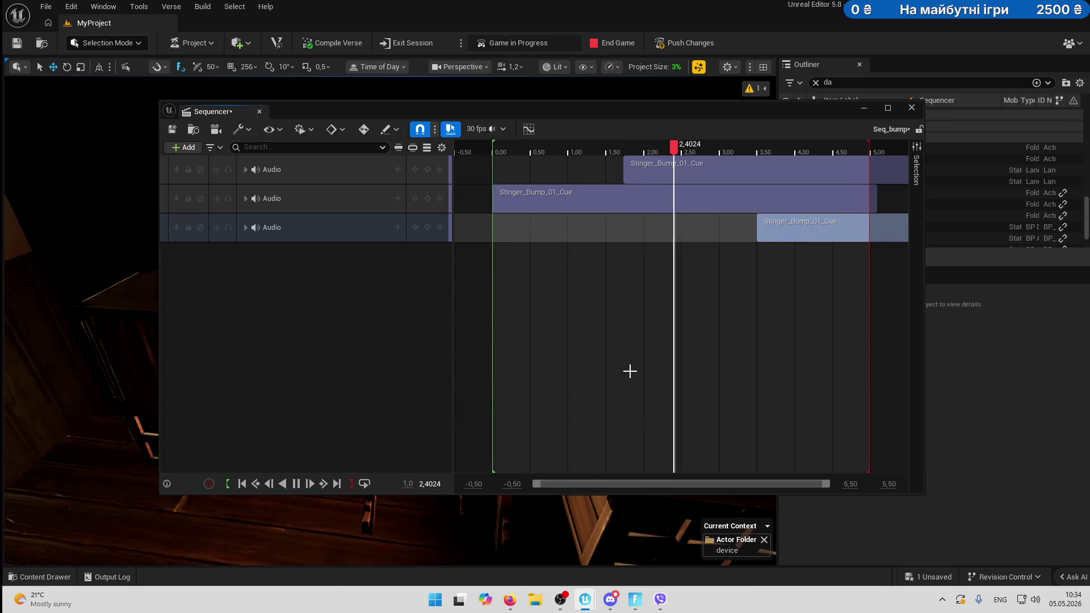
Set playback to play once and extend the playback range end to about 6 seconds.
{"action": "left_click", "coordinate": [363, 483]}
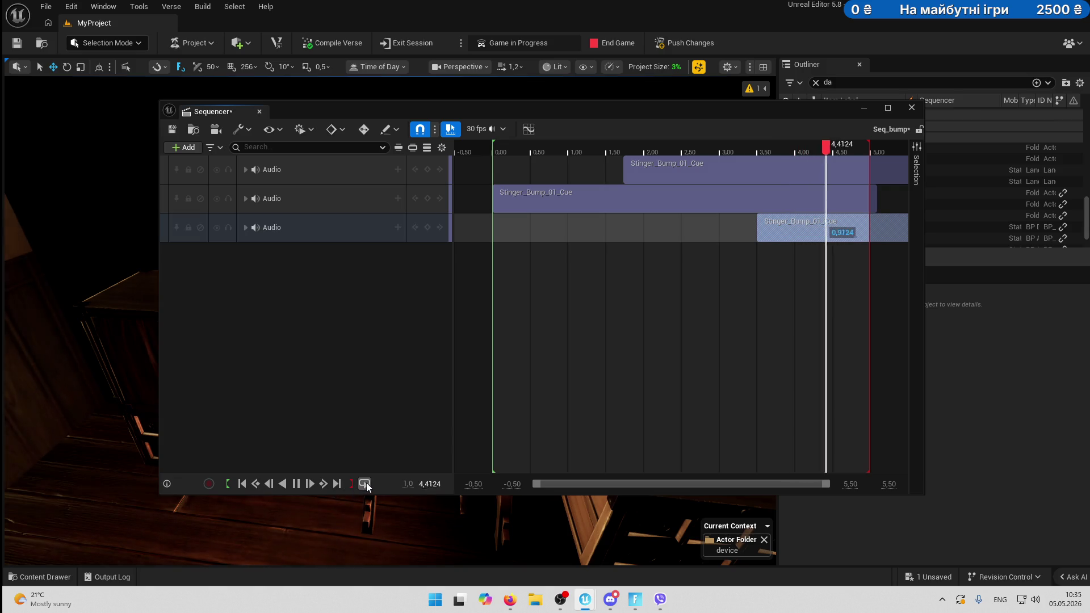
{"action": "scroll", "coordinate": [765, 300], "scroll_direction": "down", "scroll_amount": 4}
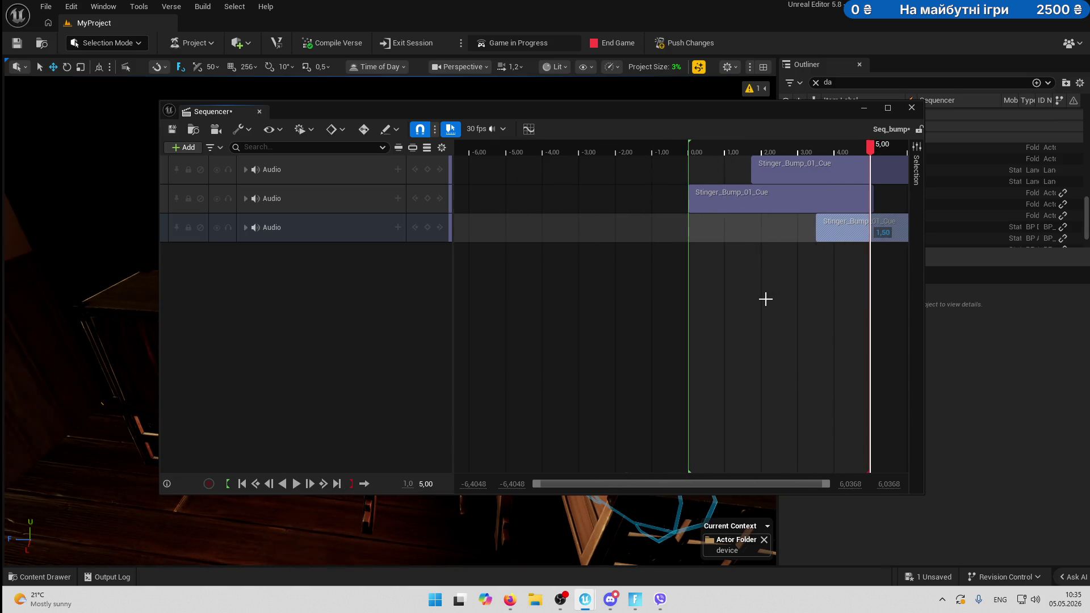
{"action": "scroll", "coordinate": [765, 299], "scroll_direction": "up", "scroll_amount": 3}
{"action": "scroll", "coordinate": [829, 306], "scroll_direction": "up", "scroll_amount": 1}
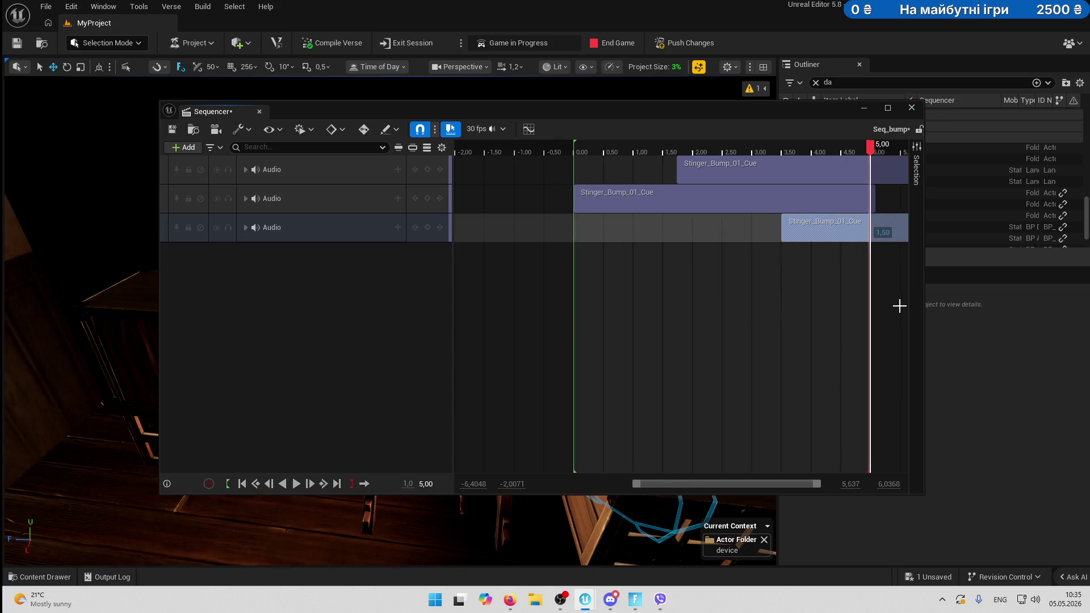
{"action": "left_click_drag", "start_coordinate": [749, 484], "coordinate": [787, 478]}
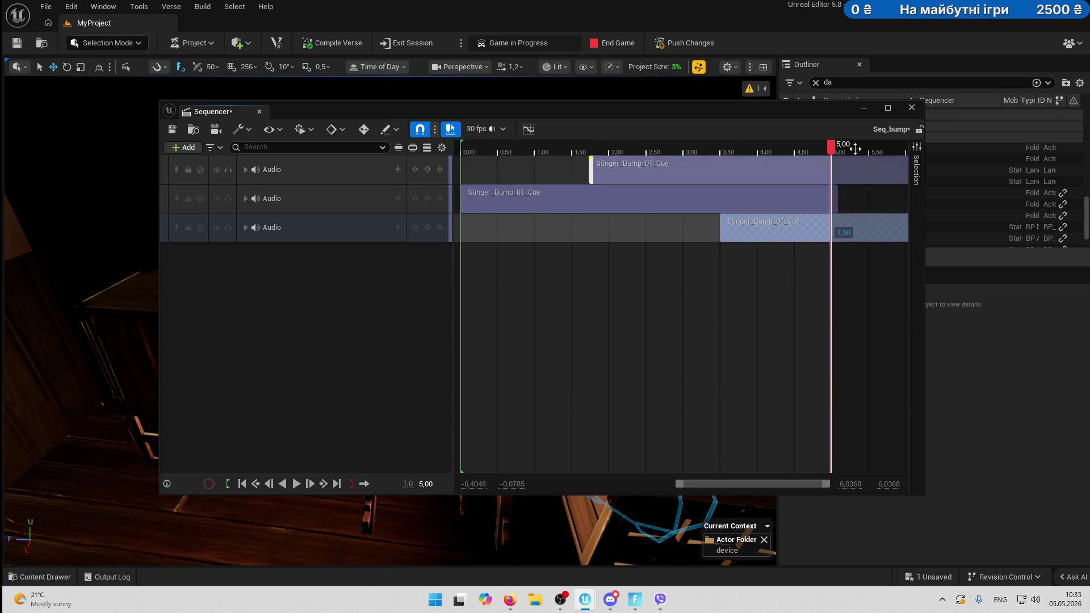
{"action": "left_click_drag", "start_coordinate": [829, 147], "coordinate": [750, 147]}
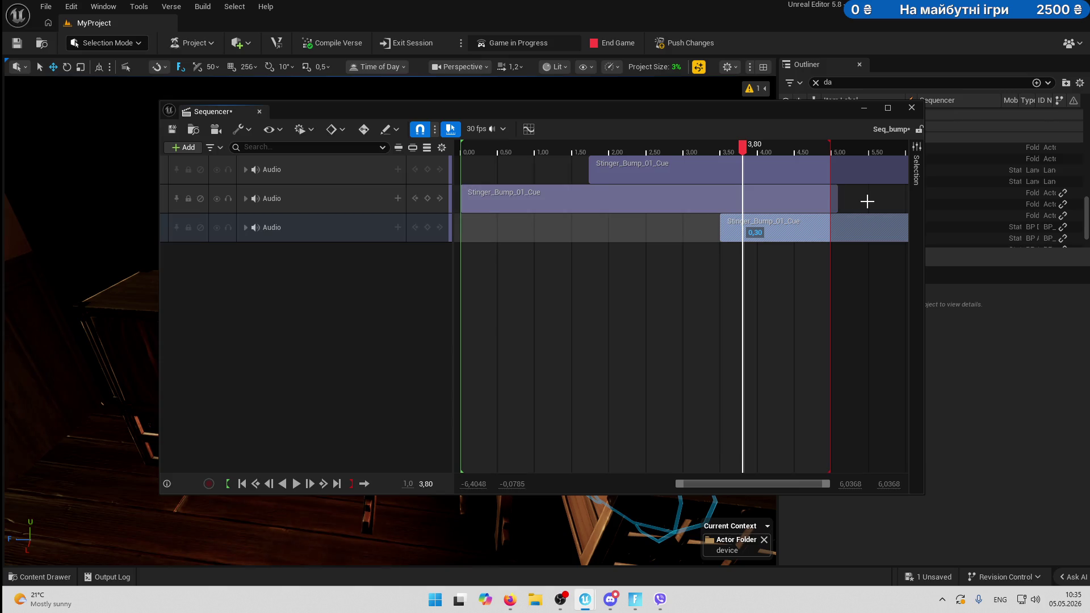
{"action": "scroll", "coordinate": [867, 202], "scroll_direction": "down", "scroll_amount": 3}
{"action": "scroll", "coordinate": [867, 202], "scroll_direction": "down", "scroll_amount": 2}
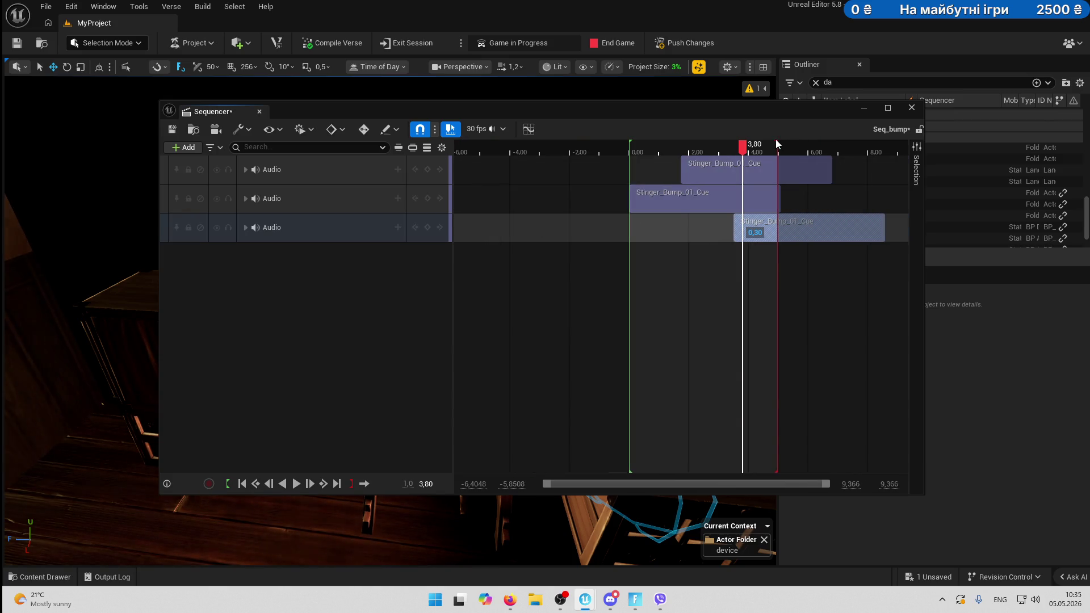
{"action": "left_click_drag", "start_coordinate": [776, 144], "coordinate": [833, 145]}
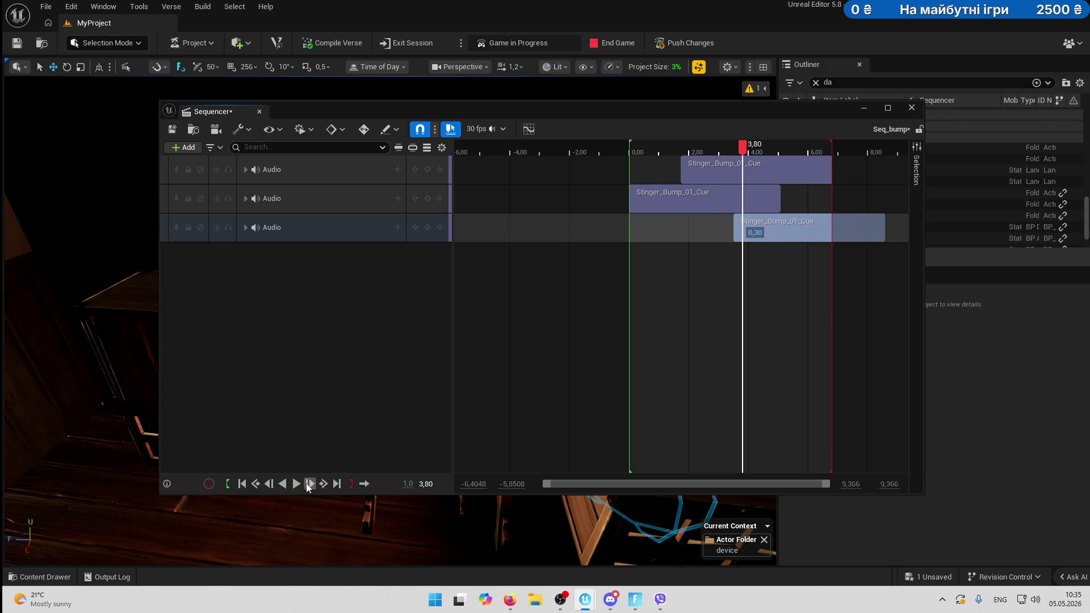
Play the sequence repeatedly to hear the three staggered stinger clips.
{"action": "left_click", "coordinate": [296, 484]}
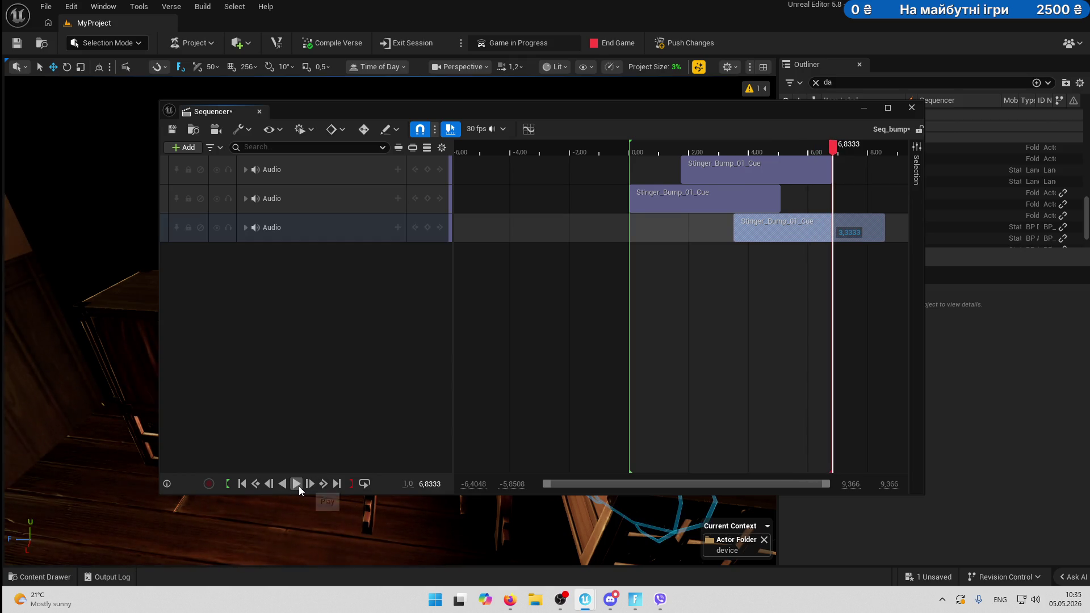
{"action": "left_click", "coordinate": [297, 484]}
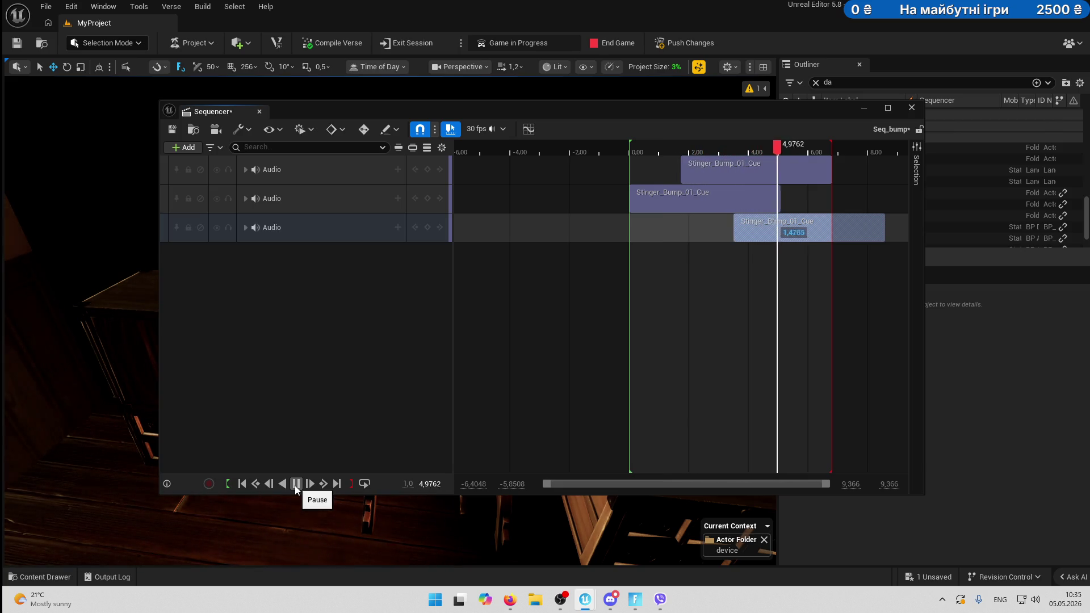
{"action": "left_click", "coordinate": [294, 484]}
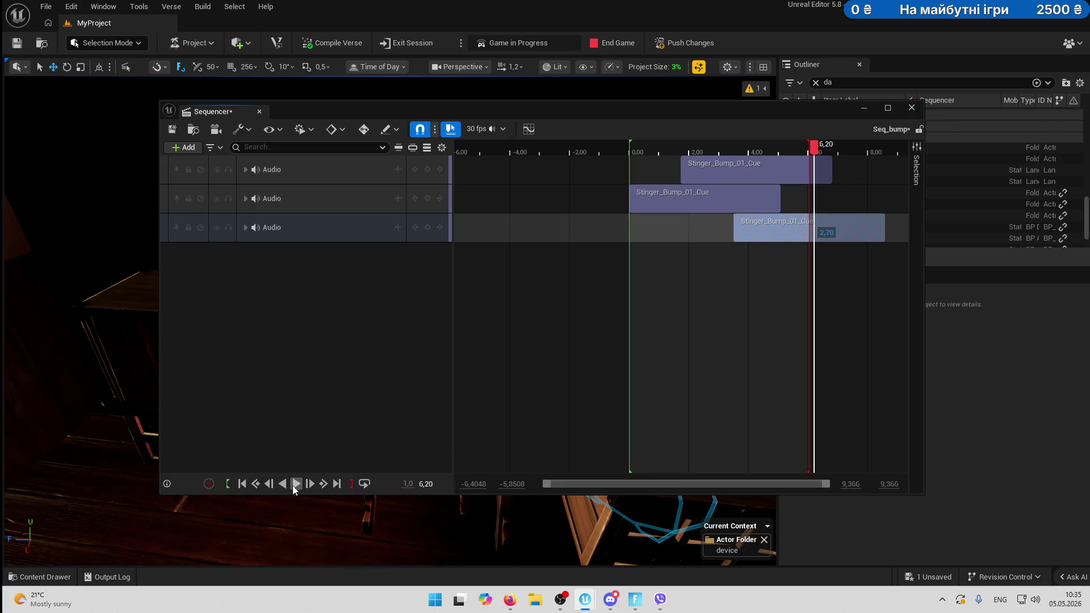
{"action": "left_click", "coordinate": [296, 484]}
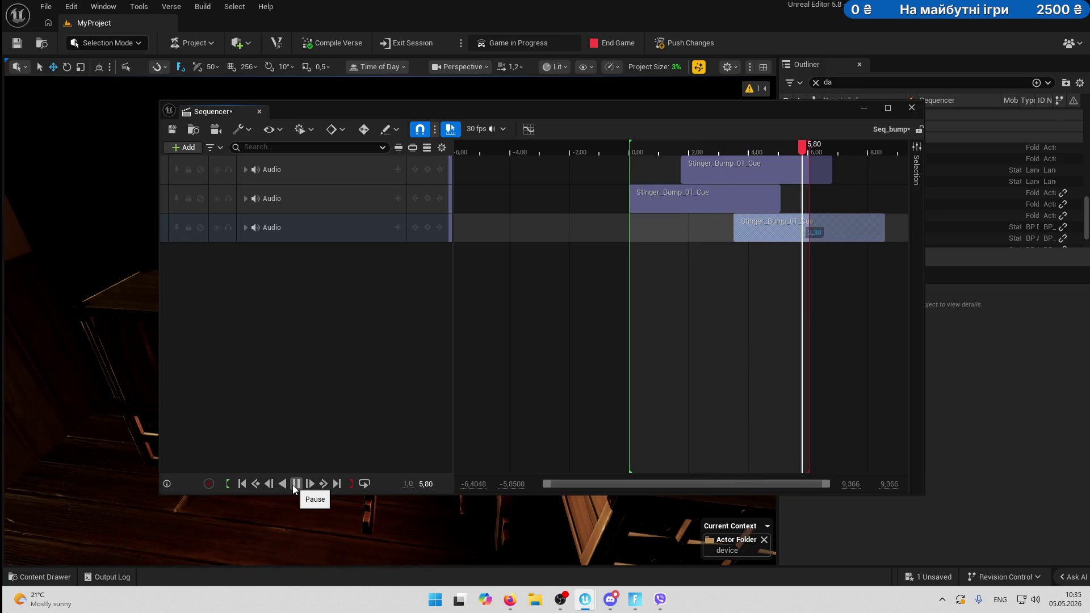
Stop the preview, expand all three audio tracks and rewind the playhead to 0,00.
{"action": "left_click", "coordinate": [295, 484]}
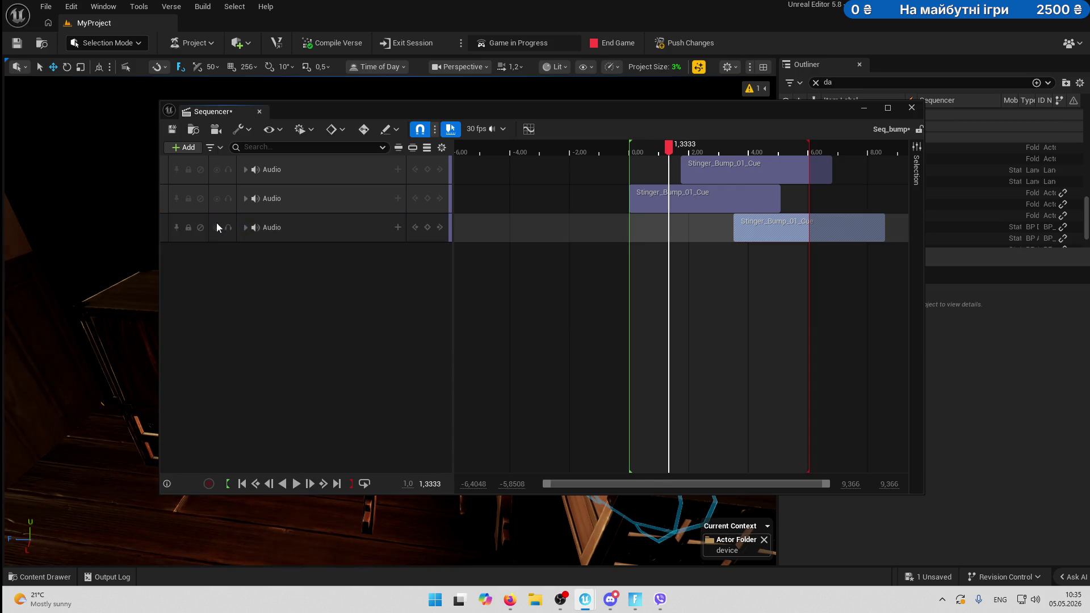
{"action": "left_click", "coordinate": [245, 228]}
{"action": "left_click", "coordinate": [246, 198]}
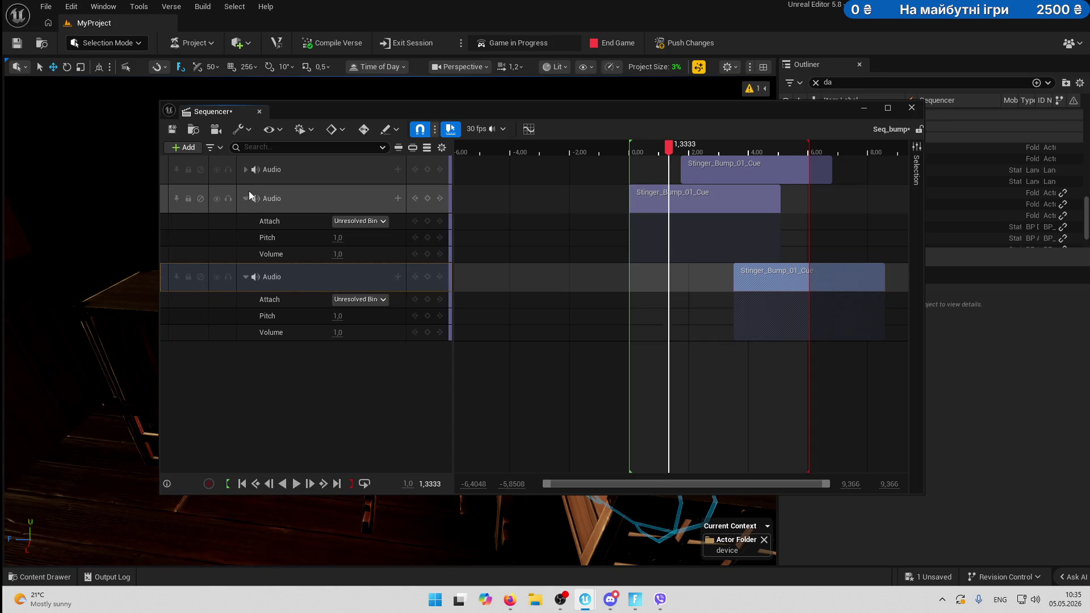
{"action": "left_click", "coordinate": [249, 170]}
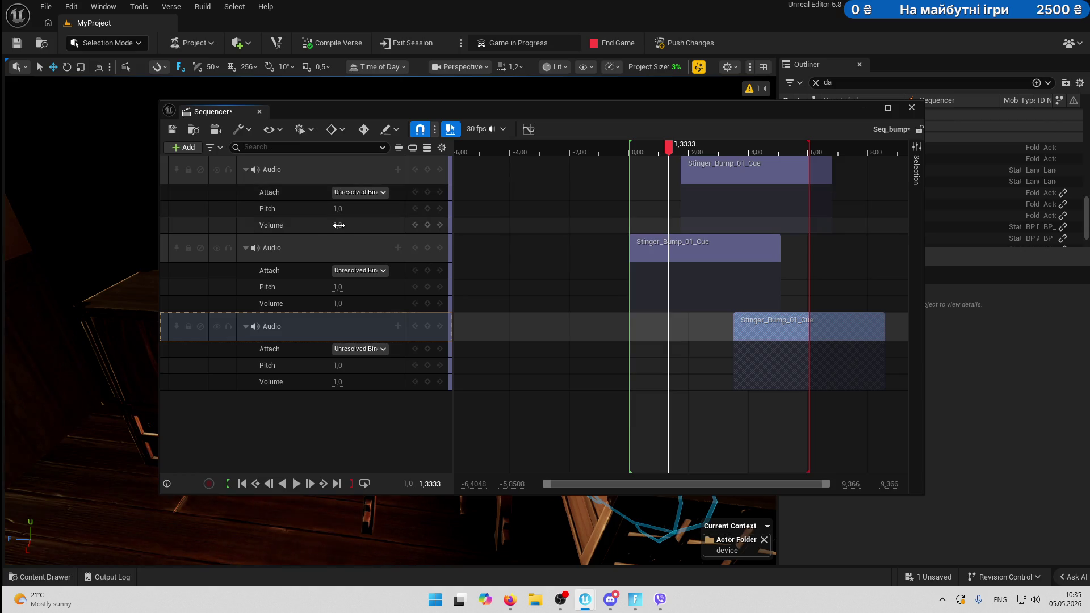
{"action": "left_click_drag", "start_coordinate": [668, 149], "coordinate": [629, 149]}
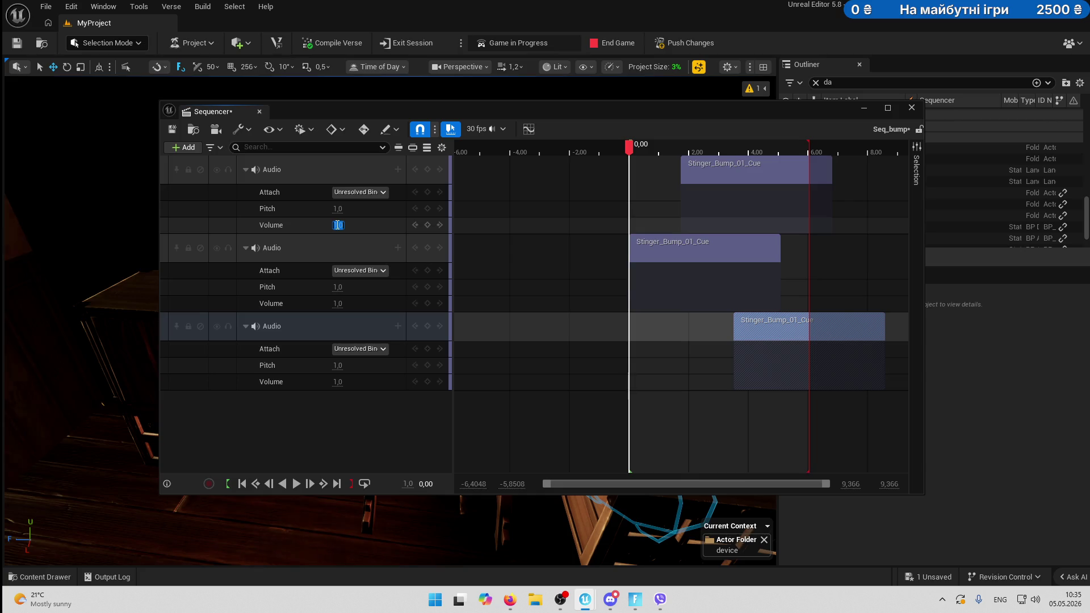
Set each audio track's Volume to 5,0, preview the sequence, and save it.
{"action": "type", "text": "5"}
{"action": "key", "text": "Return"}
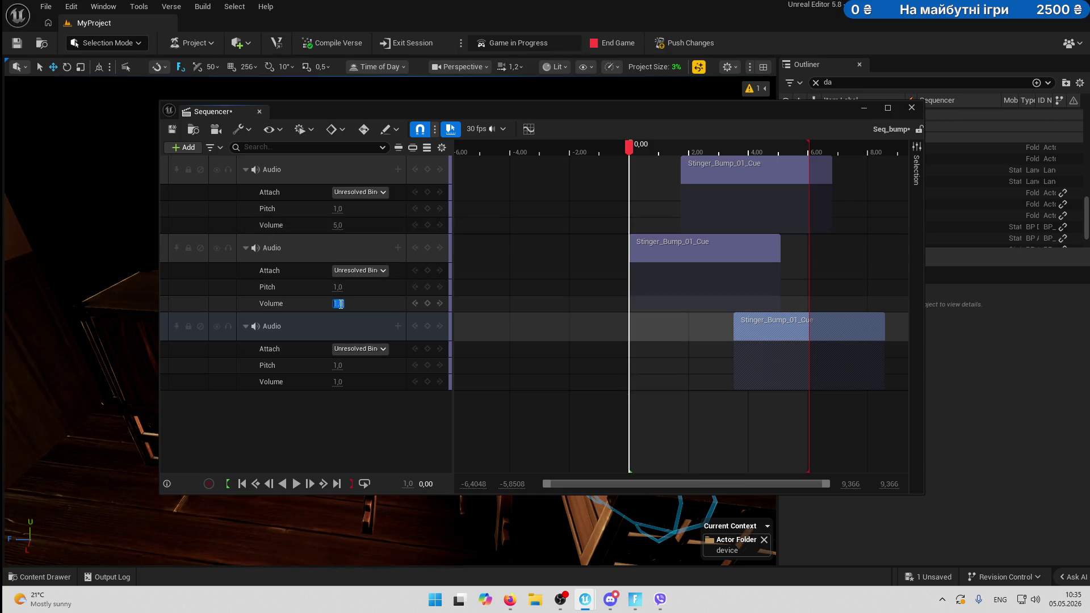
{"action": "type", "text": "5"}
{"action": "key", "text": "Return"}
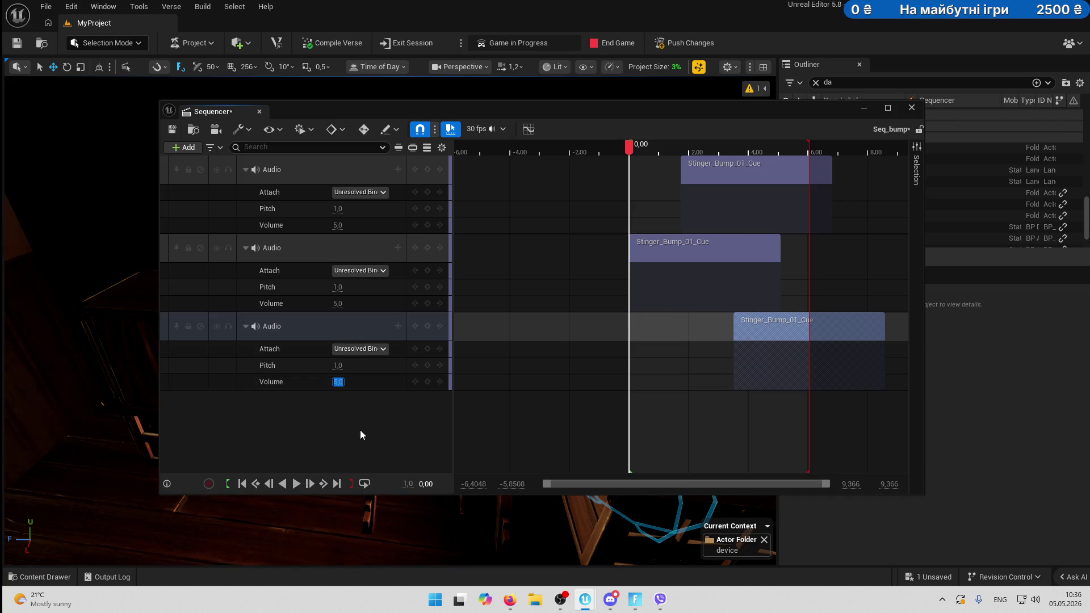
{"action": "key", "text": "space"}
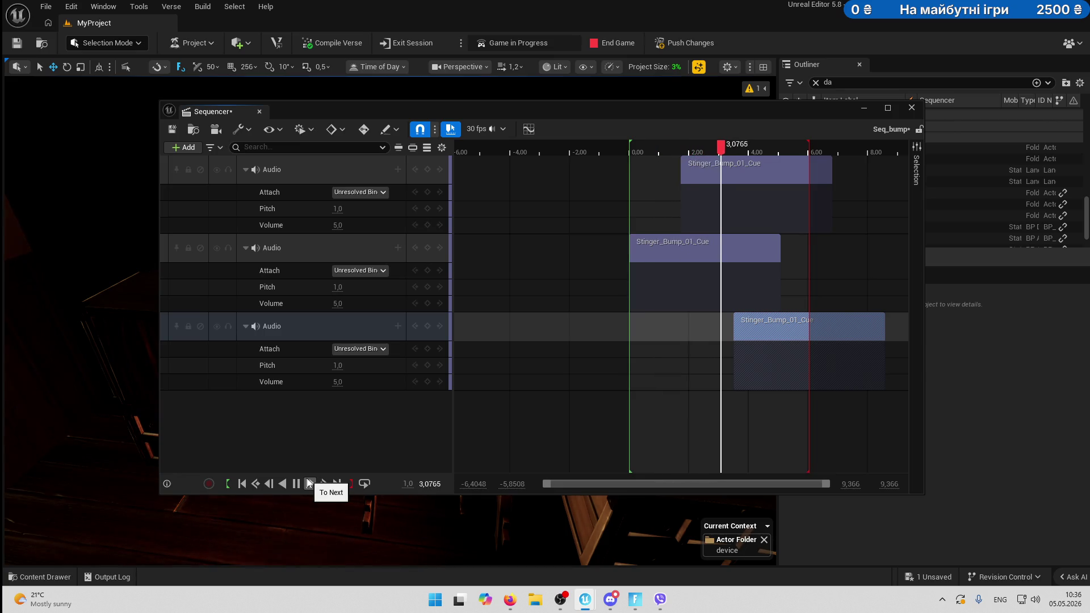
{"action": "left_click", "coordinate": [173, 130]}
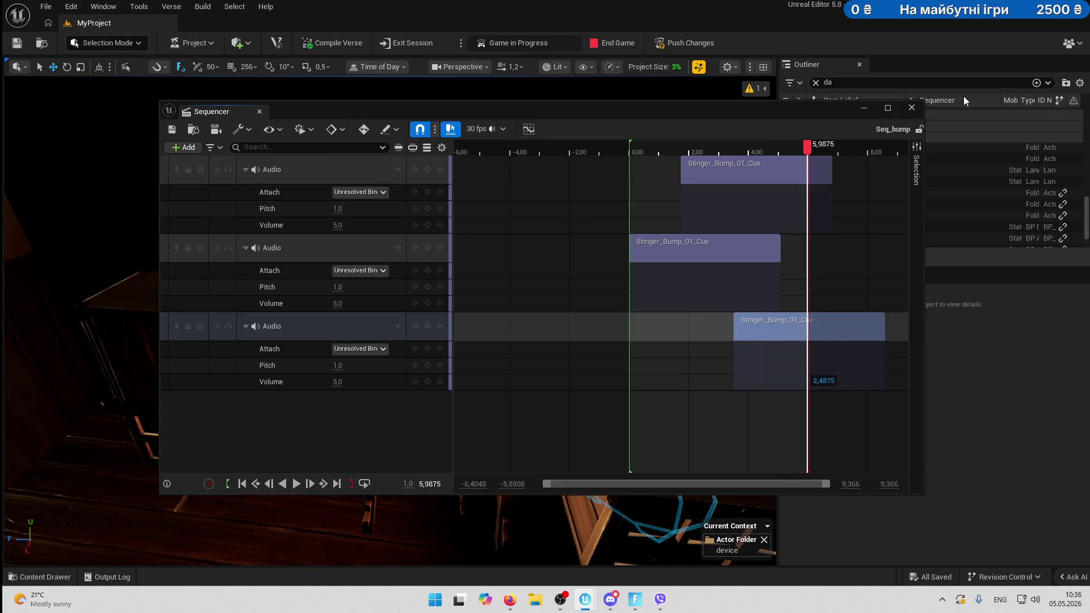
Place a Cinematic Sequence Device from the Devices folder and raise it above the cabinet.
{"action": "left_click", "coordinate": [864, 108]}
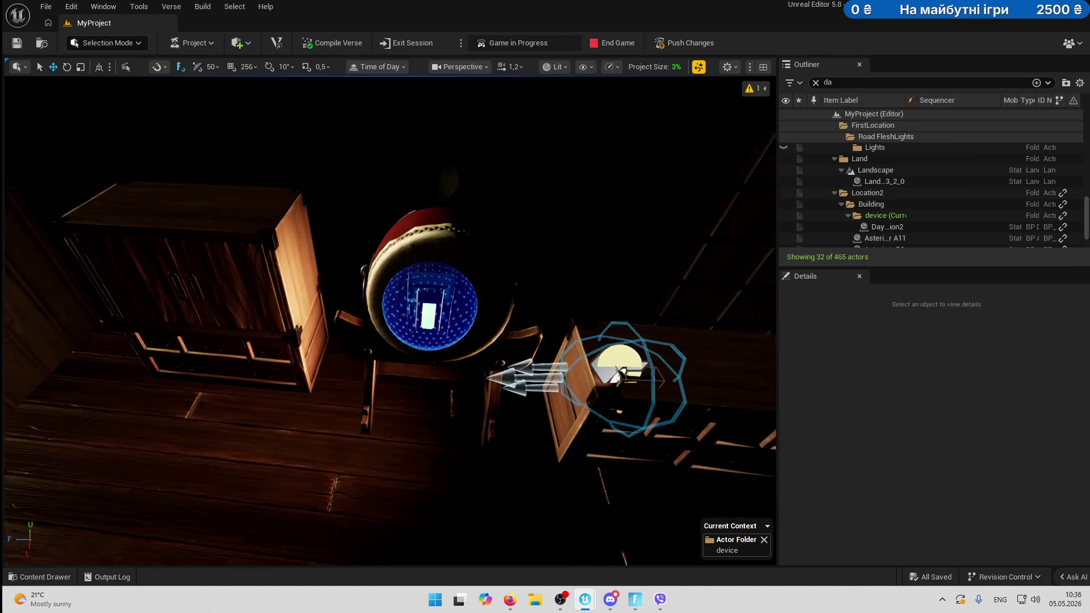
{"action": "left_click", "coordinate": [39, 577]}
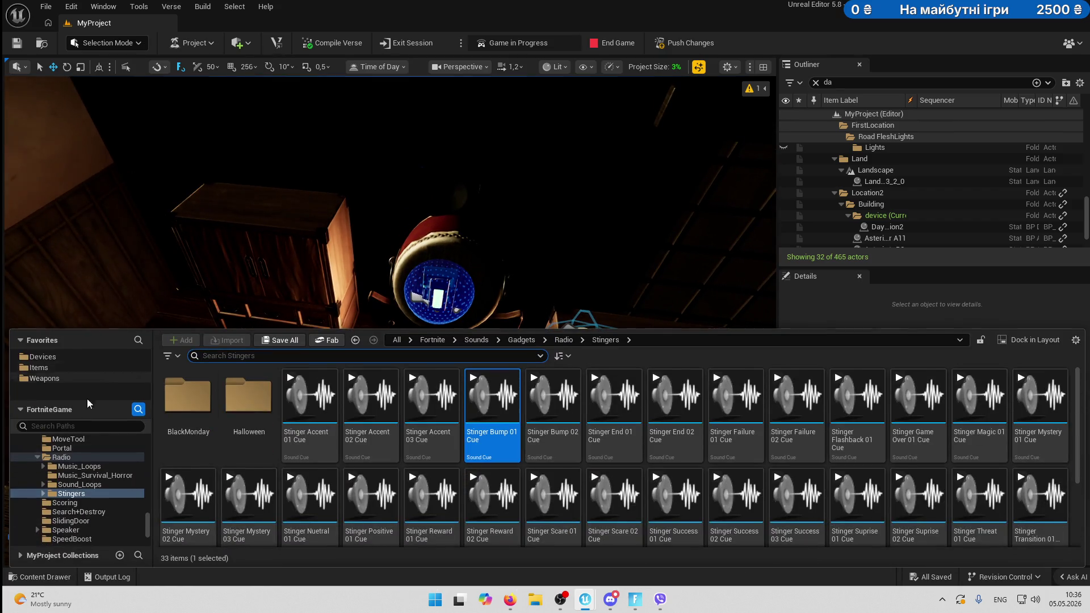
{"action": "scroll", "coordinate": [82, 482], "scroll_direction": "up", "scroll_amount": 5}
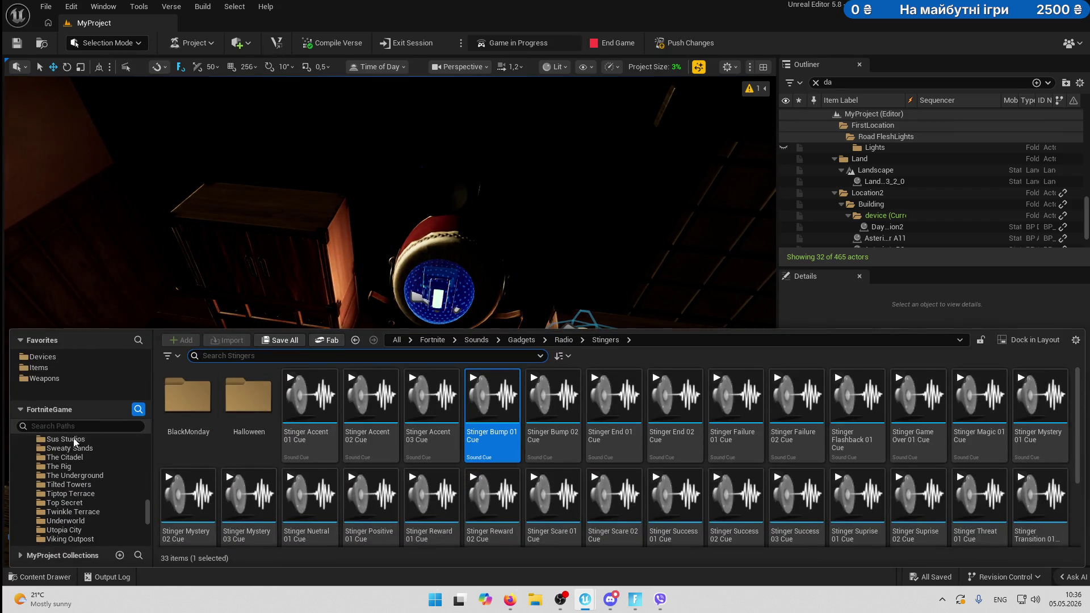
{"action": "left_click", "coordinate": [50, 357]}
{"action": "left_click", "coordinate": [231, 355]}
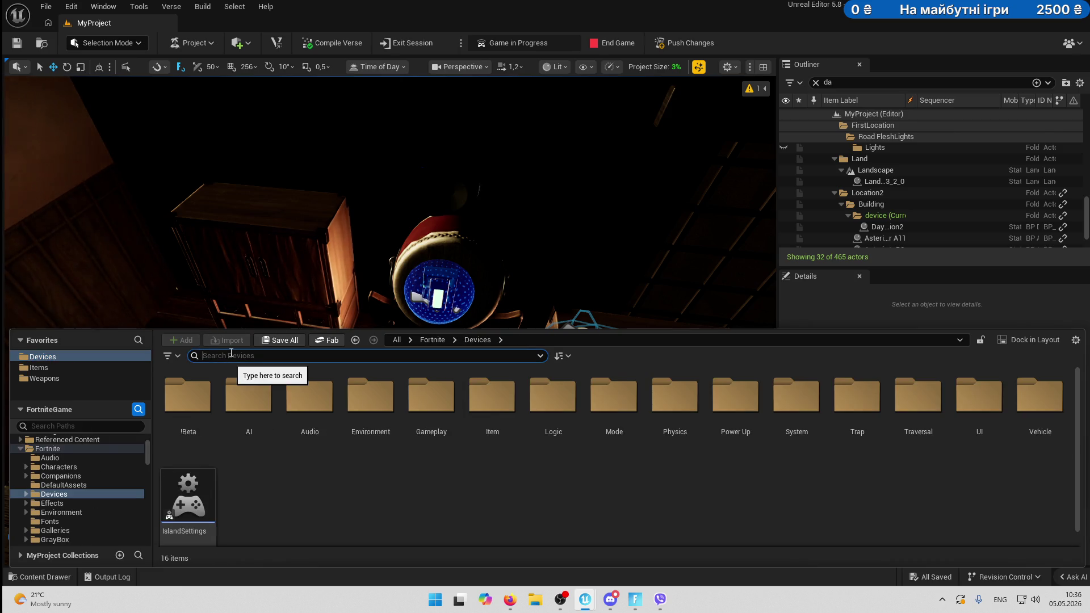
{"action": "type", "text": "ci"}
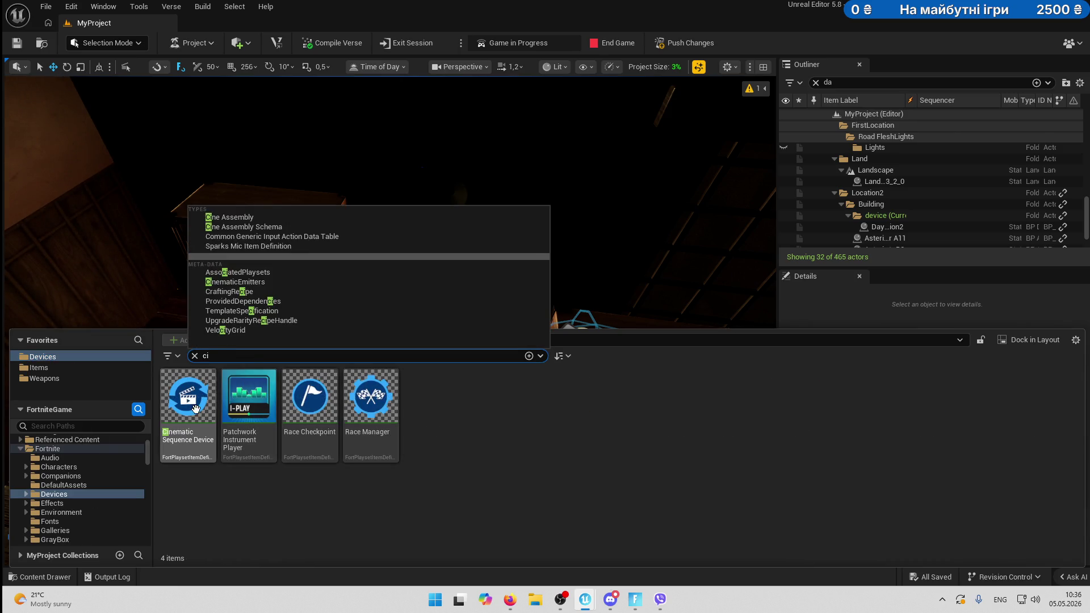
{"action": "mouse_move", "coordinate": [188, 397]}
{"action": "left_mouse_down"}
{"action": "mouse_move", "coordinate": [312, 304]}
{"action": "mouse_move", "coordinate": [362, 401]}
{"action": "left_mouse_up"}
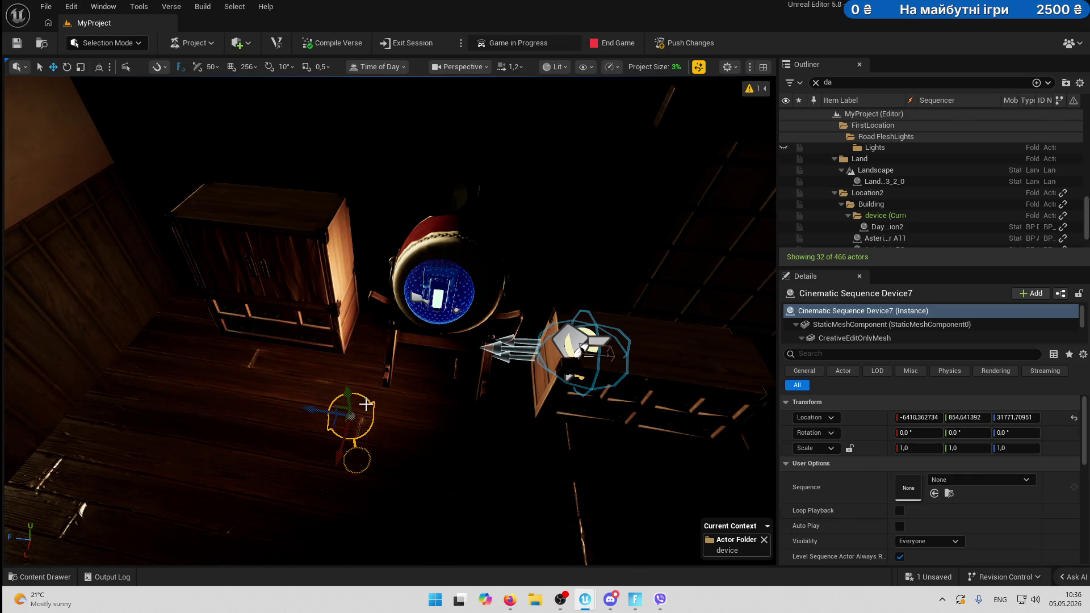
{"action": "left_click_drag", "start_coordinate": [325, 85], "coordinate": [257, 78]}
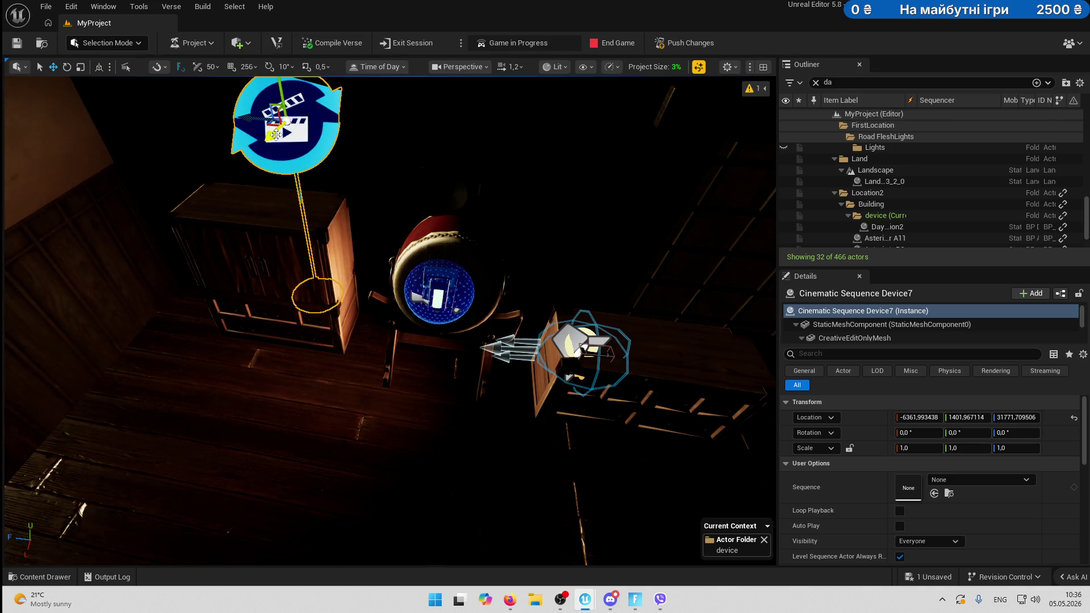
{"action": "left_click_drag", "start_coordinate": [275, 135], "coordinate": [269, 138]}
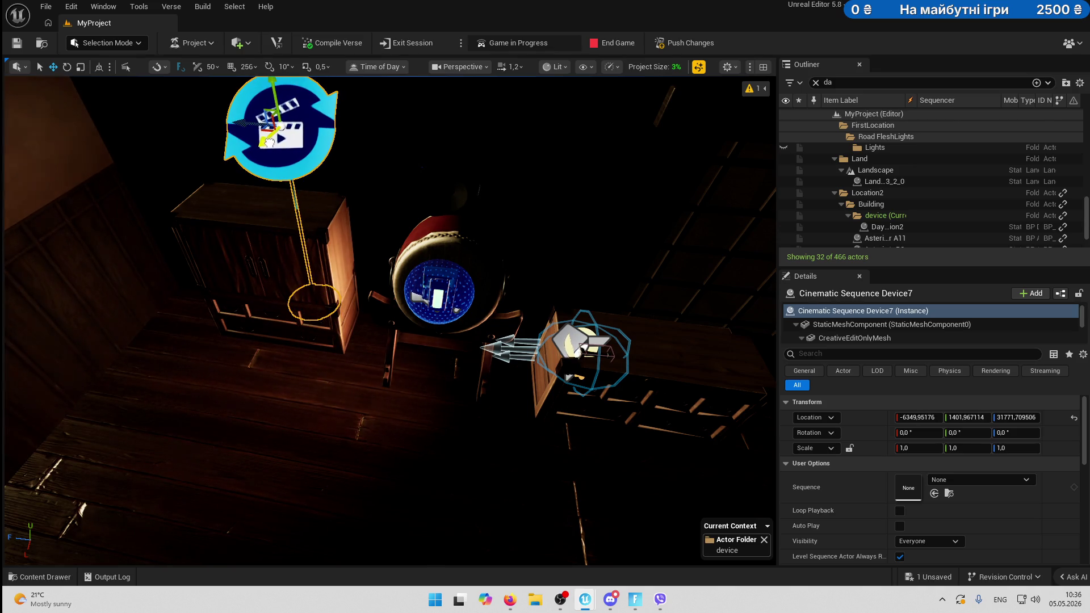
Assign Seq_bump from the project's level sequences to the device's Sequence field.
{"action": "left_click", "coordinate": [947, 493]}
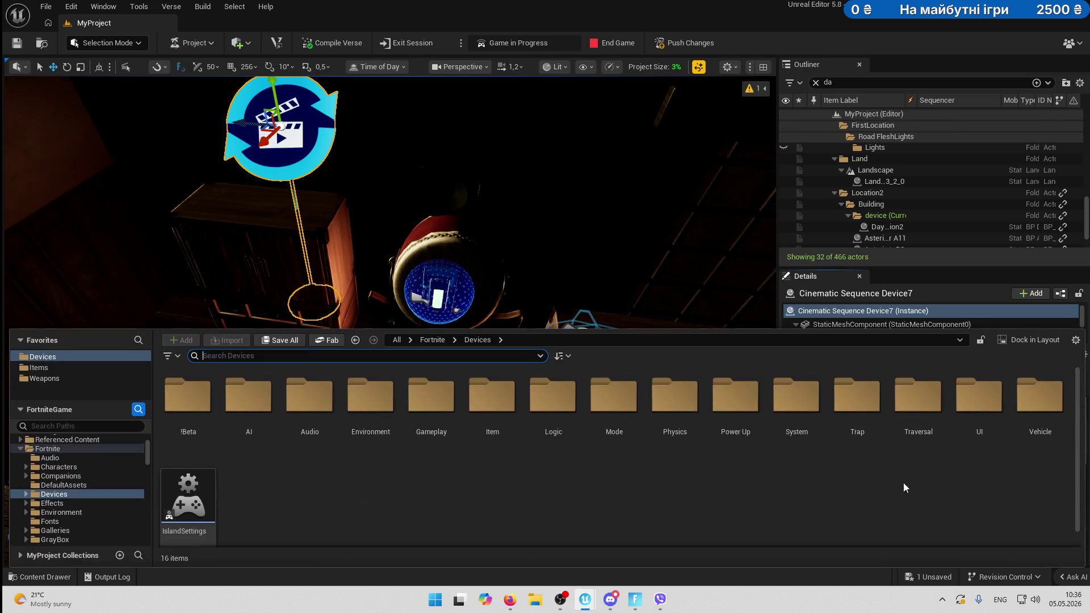
{"action": "scroll", "coordinate": [76, 496], "scroll_direction": "up", "scroll_amount": 3}
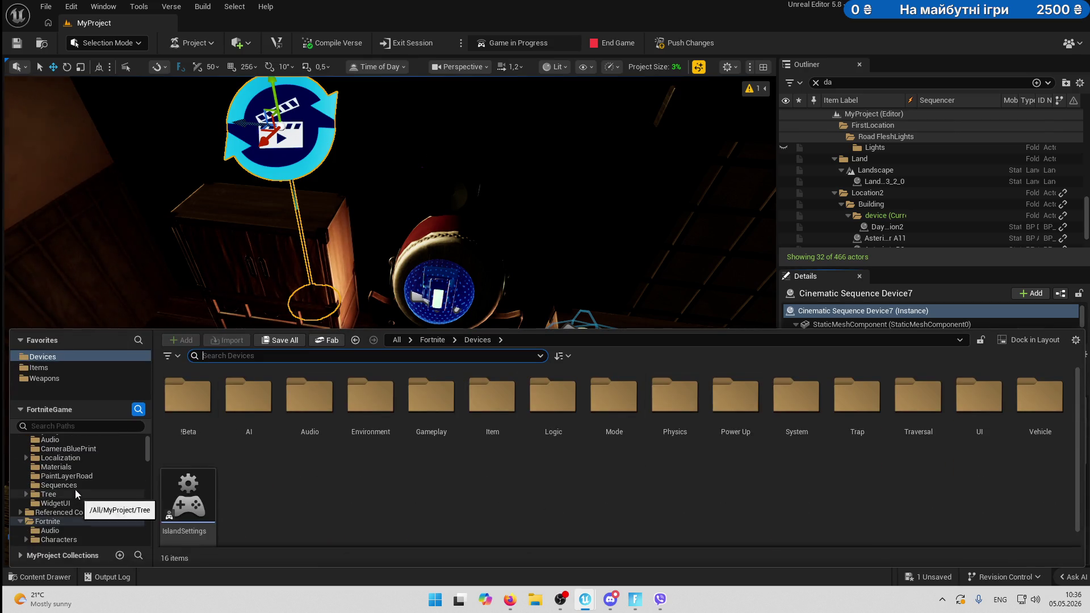
{"action": "scroll", "coordinate": [75, 492], "scroll_direction": "up", "scroll_amount": 1}
{"action": "left_click", "coordinate": [86, 502]}
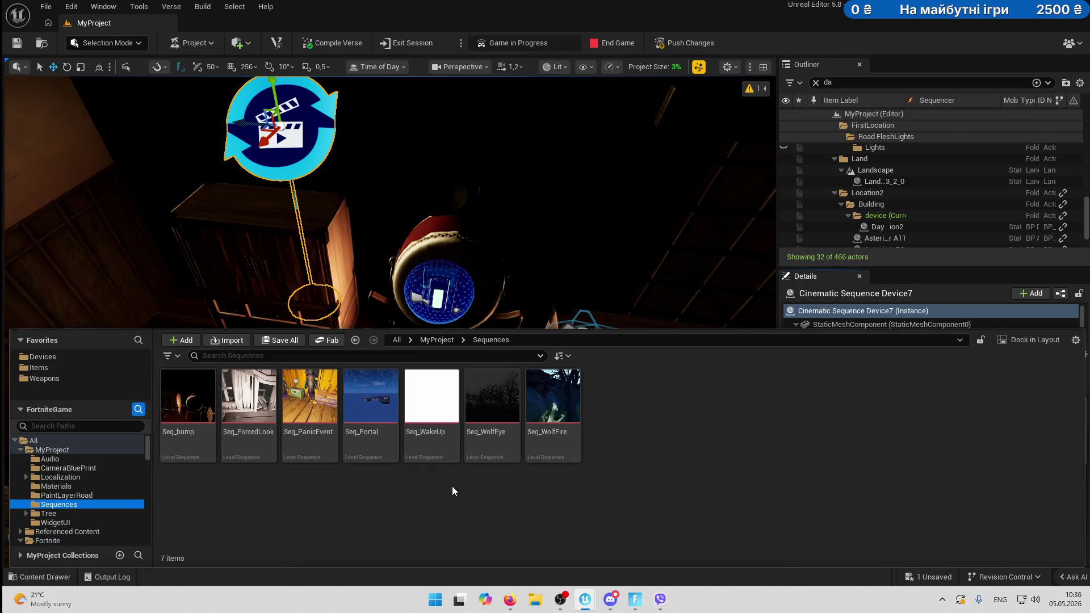
{"action": "left_click_drag", "start_coordinate": [188, 397], "coordinate": [911, 493]}
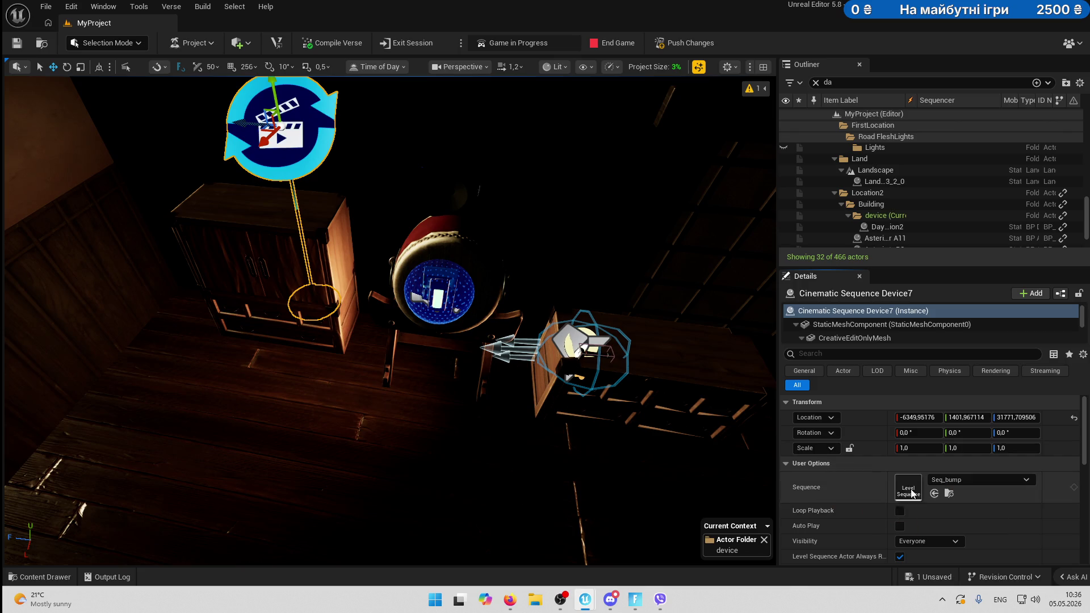
Add a Play Function entry triggered by Button3's On Interact event.
{"action": "scroll", "coordinate": [966, 523], "scroll_direction": "down", "scroll_amount": 2}
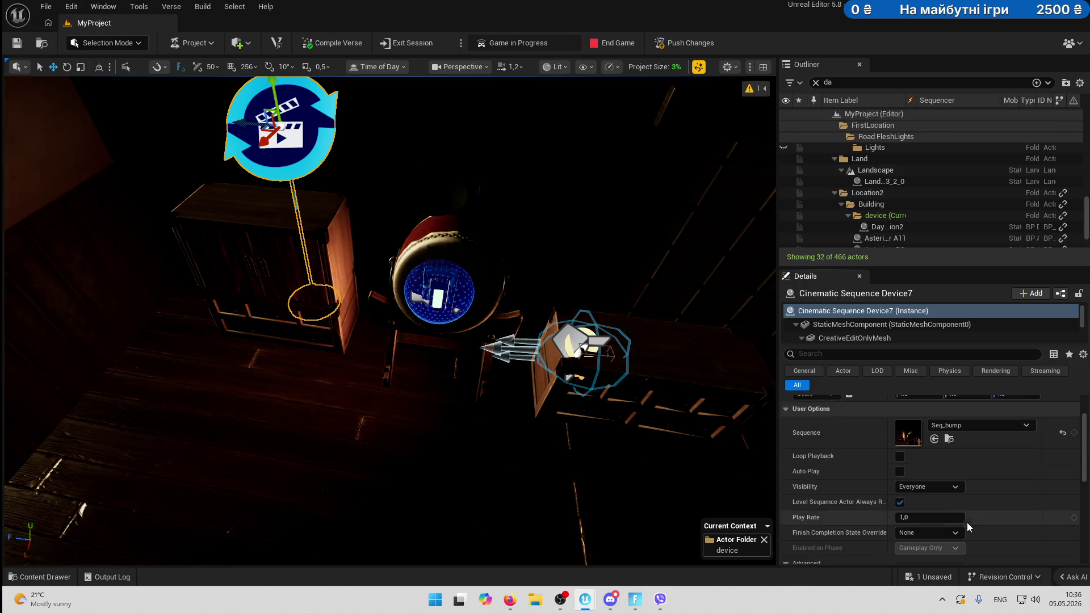
{"action": "scroll", "coordinate": [966, 522], "scroll_direction": "down", "scroll_amount": 2}
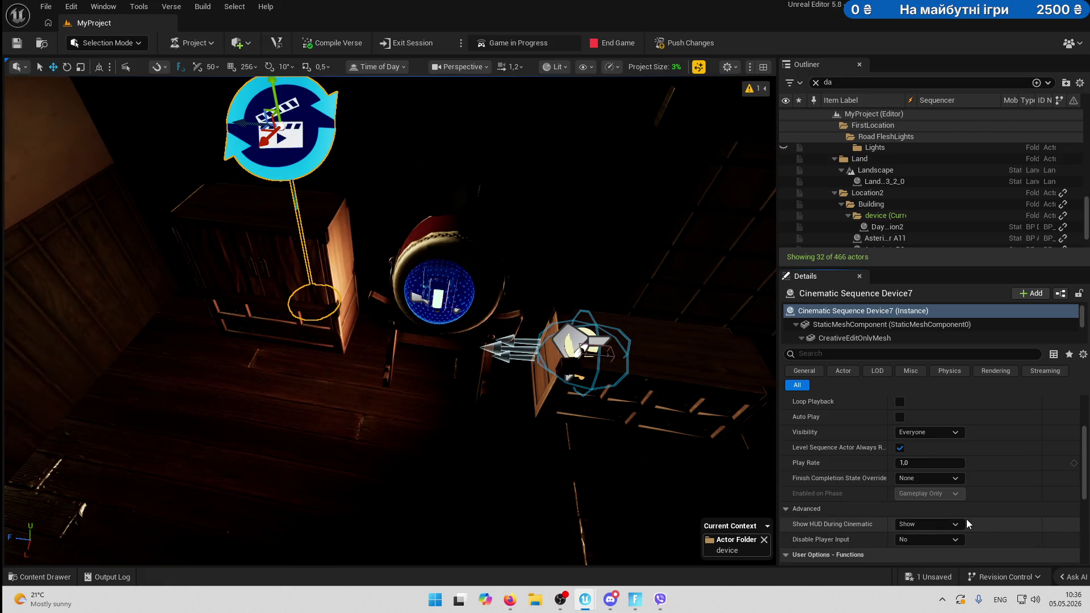
{"action": "scroll", "coordinate": [966, 519], "scroll_direction": "down", "scroll_amount": 2}
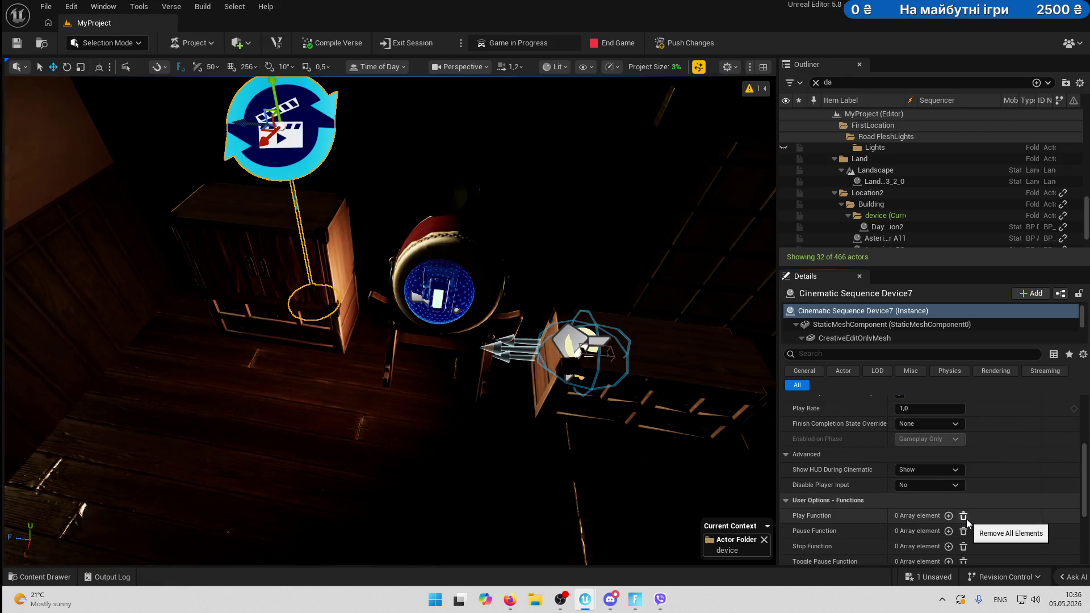
{"action": "scroll", "coordinate": [967, 495], "scroll_direction": "down", "scroll_amount": 2}
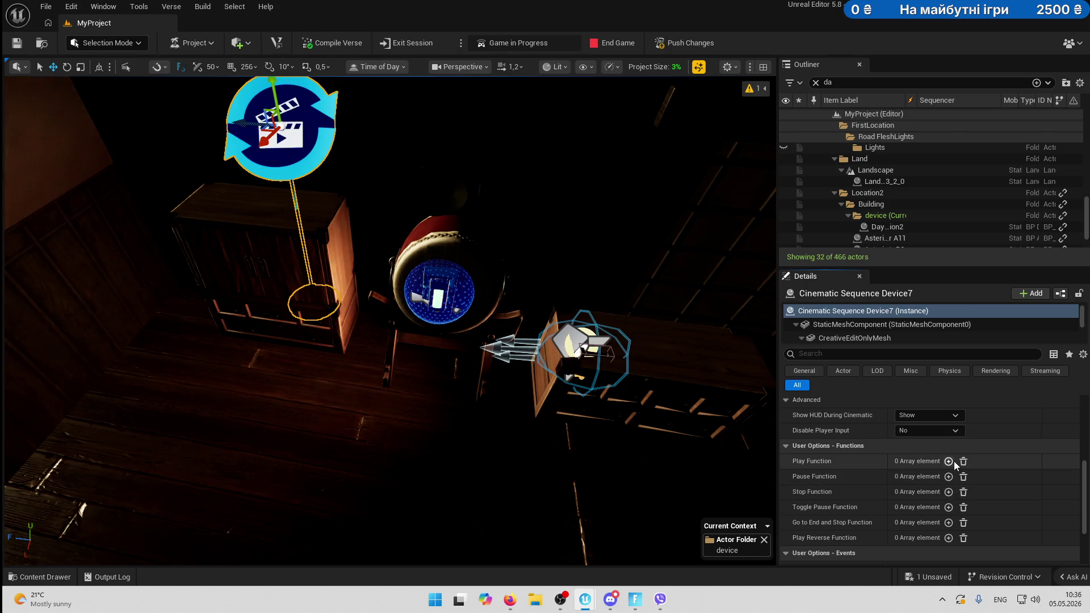
{"action": "left_click", "coordinate": [948, 461]}
{"action": "left_click", "coordinate": [1011, 476]}
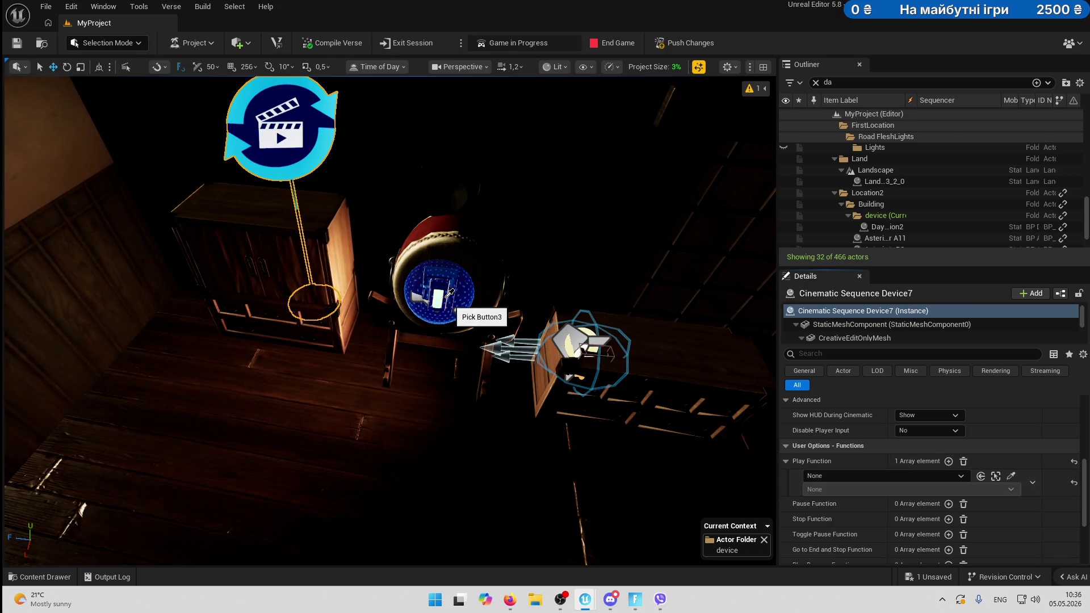
{"action": "left_click", "coordinate": [449, 292]}
{"action": "left_click", "coordinate": [823, 488]}
{"action": "left_click", "coordinate": [820, 511]}
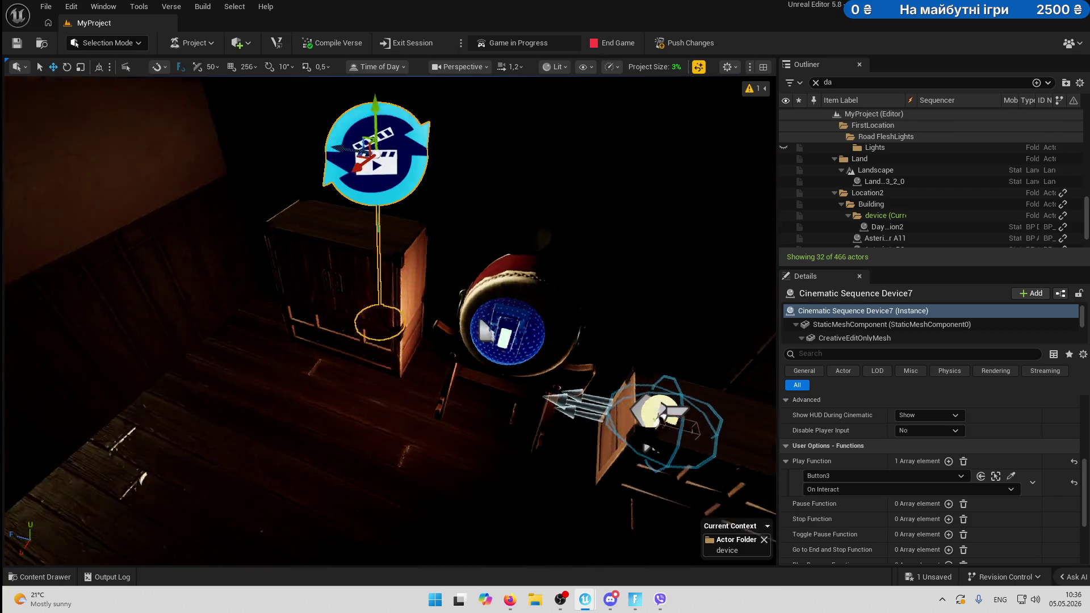
Bind Lock Device2's Open to Cinematic Sequence Device7's On Stopped event.
{"action": "left_click_drag", "start_coordinate": [363, 318], "coordinate": [341, 308]}
{"action": "left_click", "coordinate": [274, 245]}
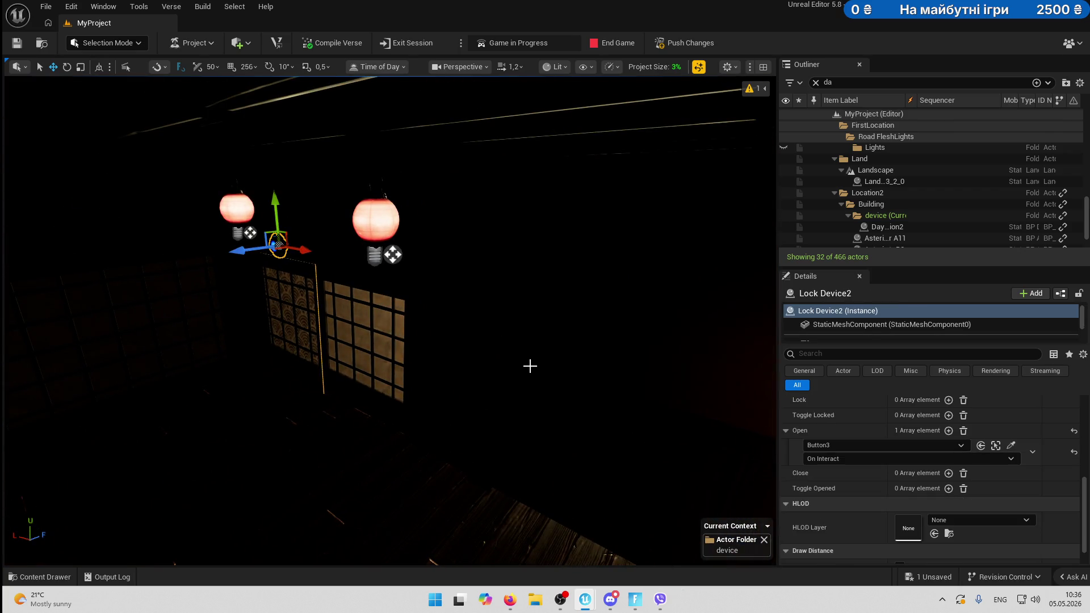
{"action": "key", "text": "f"}
{"action": "left_click", "coordinate": [1011, 445]}
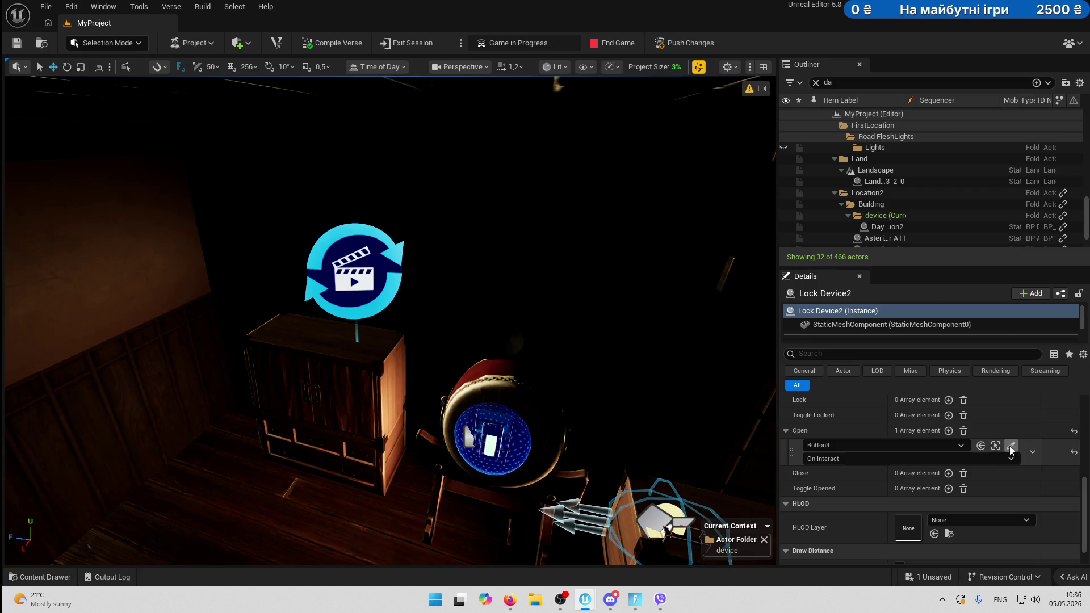
{"action": "left_click", "coordinate": [358, 284]}
{"action": "left_click", "coordinate": [835, 458]}
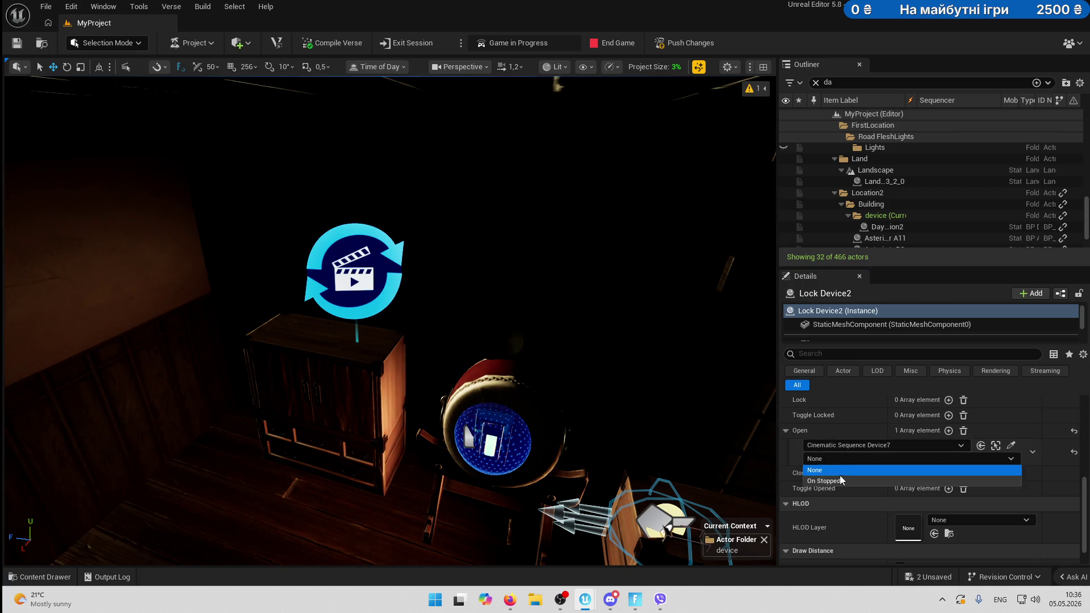
{"action": "left_click", "coordinate": [839, 477]}
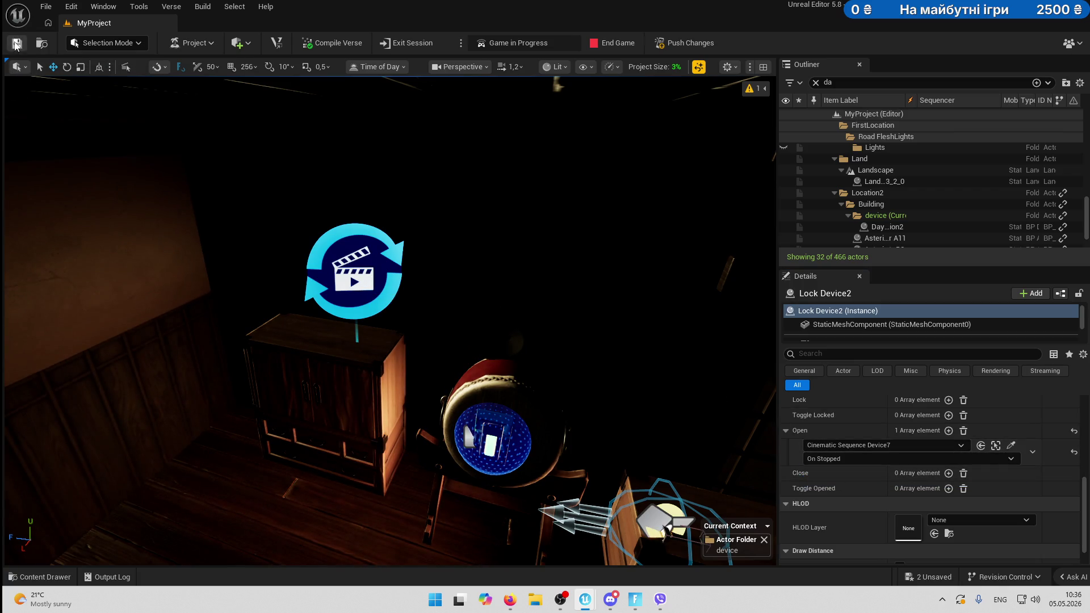
Push Changes to the live game and wait while the packages save.
{"action": "left_click", "coordinate": [672, 48]}
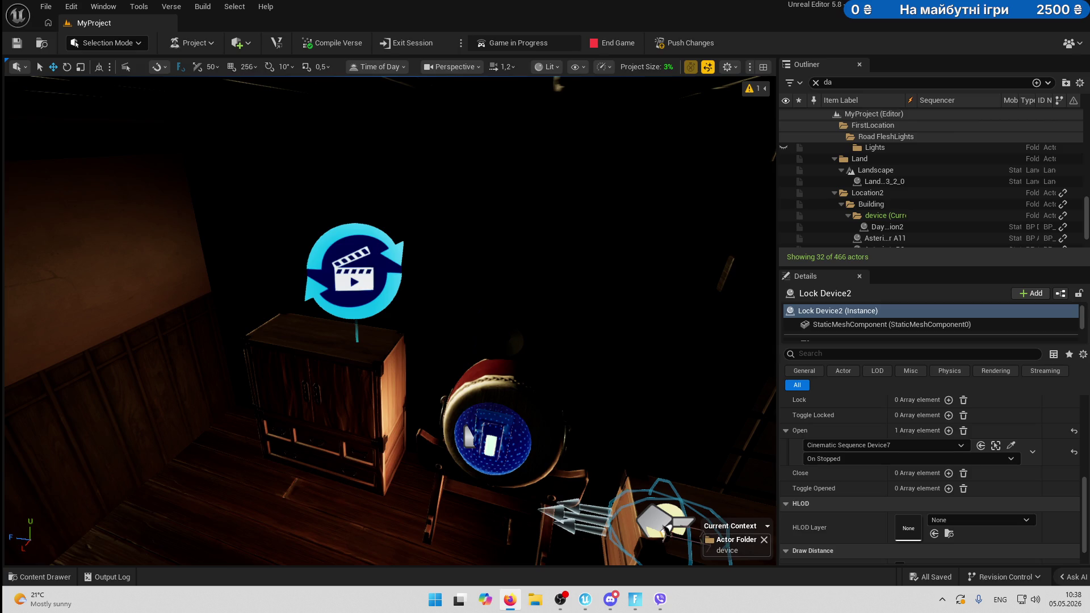
{"action": "key", "text": "alt+Tab"}
{"action": "key", "text": "alt+Tab"}
{"action": "key", "text": "alt+Tab"}
{"action": "key", "text": "alt+shift"}
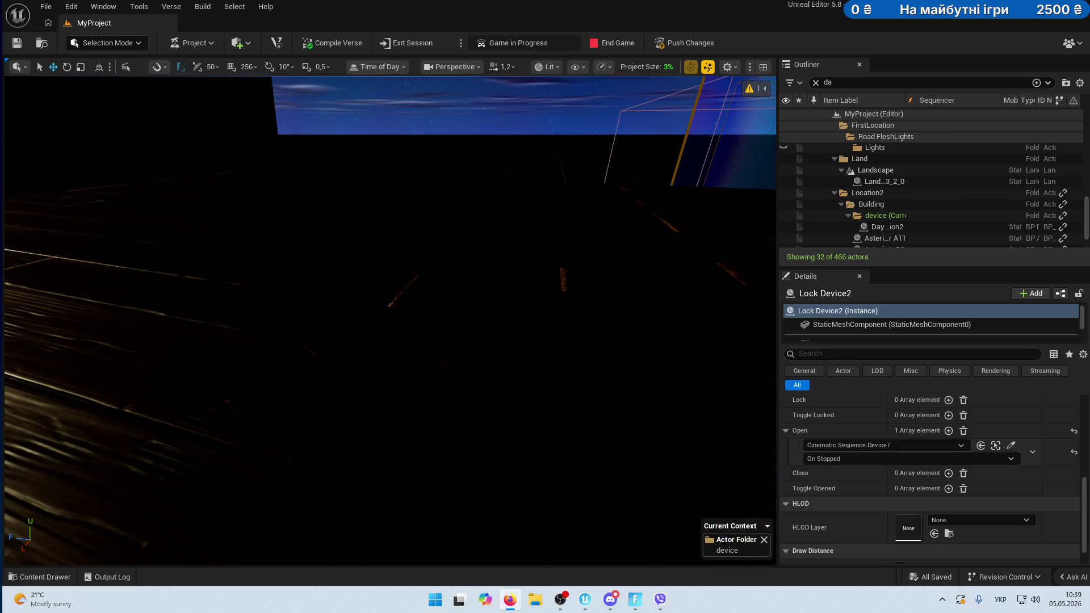
Switch to the Fortnite client, walk through the dojo to the drum, then open the Start menu.
{"action": "left_click", "coordinate": [635, 598]}
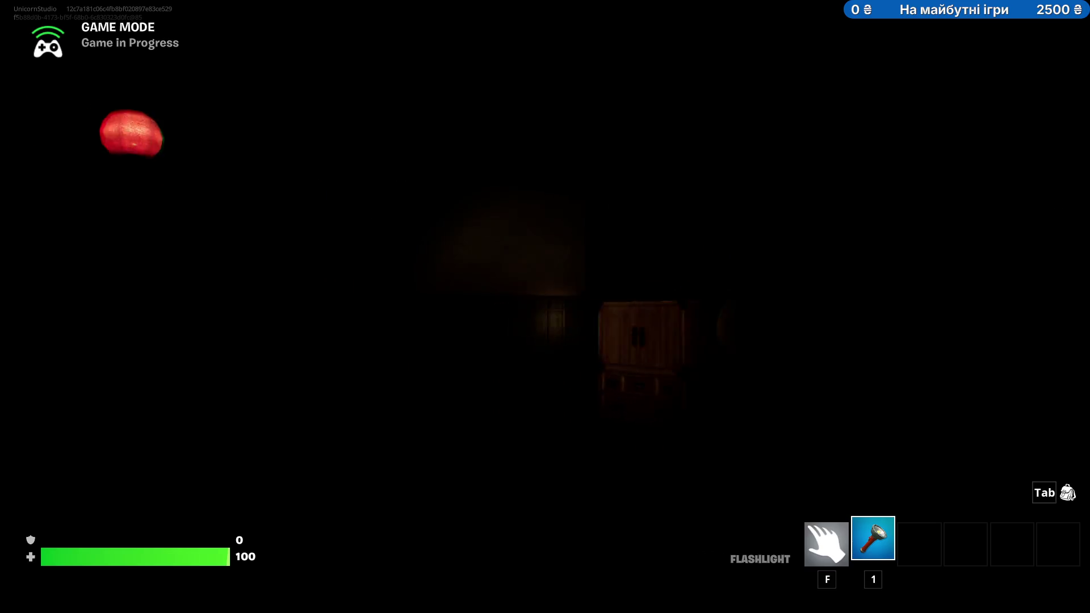
{"action": "key", "text": "alt+Tab"}
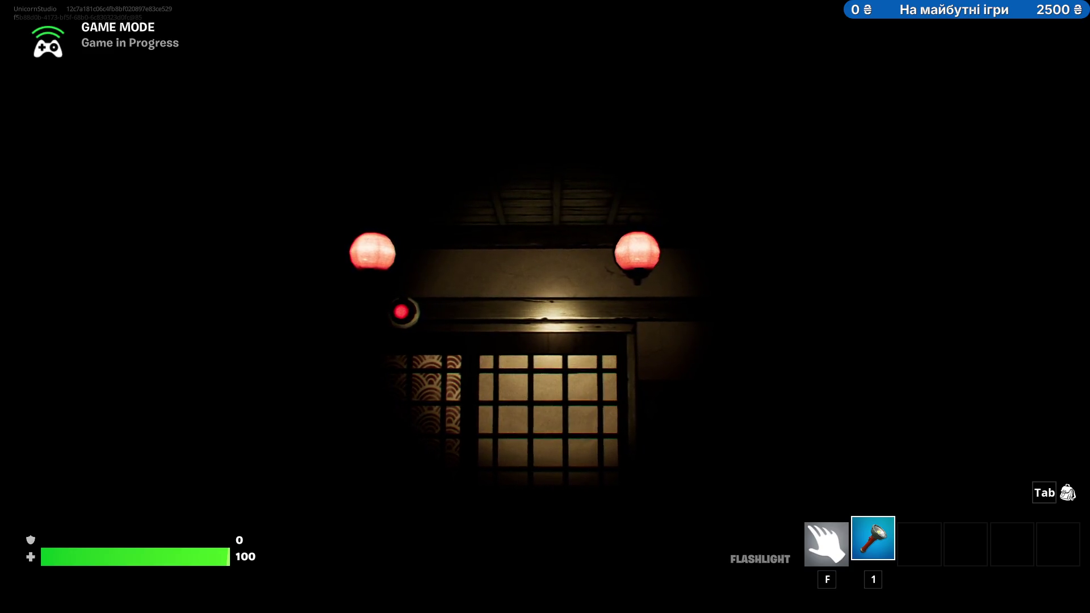
{"action": "key", "text": "Escape"}
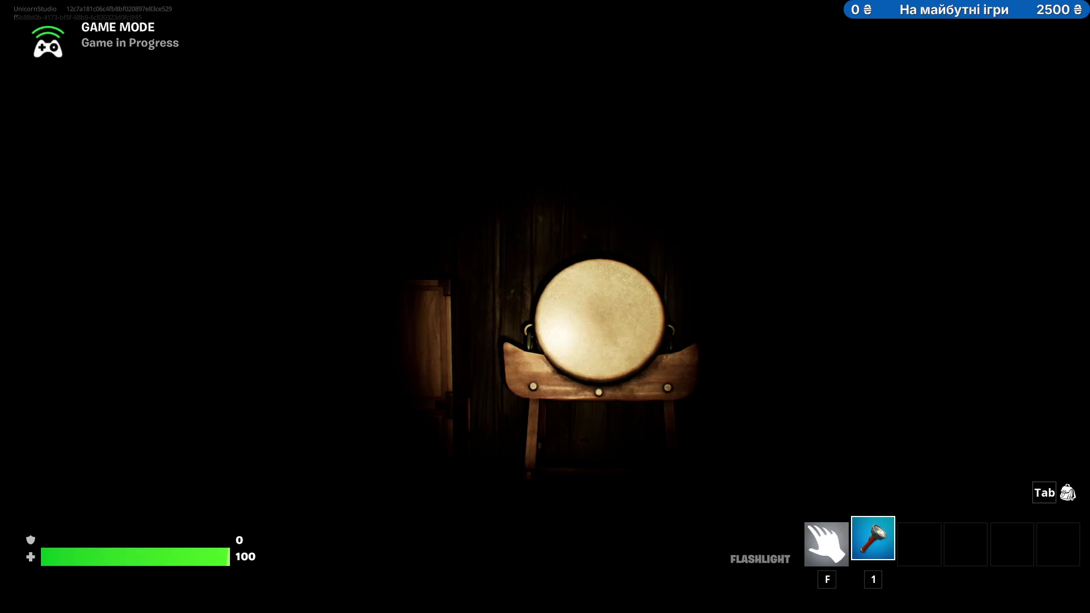
{"action": "key", "text": "super"}
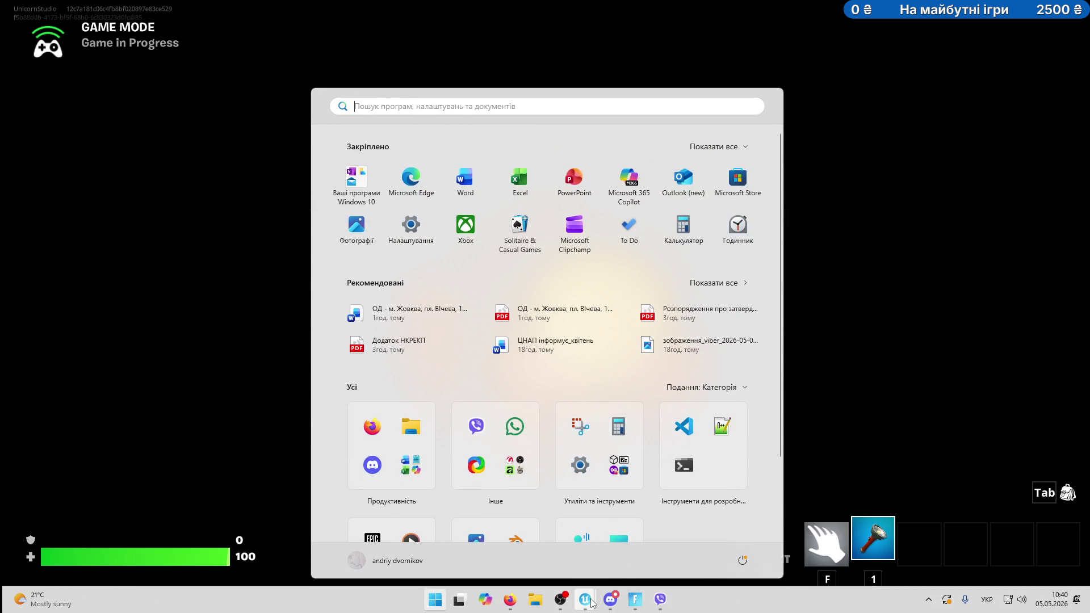
Play Seq_bump from the start in the Sequencer, then close the Sequencer window.
{"action": "mouse_move", "coordinate": [585, 599]}
{"action": "left_click", "coordinate": [626, 548]}
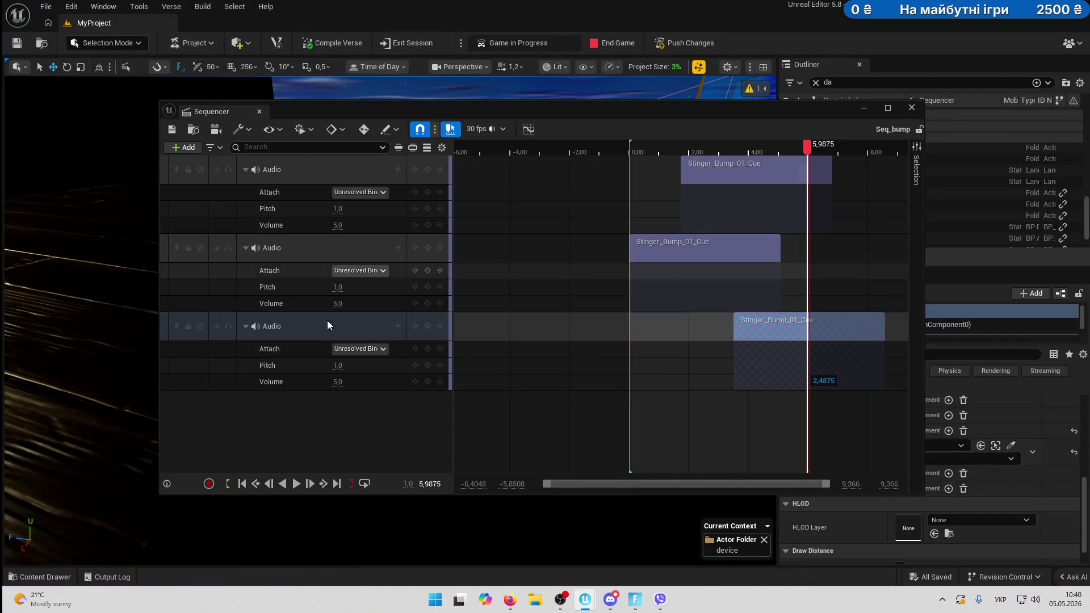
{"action": "left_click", "coordinate": [300, 485]}
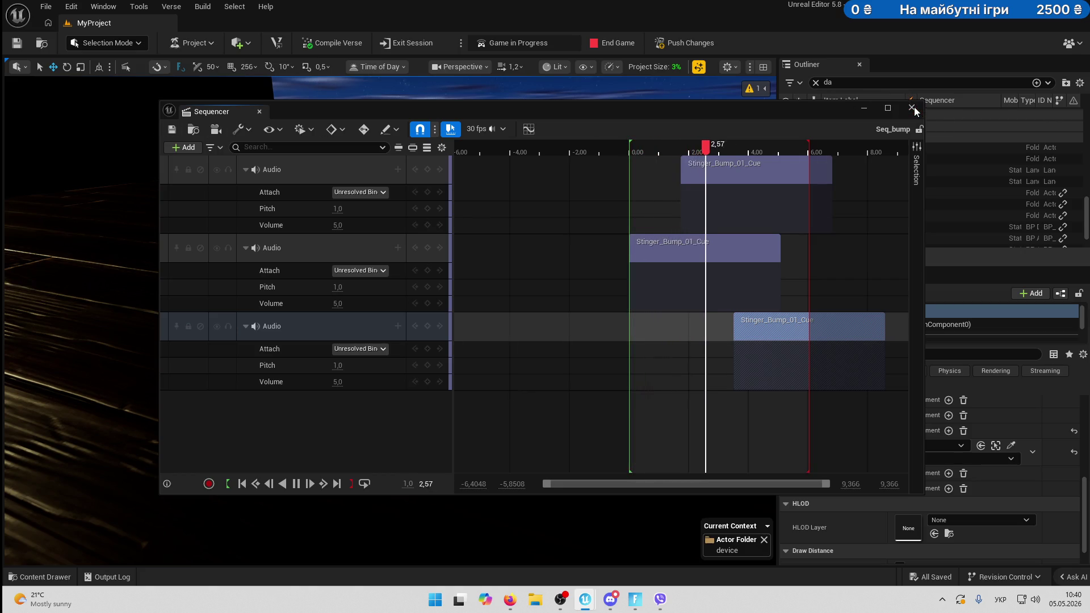
{"action": "left_click", "coordinate": [911, 107]}
End the game so the toolbar shows Session Connected and Start Game.
{"action": "left_click", "coordinate": [614, 46]}
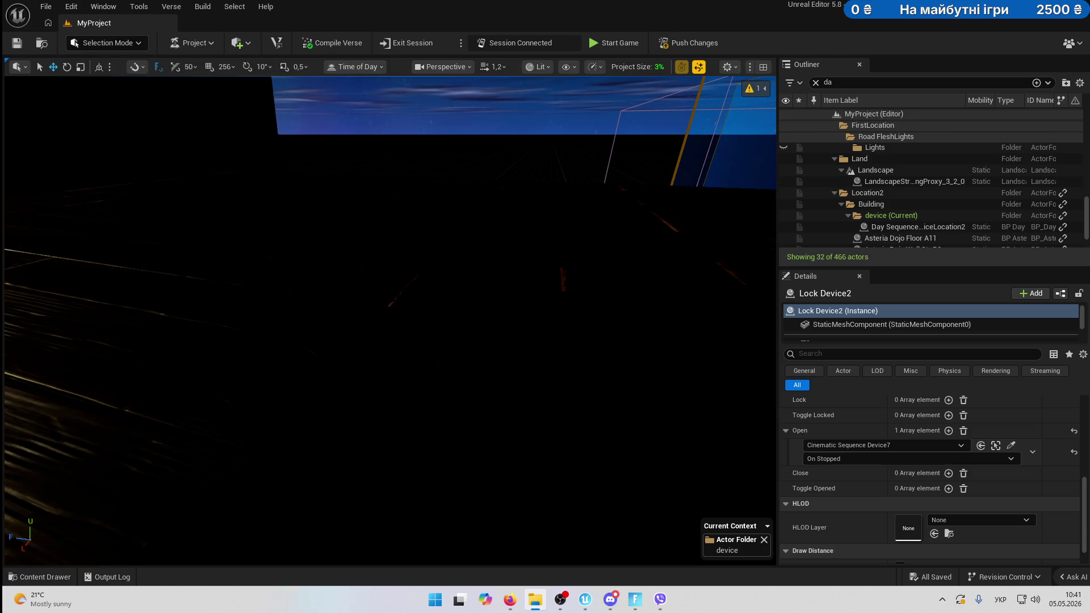
Fly around the dark room and push the latest edits to the live session.
{"action": "key", "text": "alt+Tab"}
{"action": "left_click_drag", "start_coordinate": [339, 299], "coordinate": [352, 248]}
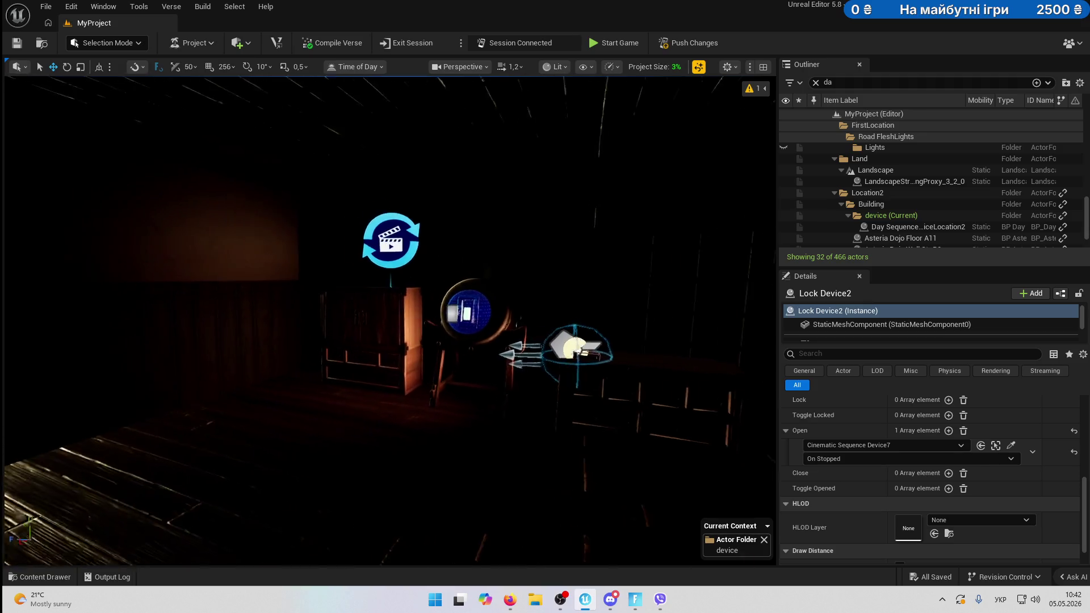
{"action": "left_click_drag", "start_coordinate": [500, 276], "coordinate": [500, 247]}
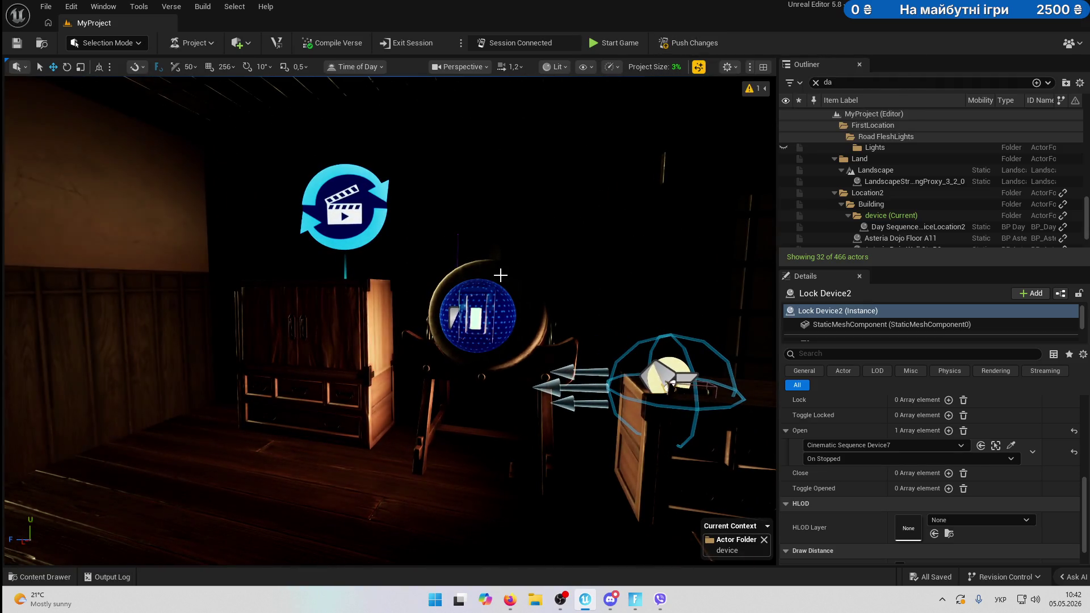
{"action": "scroll", "coordinate": [500, 275], "scroll_direction": "down", "scroll_amount": 5}
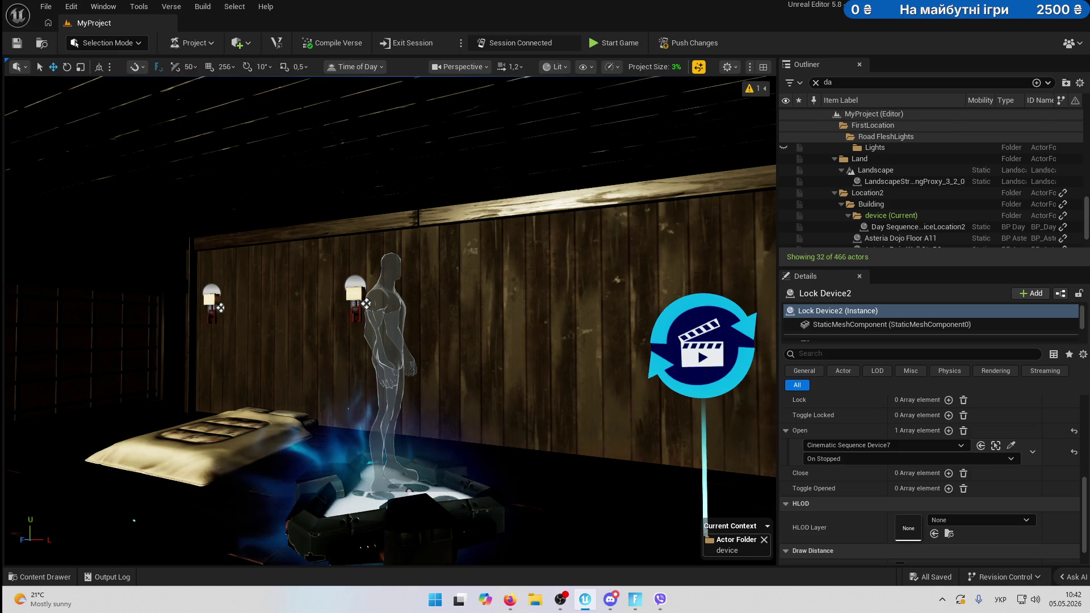
{"action": "left_click_drag", "start_coordinate": [366, 307], "coordinate": [399, 339]}
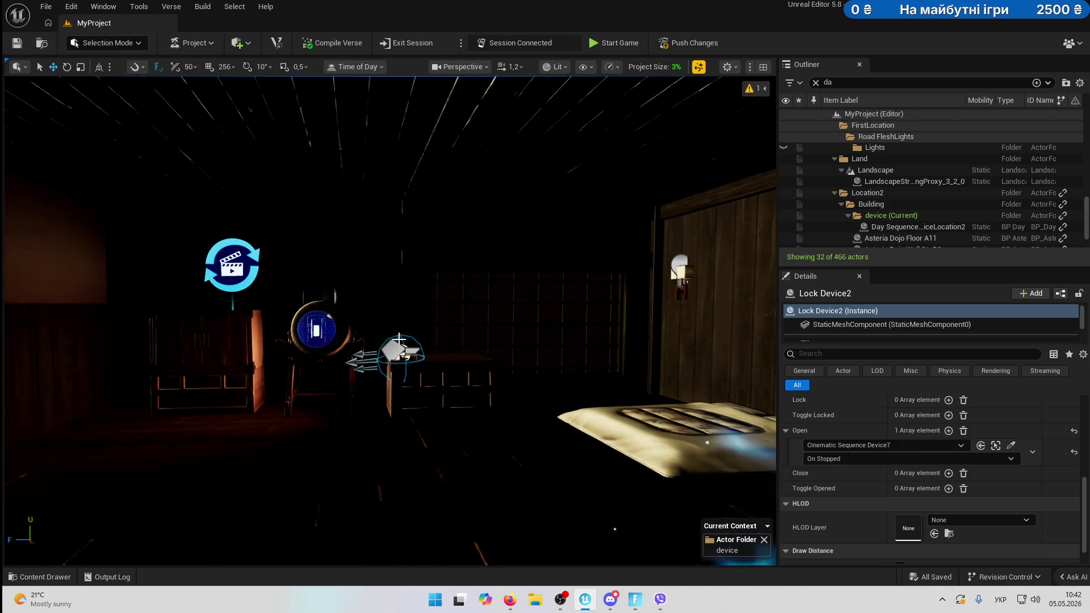
{"action": "left_click", "coordinate": [688, 44]}
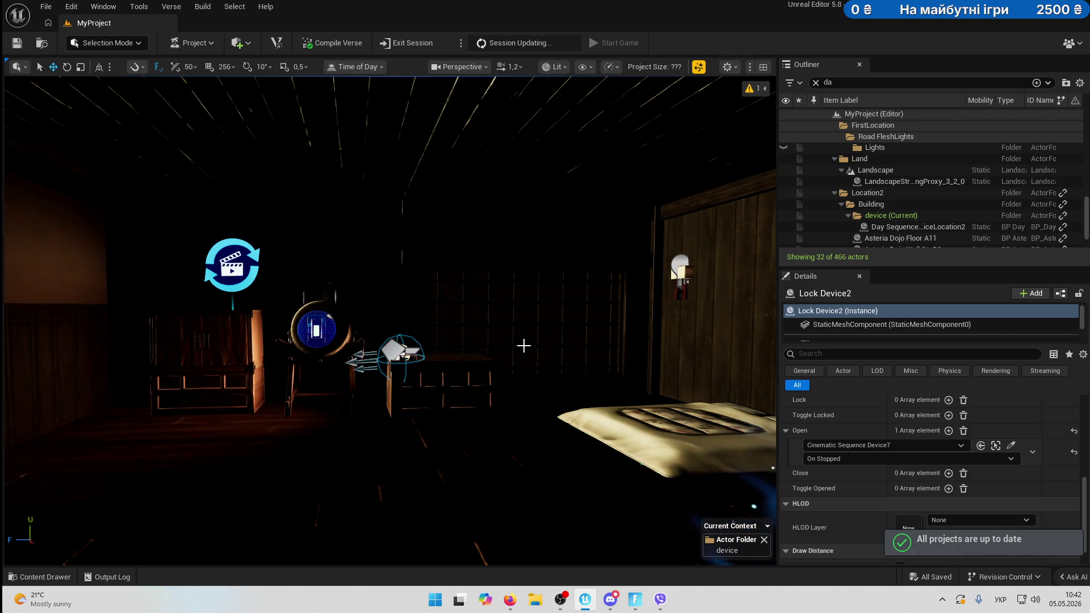
Select the Teleporter and shift it slightly.
{"action": "left_click_drag", "start_coordinate": [523, 343], "coordinate": [670, 341]}
{"action": "left_click", "coordinate": [595, 339]}
{"action": "mouse_move", "coordinate": [595, 339]}
{"action": "left_mouse_down"}
{"action": "mouse_move", "coordinate": [568, 420]}
{"action": "mouse_move", "coordinate": [560, 374]}
{"action": "mouse_move", "coordinate": [681, 398]}
{"action": "left_mouse_up"}
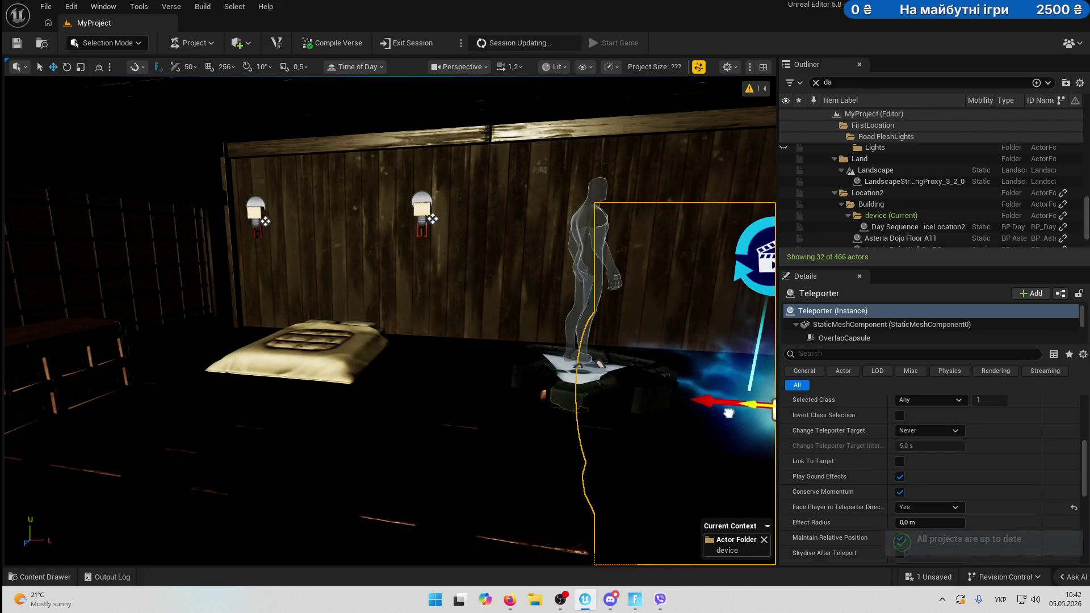
Move the Player 1 Spawn Pad toward the camera and rotate it to a new heading.
{"action": "left_click", "coordinate": [594, 314]}
{"action": "mouse_move", "coordinate": [594, 314]}
{"action": "left_mouse_down"}
{"action": "mouse_move", "coordinate": [588, 394]}
{"action": "mouse_move", "coordinate": [482, 392]}
{"action": "mouse_move", "coordinate": [584, 392]}
{"action": "left_mouse_up"}
{"action": "key", "text": "e"}
{"action": "mouse_move", "coordinate": [512, 468]}
{"action": "left_mouse_down"}
{"action": "mouse_move", "coordinate": [613, 499]}
{"action": "mouse_move", "coordinate": [443, 482]}
{"action": "mouse_move", "coordinate": [590, 483]}
{"action": "mouse_move", "coordinate": [511, 482]}
{"action": "left_mouse_up"}
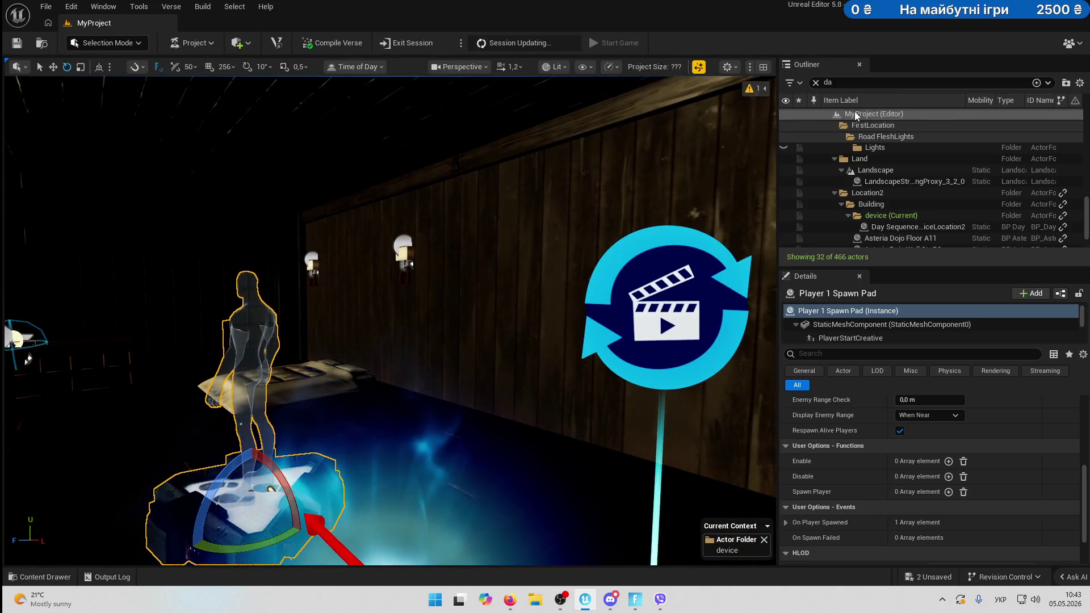
Set Day Sequence DeviceLocation2's Sunlight Intensity to 0,1 and save the level with Ctrl+S.
{"action": "left_click", "coordinate": [914, 226]}
{"action": "left_click_drag", "start_coordinate": [391, 309], "coordinate": [358, 309]}
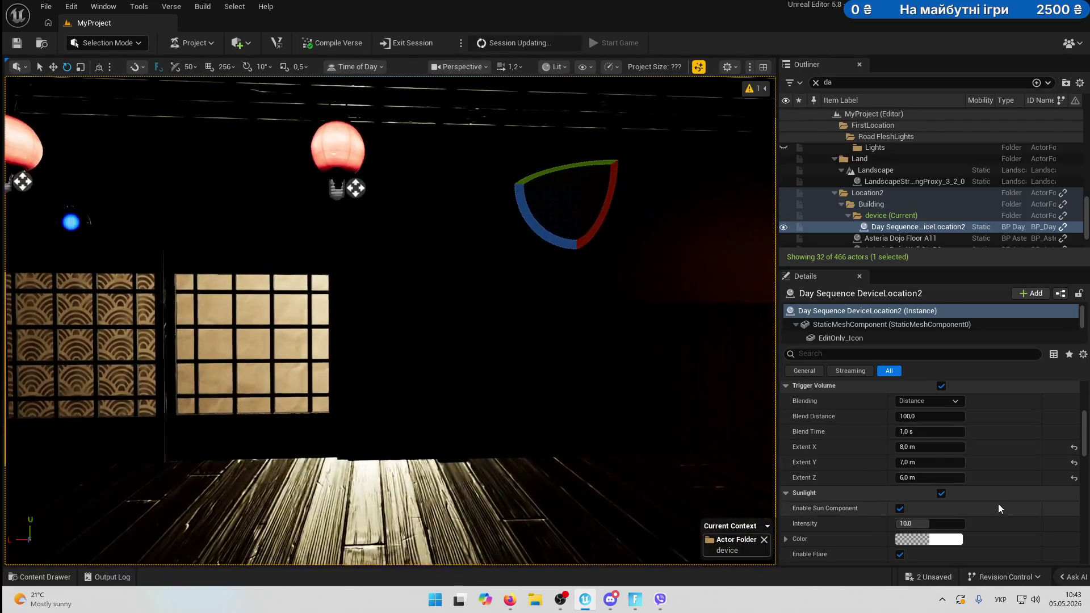
{"action": "scroll", "coordinate": [998, 503], "scroll_direction": "down", "scroll_amount": 2}
{"action": "left_click", "coordinate": [933, 483]}
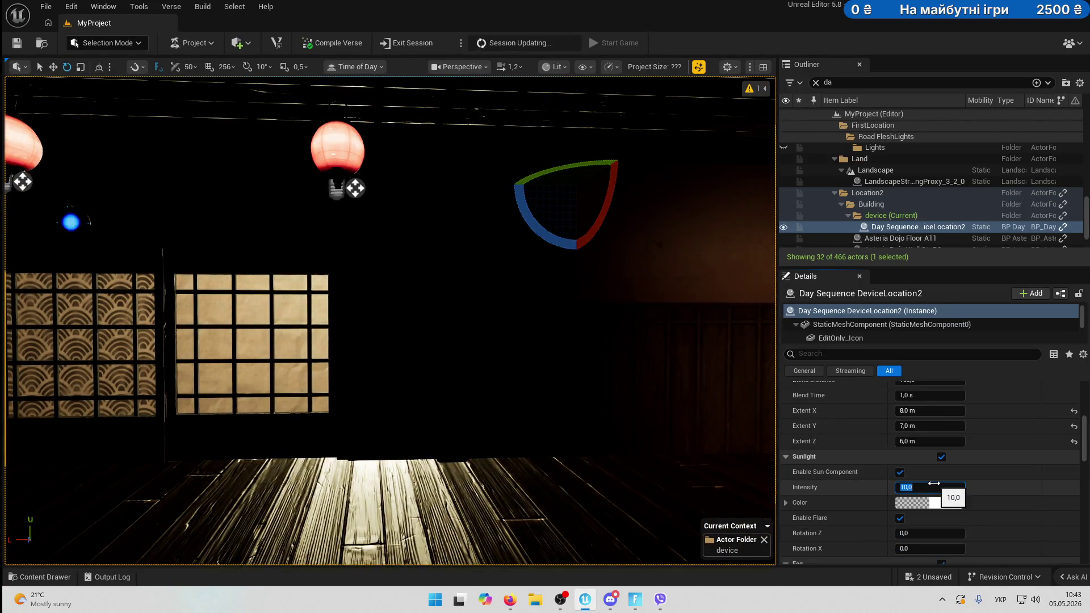
{"action": "type", "text": "1"}
{"action": "key", "text": "BackSpace"}
{"action": "type", "text": "0,1"}
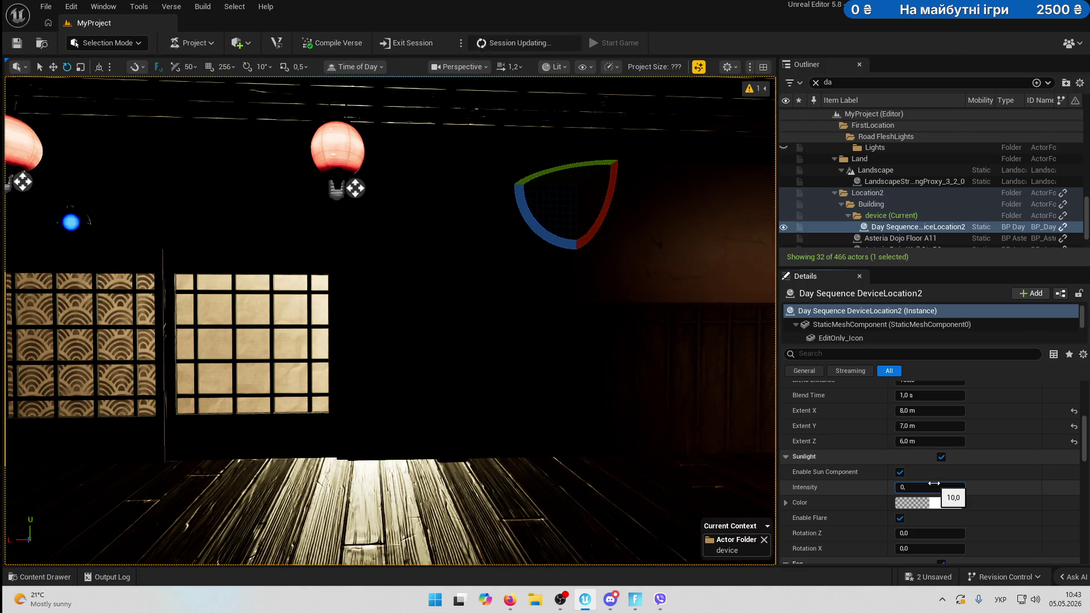
{"action": "key", "text": "Return"}
{"action": "left_click_drag", "start_coordinate": [673, 408], "coordinate": [715, 408]}
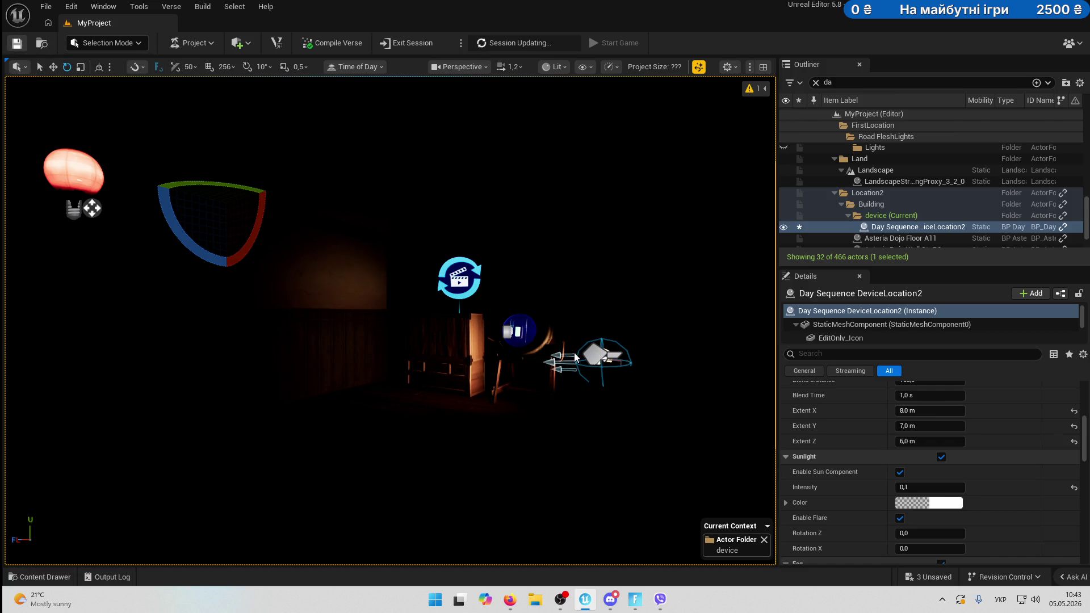
{"action": "key", "text": "ctrl+s"}
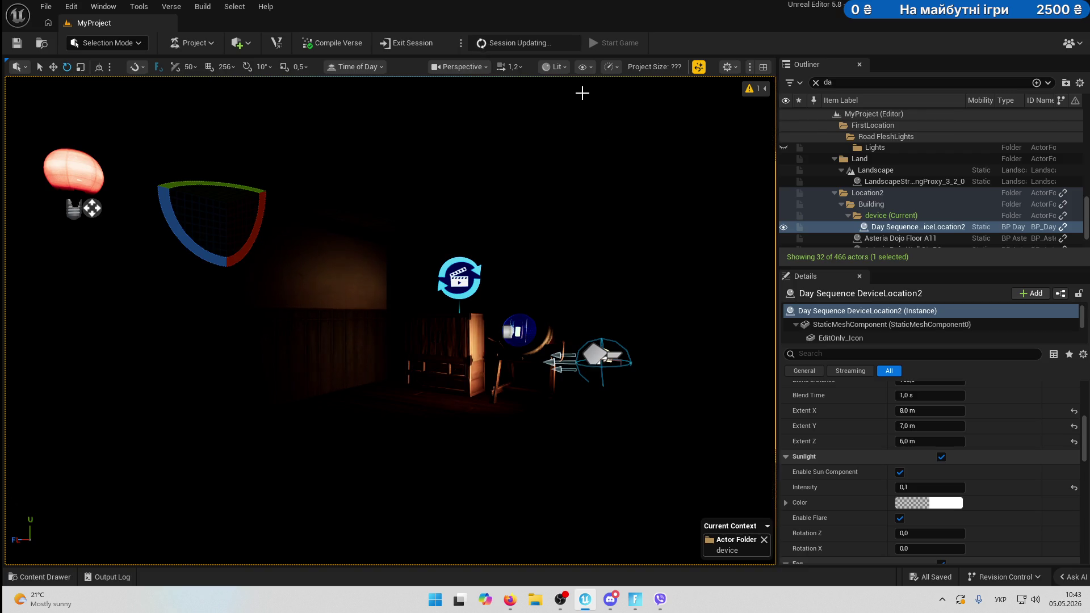
Switch the viewport to Unlit, compare it with Lit, then return to Unlit.
{"action": "left_click", "coordinate": [556, 67]}
{"action": "left_click", "coordinate": [585, 122]}
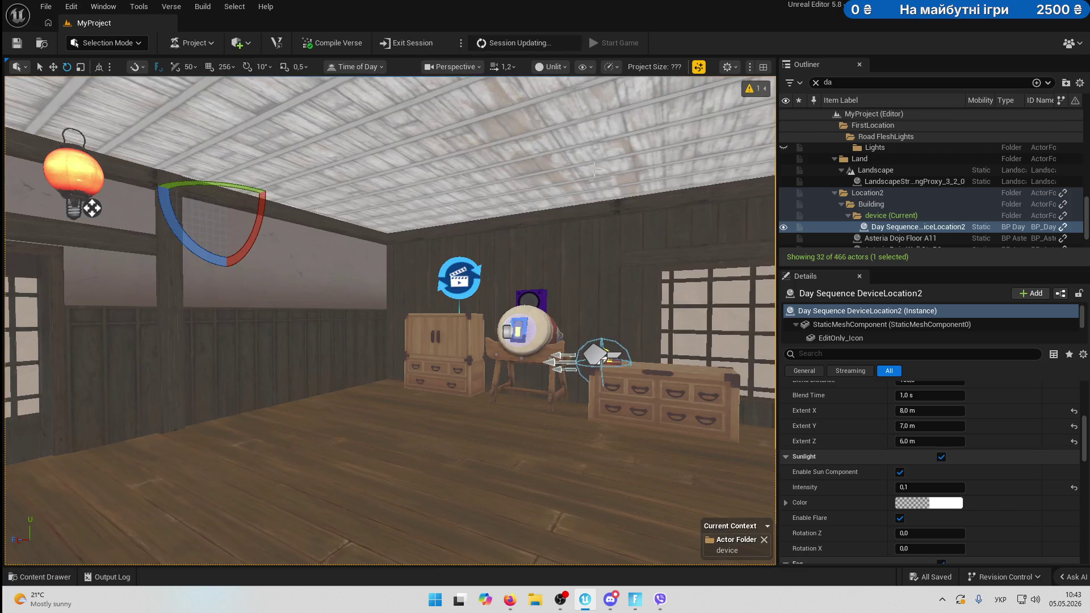
{"action": "mouse_move", "coordinate": [483, 424]}
{"action": "left_mouse_down"}
{"action": "mouse_move", "coordinate": [386, 423]}
{"action": "mouse_move", "coordinate": [511, 417]}
{"action": "mouse_move", "coordinate": [509, 281]}
{"action": "left_mouse_up"}
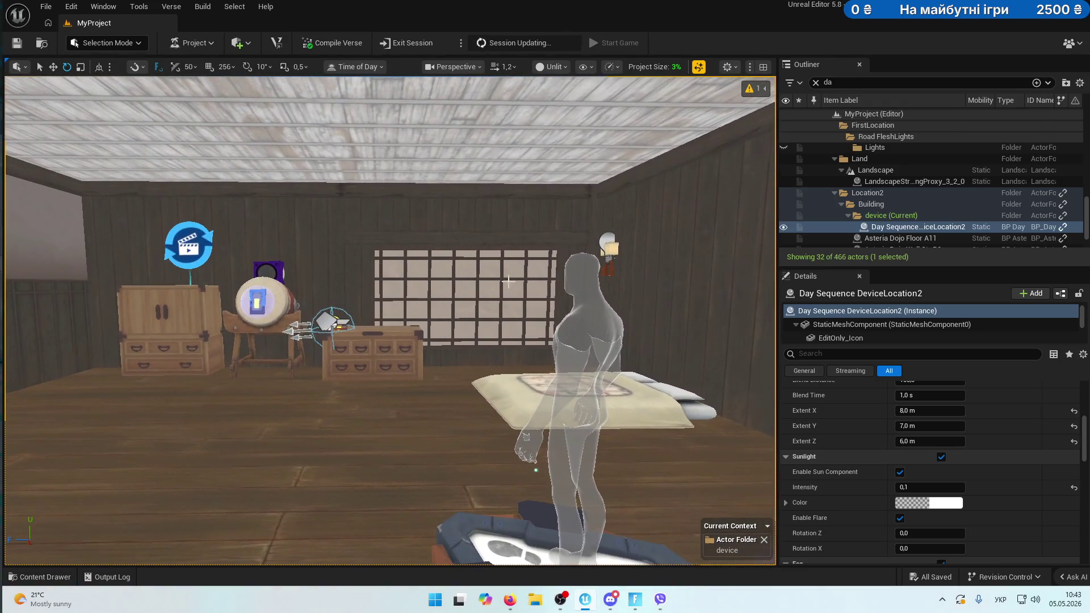
{"action": "left_click", "coordinate": [564, 70]}
{"action": "left_click", "coordinate": [571, 112]}
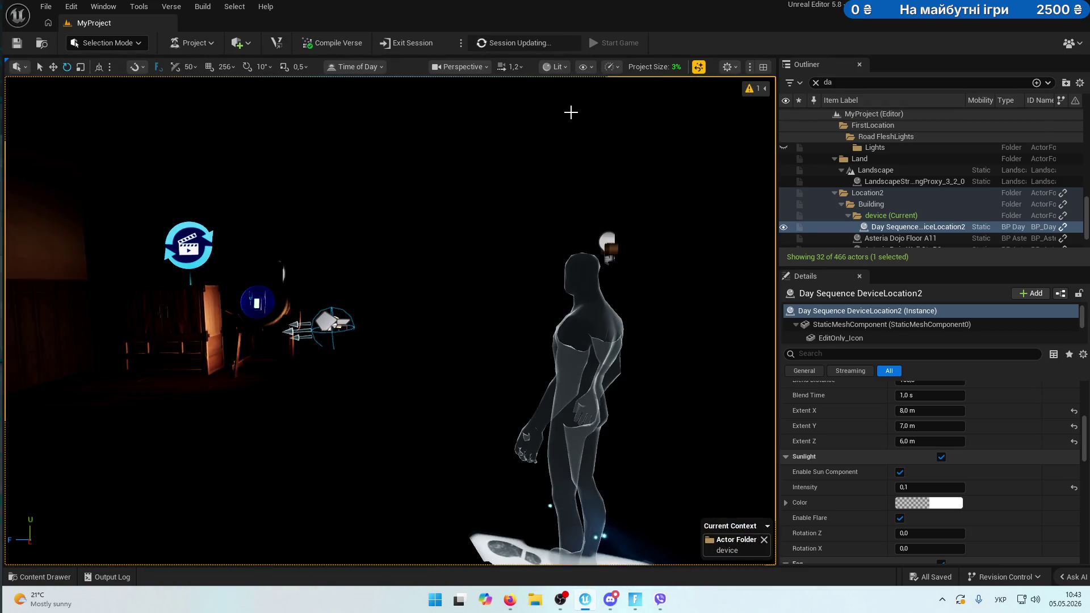
{"action": "left_click", "coordinate": [553, 67]}
{"action": "left_click", "coordinate": [576, 122]}
{"action": "mouse_move", "coordinate": [577, 118]}
{"action": "left_mouse_down"}
{"action": "mouse_move", "coordinate": [454, 97]}
{"action": "mouse_move", "coordinate": [568, 108]}
{"action": "mouse_move", "coordinate": [568, 159]}
{"action": "left_mouse_up"}
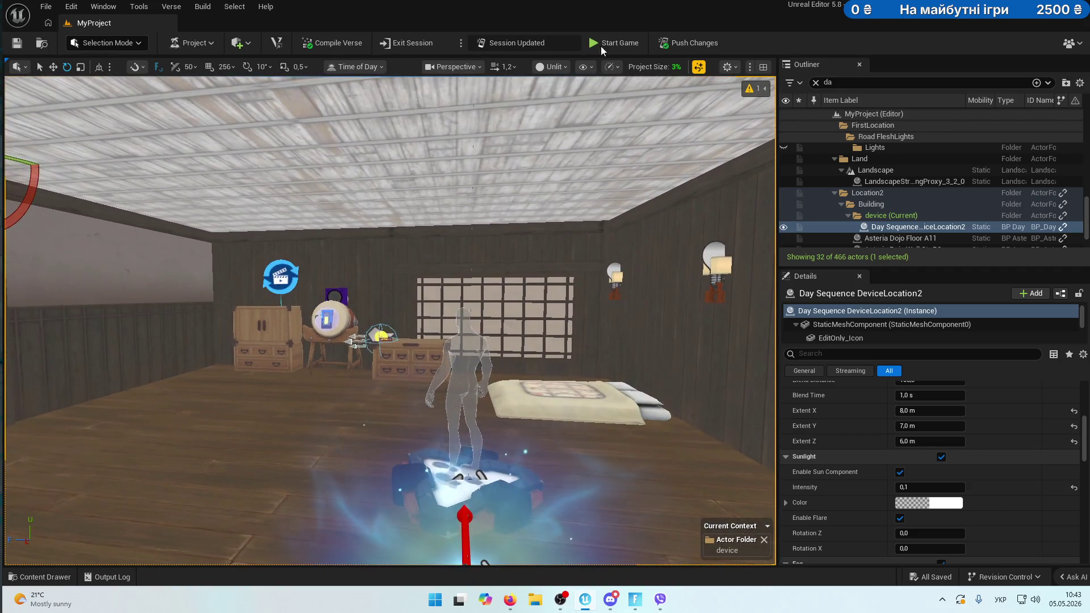
{"action": "left_click", "coordinate": [643, 606]}
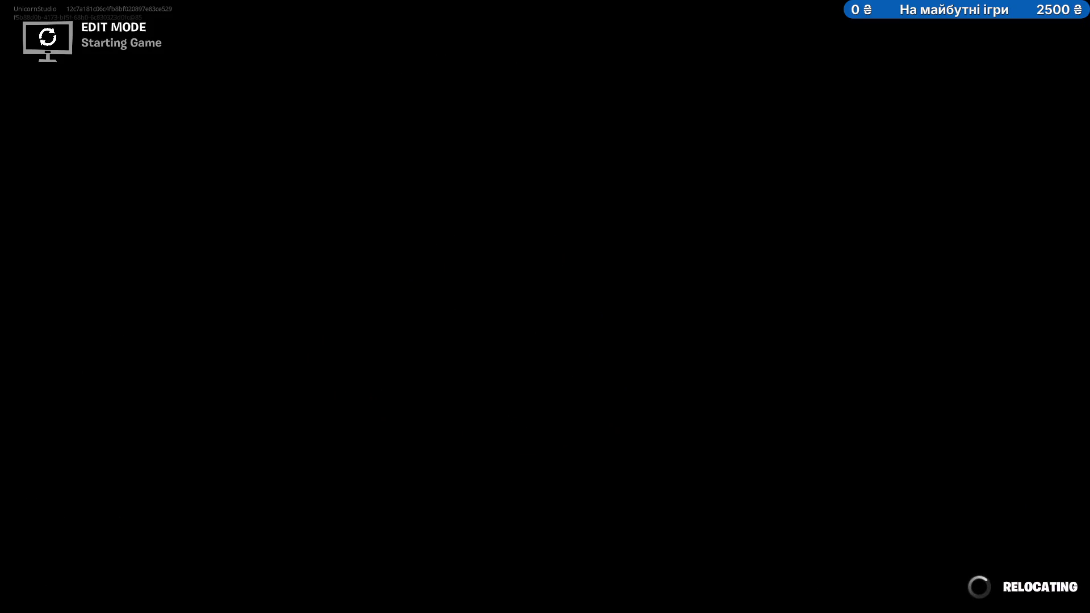
{"action": "left_click", "coordinate": [638, 353]}
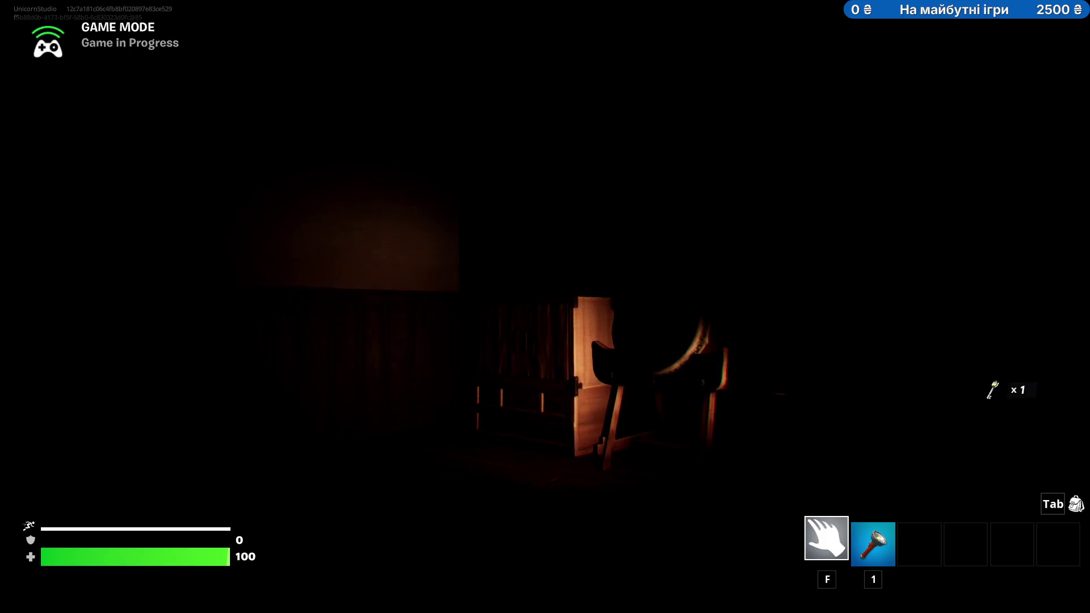
{"action": "key", "text": "1"}
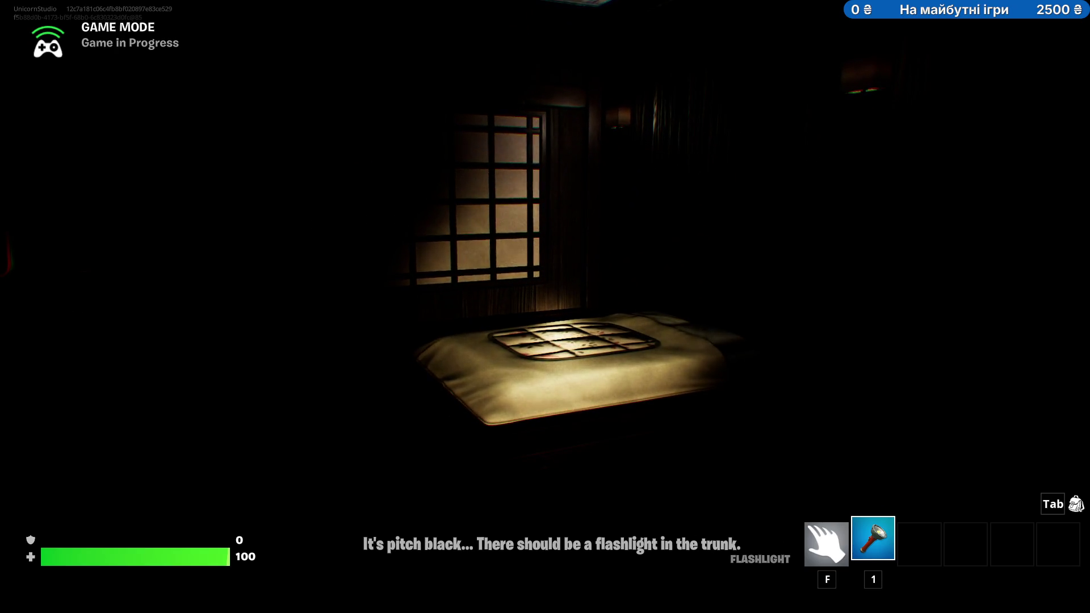
{"action": "key", "text": "Escape"}
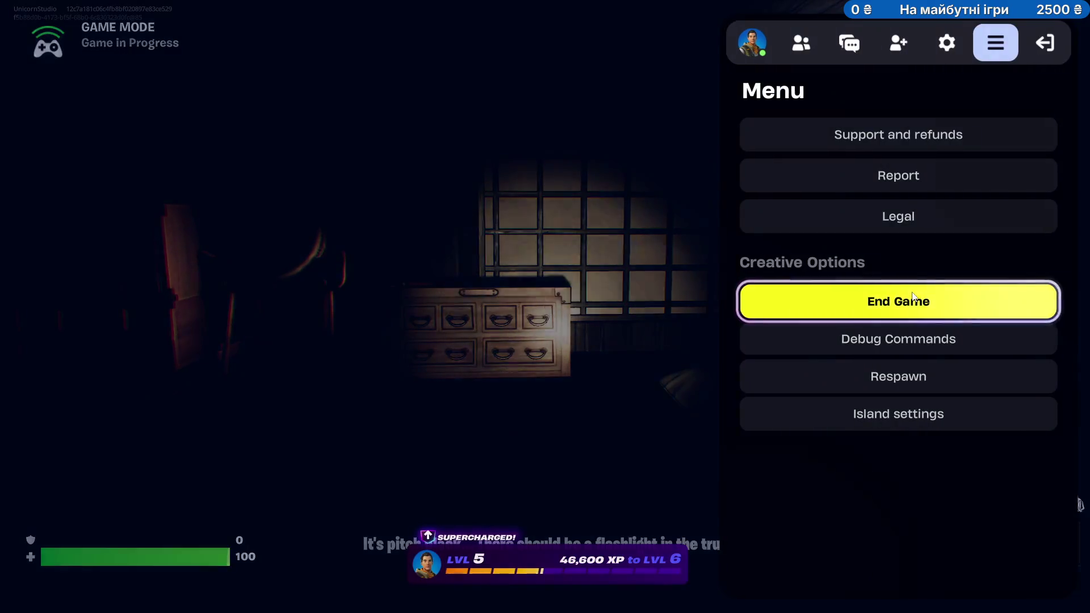
{"action": "left_click", "coordinate": [912, 296]}
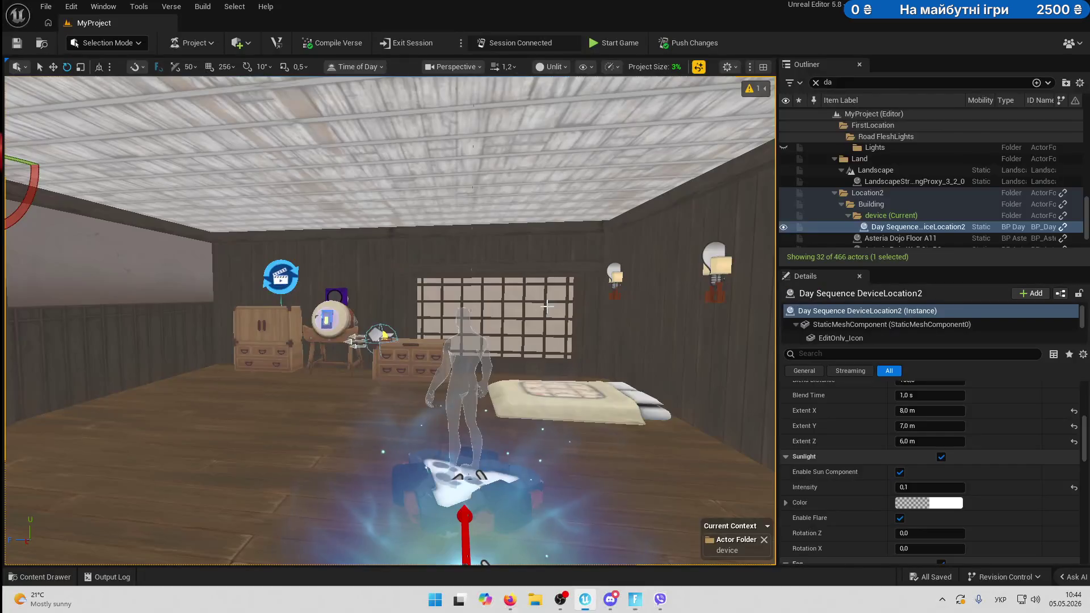
Start a new playtest of the dark dojo and try striking the drum.
{"action": "left_click", "coordinate": [623, 44]}
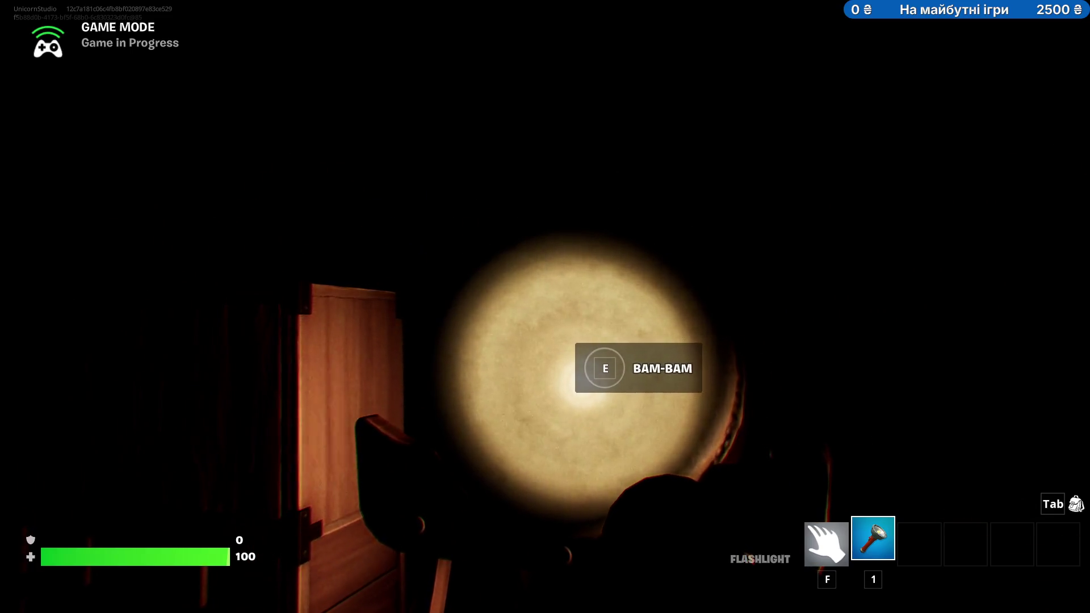
{"action": "key", "text": "e"}
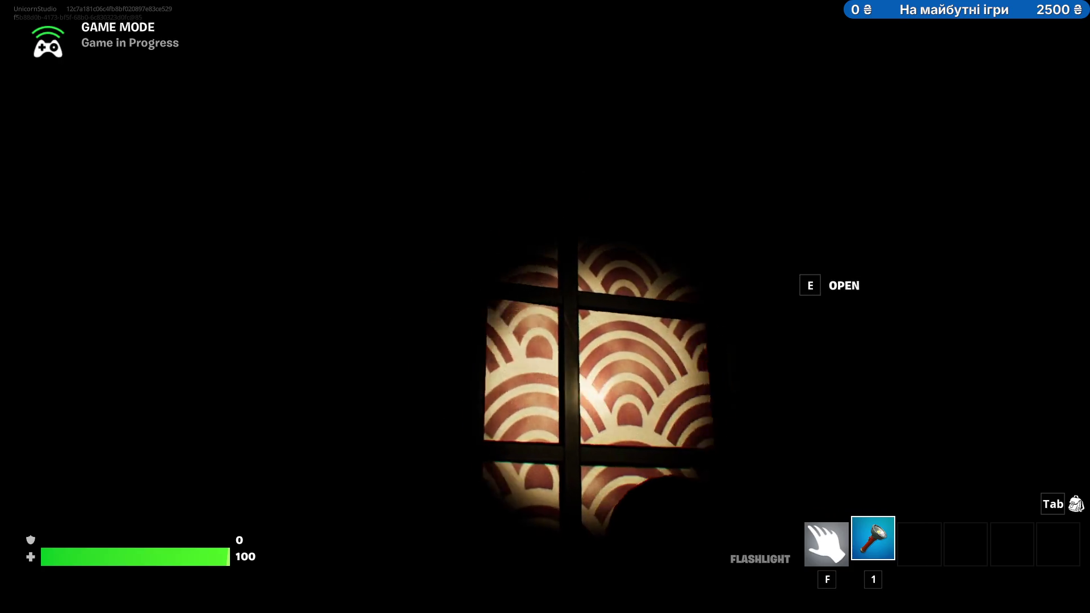
Slide the shoji door open and shut, walk to the cabinet, and return to the editor.
{"action": "key", "text": "e"}
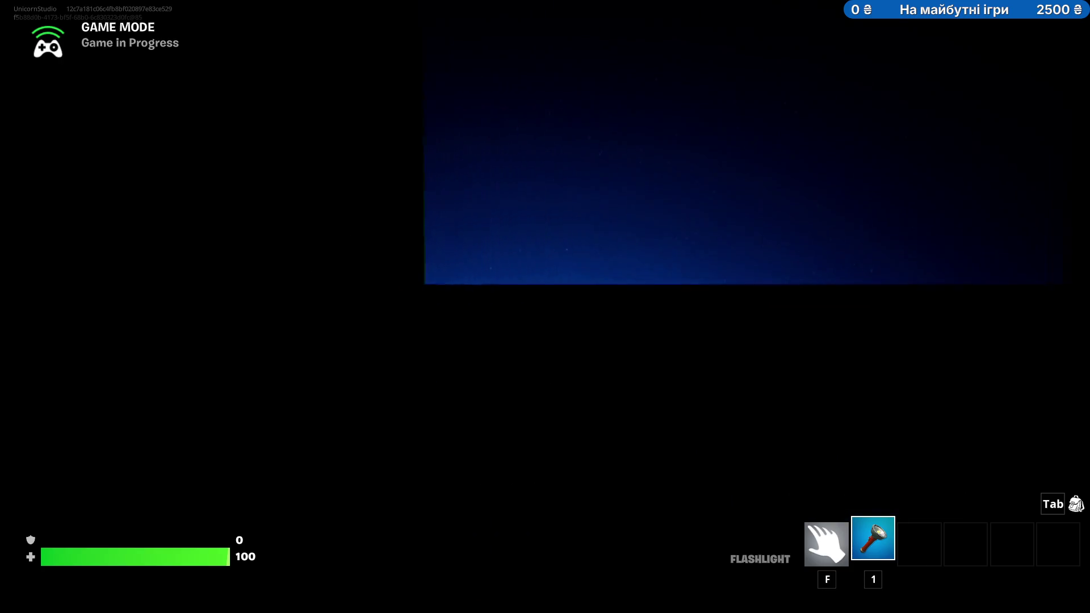
{"action": "key", "text": "e"}
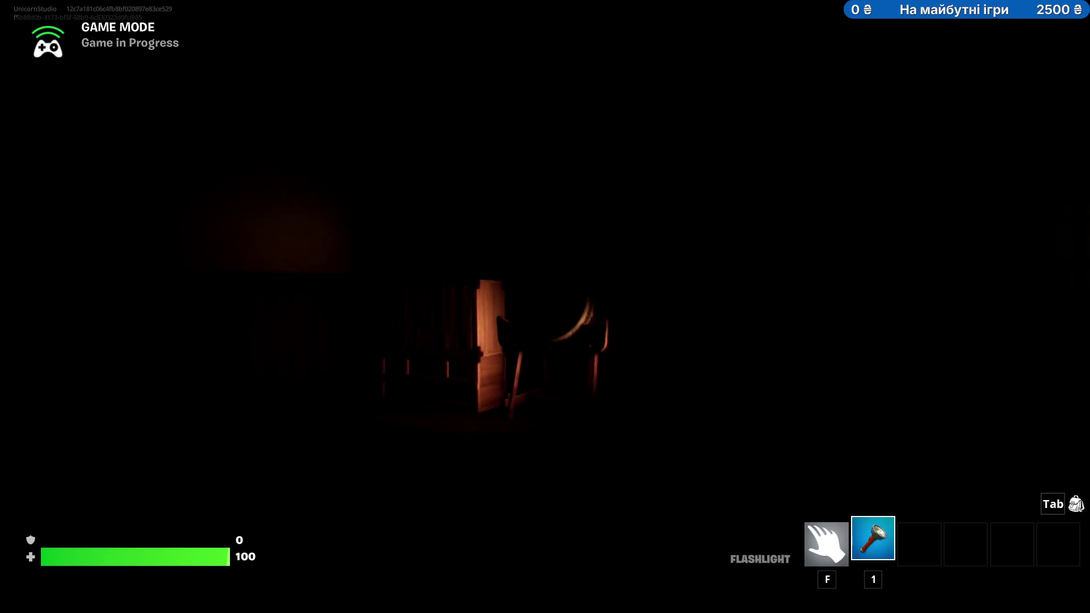
{"action": "key", "text": "w"}
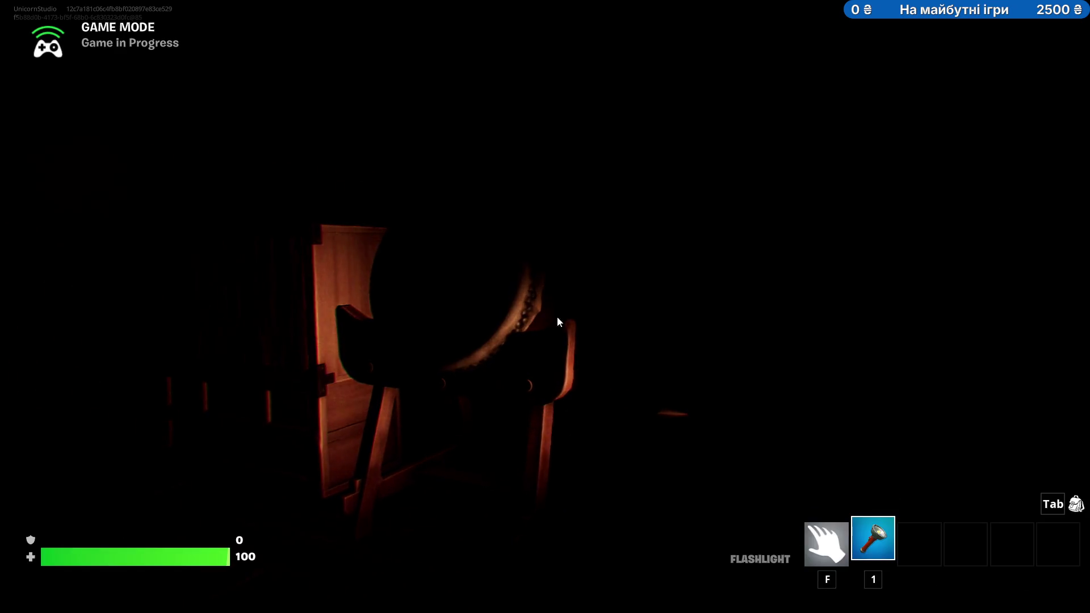
{"action": "key", "text": "alt+Tab"}
{"action": "key", "text": "alt+Tab"}
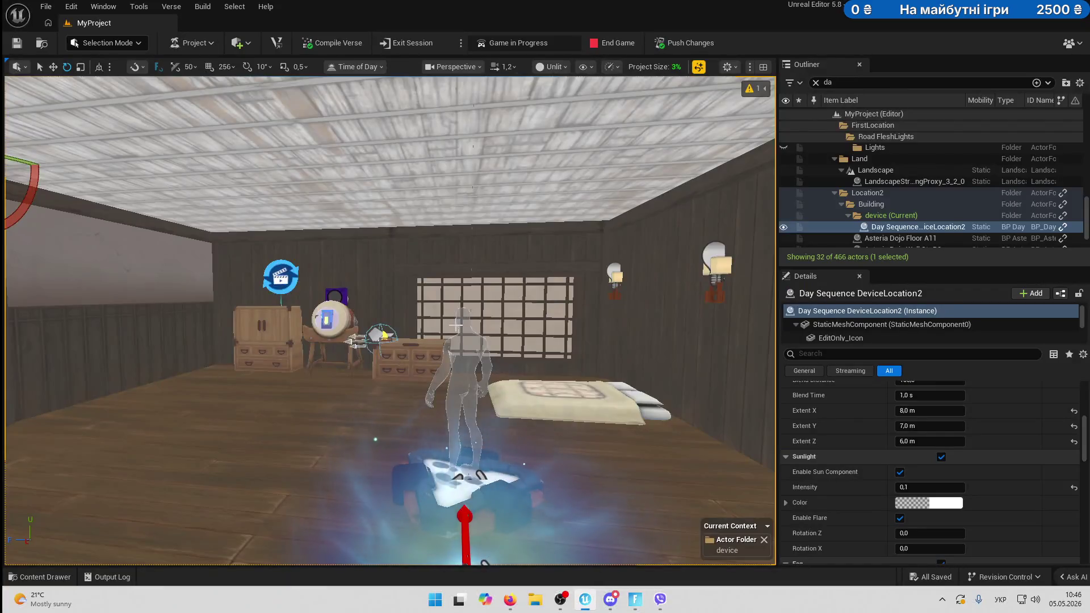
Frame the flashlight Item Placer on the chest, then switch the viewport from Unlit to Lit.
{"action": "key", "text": "f"}
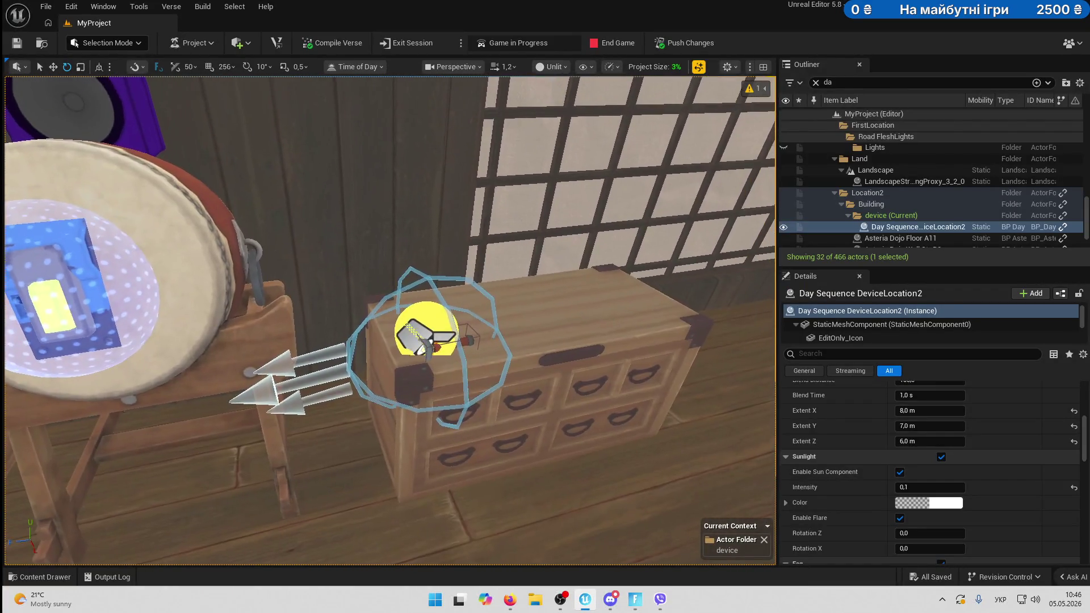
{"action": "left_click", "coordinate": [467, 321]}
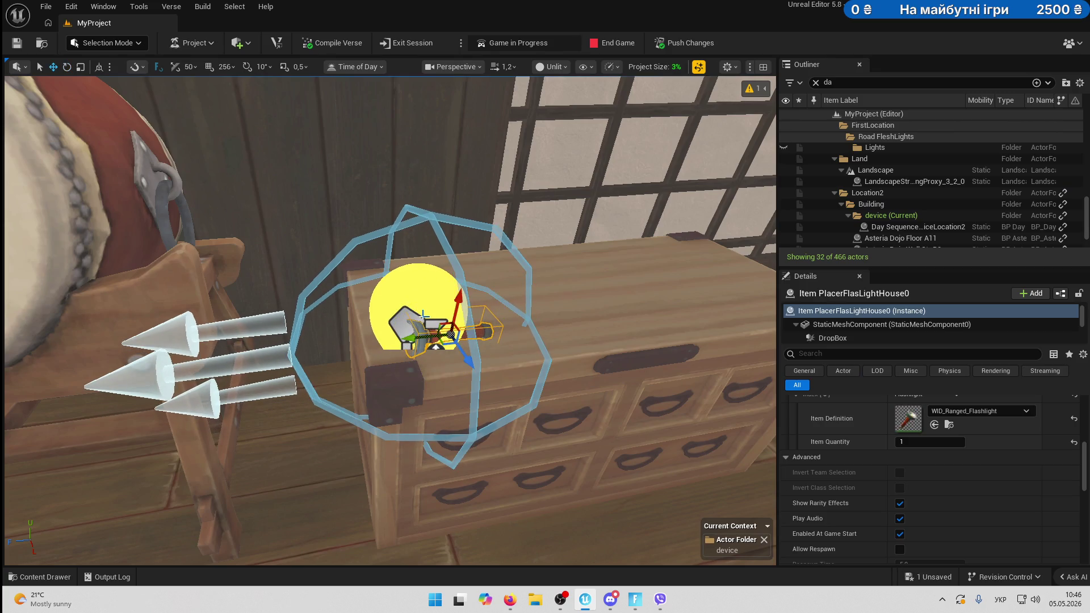
{"action": "key", "text": "f"}
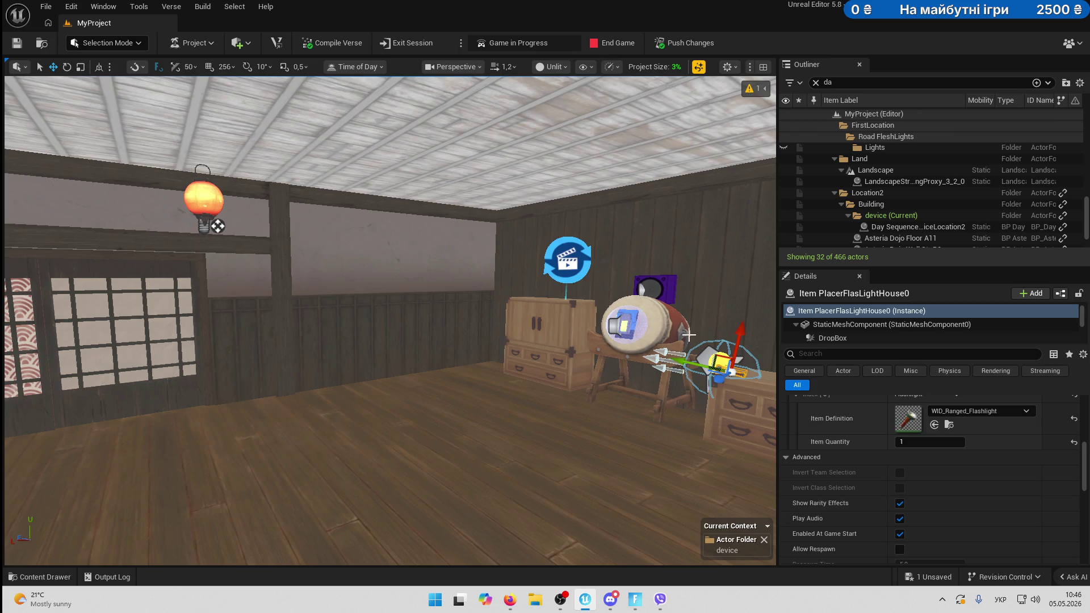
{"action": "left_click", "coordinate": [560, 67]}
{"action": "left_click", "coordinate": [570, 112]}
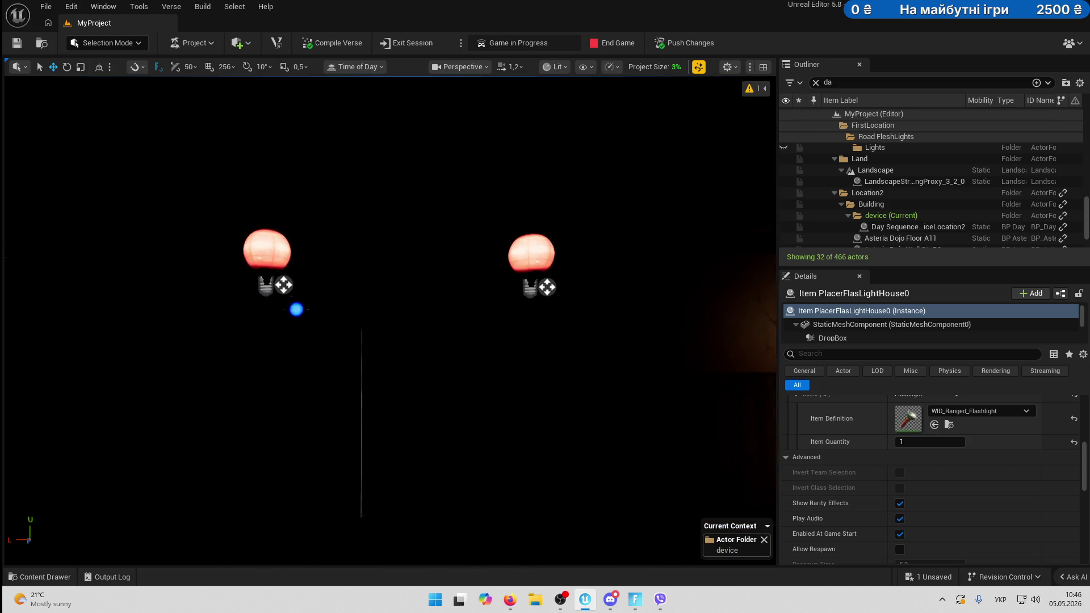
Set the left paper lantern's PointLight intensity to 50.
{"action": "scroll", "coordinate": [215, 300], "scroll_direction": "up", "scroll_amount": 2}
{"action": "left_click", "coordinate": [277, 259]}
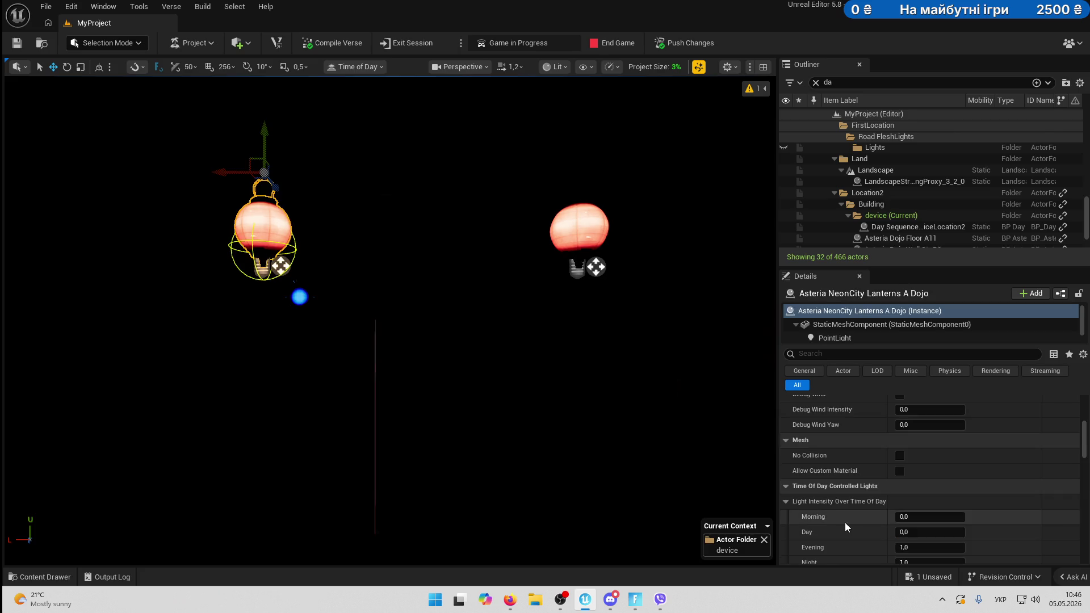
{"action": "left_click", "coordinate": [851, 339]}
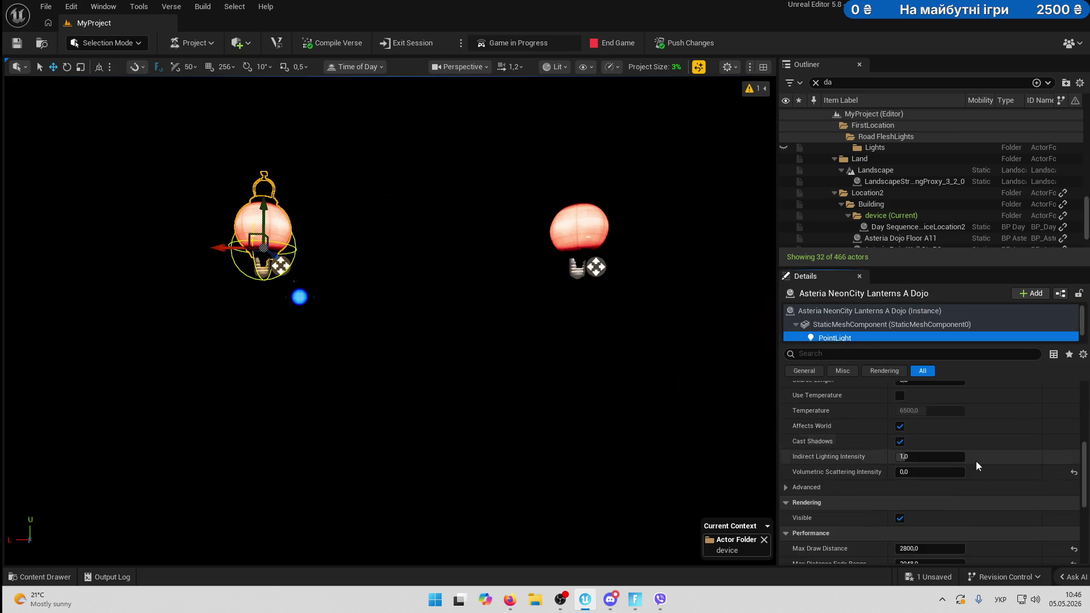
{"action": "scroll", "coordinate": [995, 476], "scroll_direction": "up", "scroll_amount": 2}
{"action": "scroll", "coordinate": [995, 474], "scroll_direction": "up", "scroll_amount": 5}
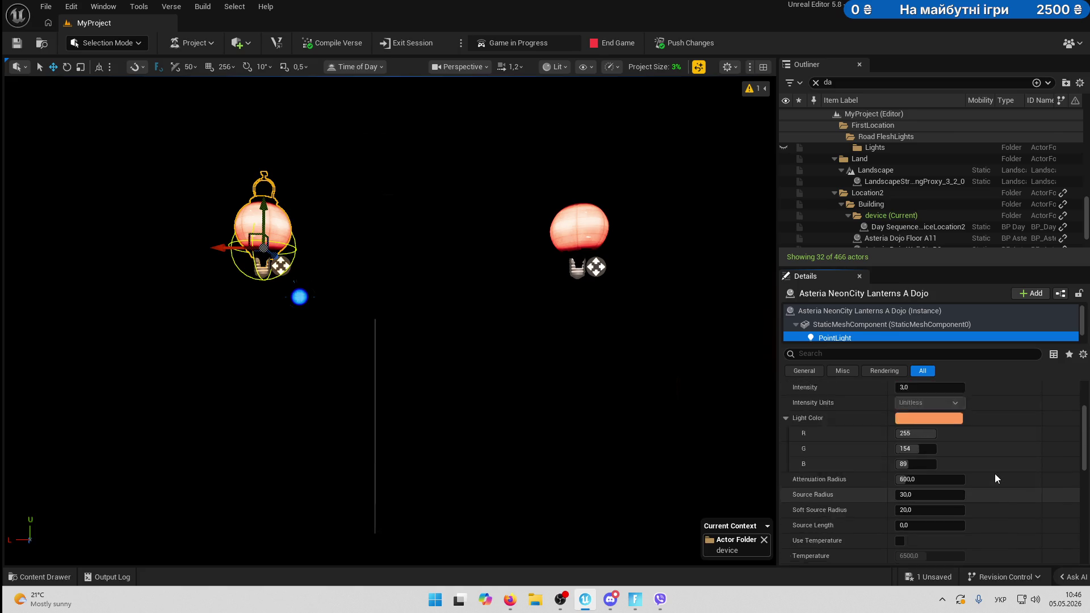
{"action": "left_click_drag", "start_coordinate": [925, 442], "coordinate": [965, 442]}
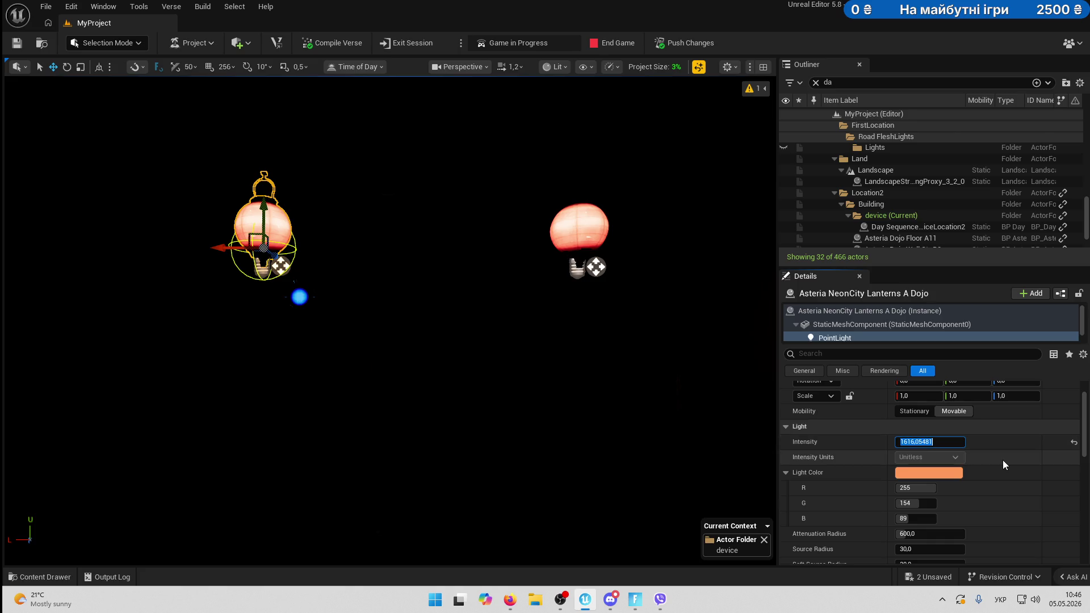
{"action": "type", "text": "2"}
{"action": "key", "text": "BackSpace"}
{"action": "type", "text": "50"}
{"action": "key", "text": "Return"}
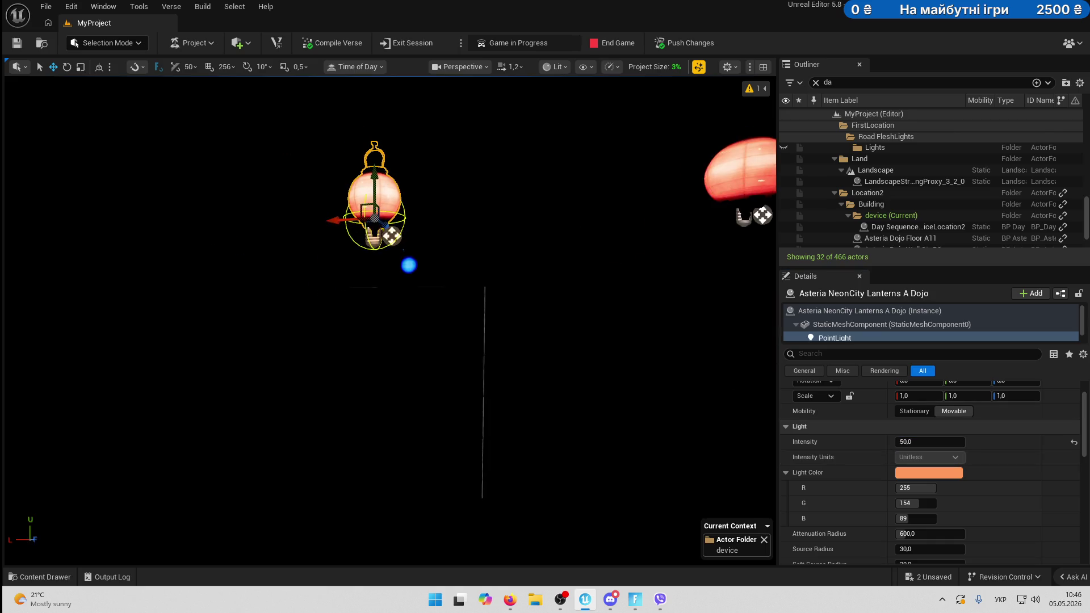
{"action": "scroll", "coordinate": [498, 347], "scroll_direction": "down", "scroll_amount": 5}
{"action": "scroll", "coordinate": [327, 197], "scroll_direction": "up", "scroll_amount": 3}
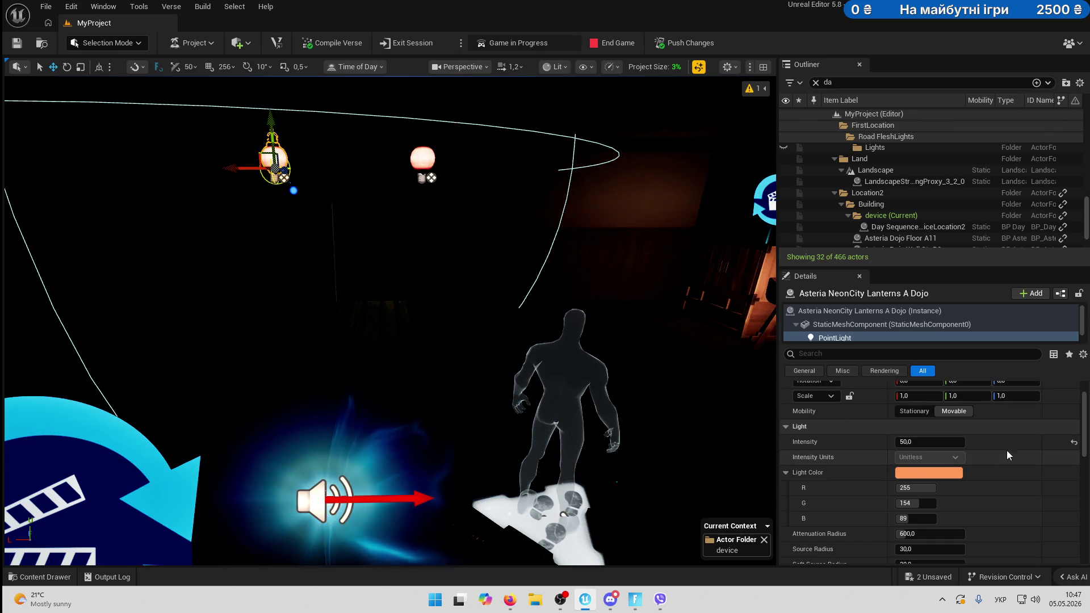
Undo the last intensity edit, compare both lanterns' point lights, and save the level.
{"action": "key", "text": "ctrl+z"}
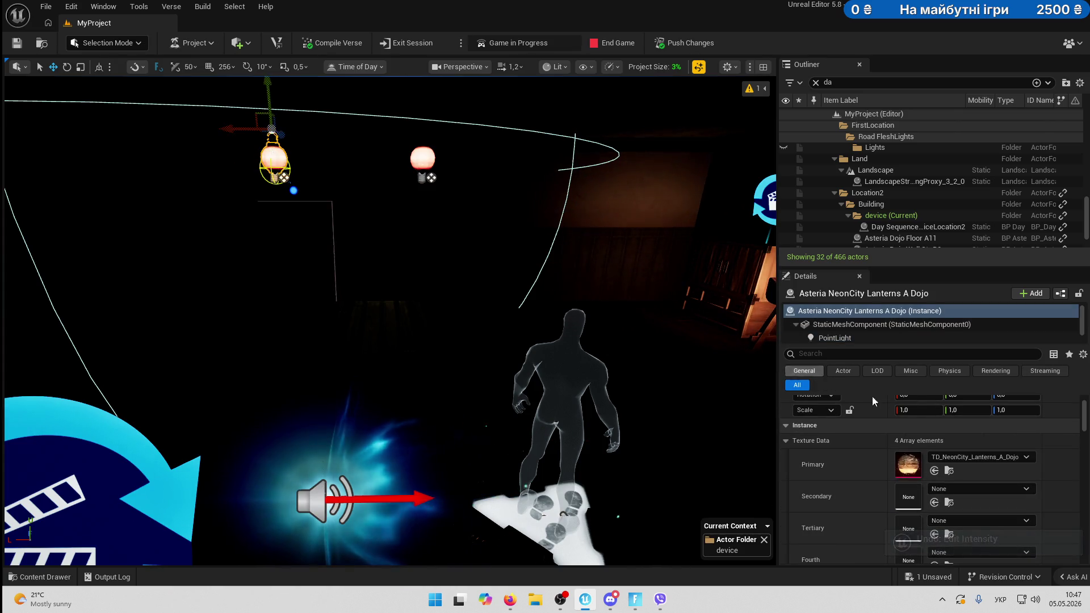
{"action": "scroll", "coordinate": [1029, 494], "scroll_direction": "up", "scroll_amount": 1}
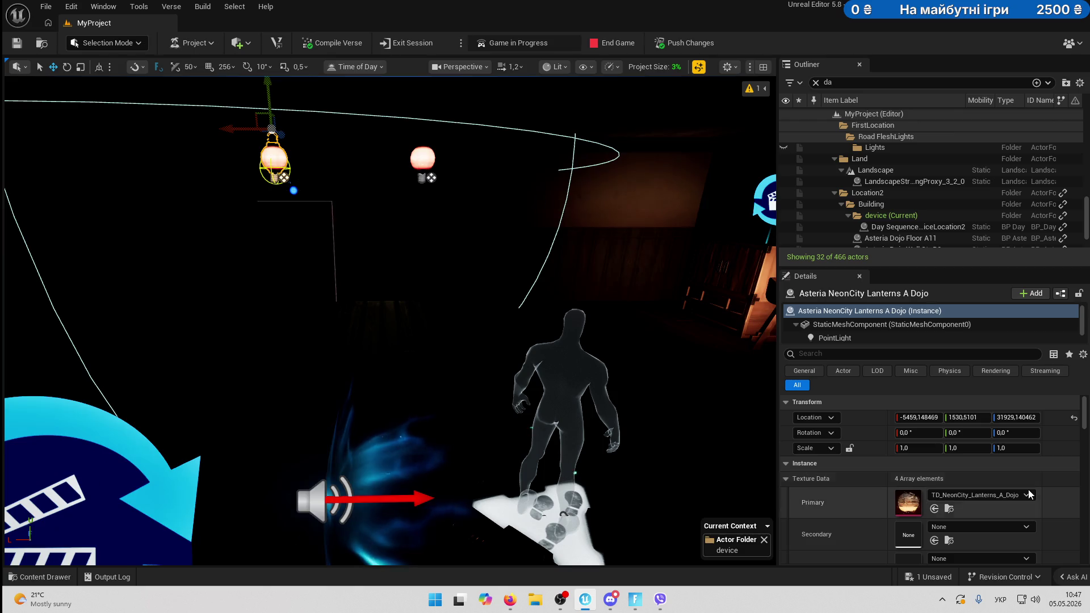
{"action": "left_click", "coordinate": [430, 178]}
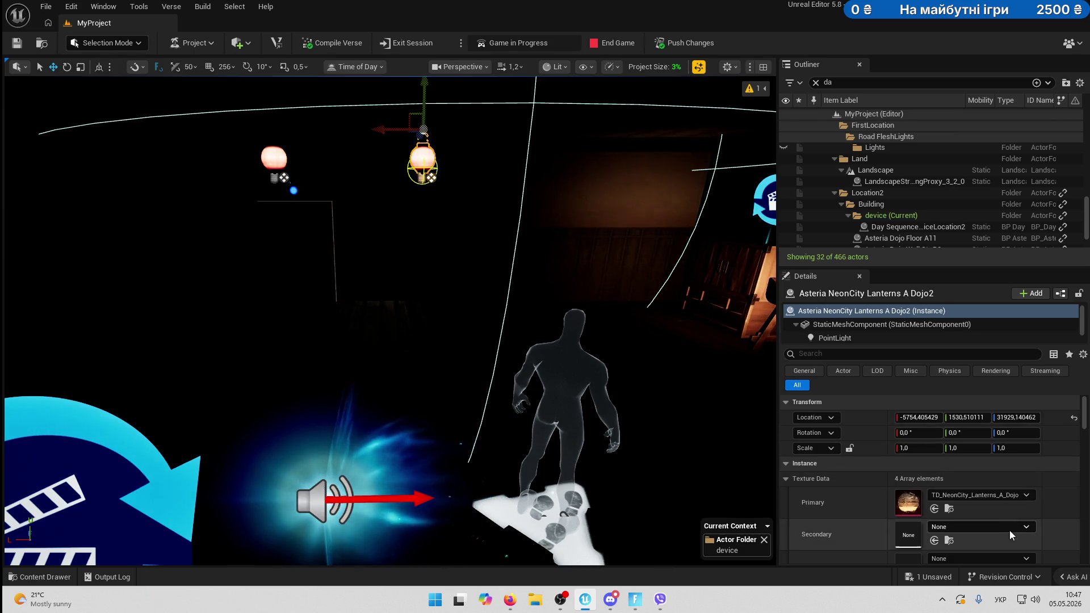
{"action": "scroll", "coordinate": [1010, 530], "scroll_direction": "down", "scroll_amount": 2}
{"action": "scroll", "coordinate": [1010, 531], "scroll_direction": "up", "scroll_amount": 2}
{"action": "left_click", "coordinate": [840, 335]}
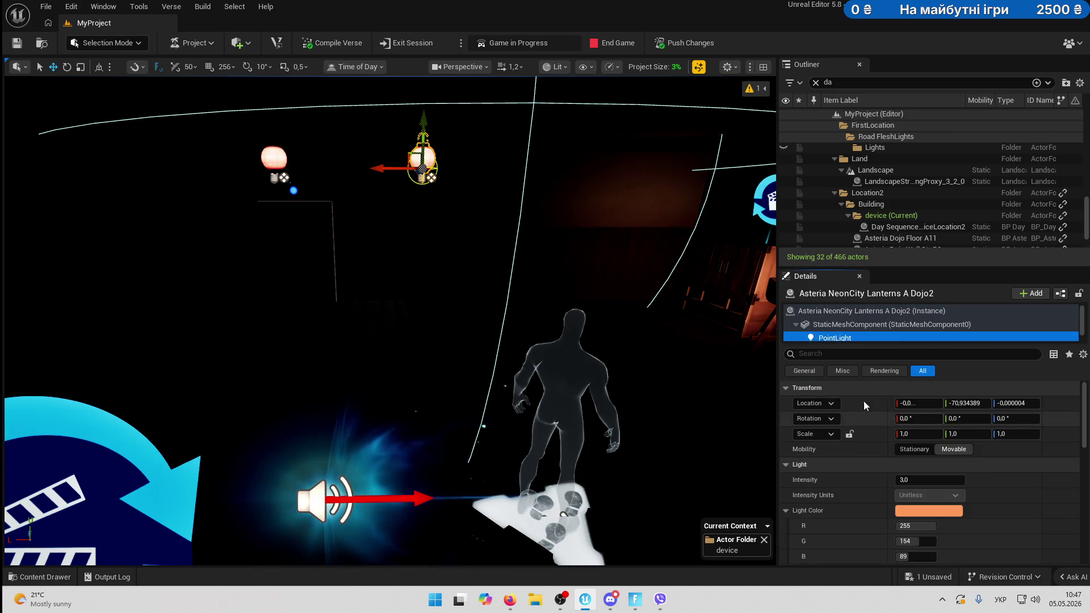
{"action": "left_click", "coordinate": [282, 176]}
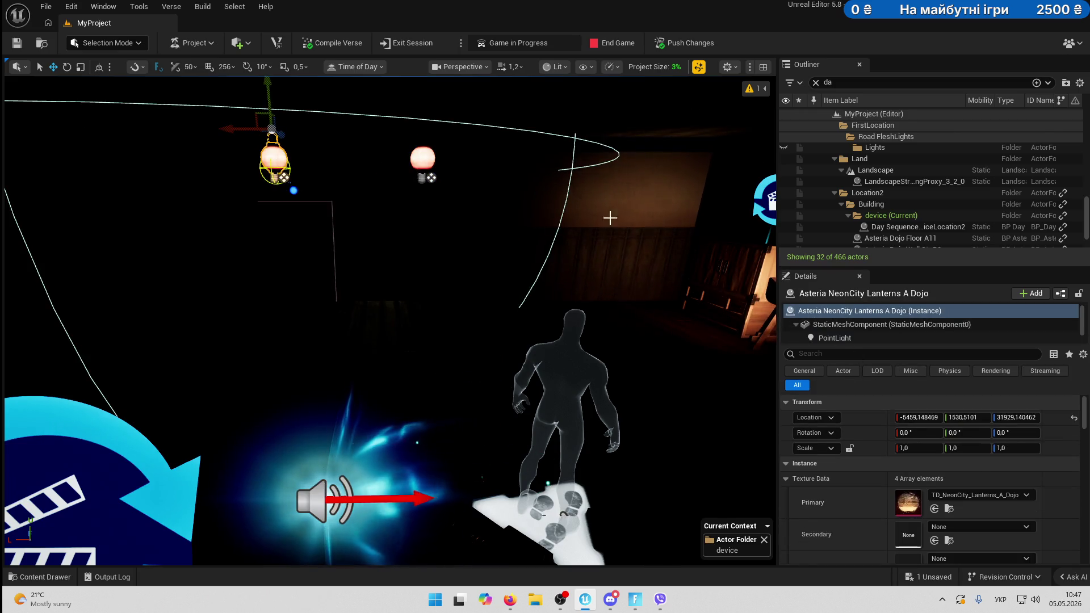
{"action": "left_click", "coordinate": [835, 337]}
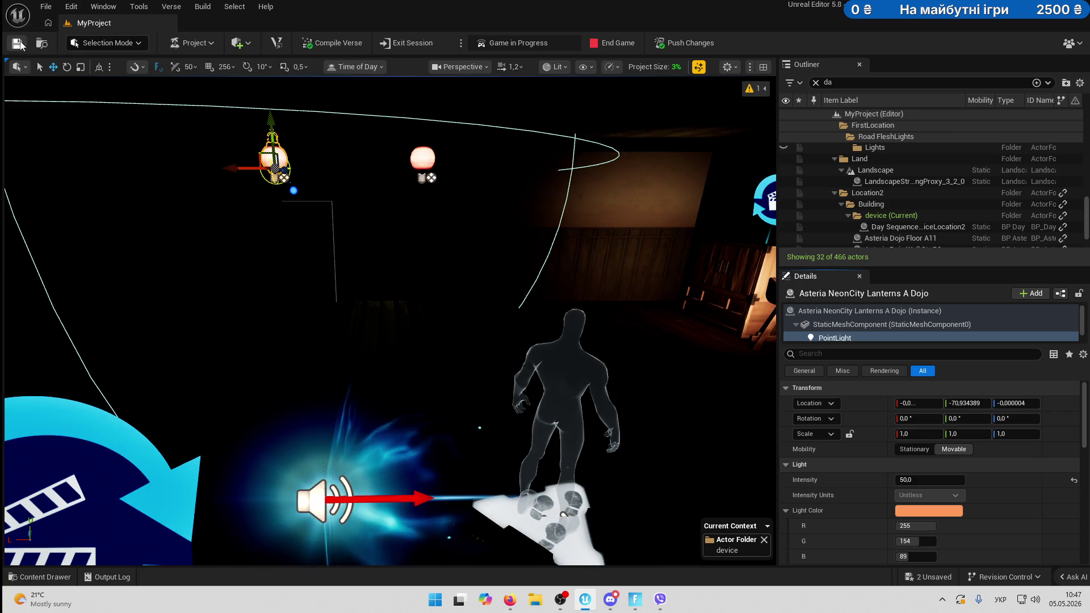
{"action": "key", "text": "ctrl+s"}
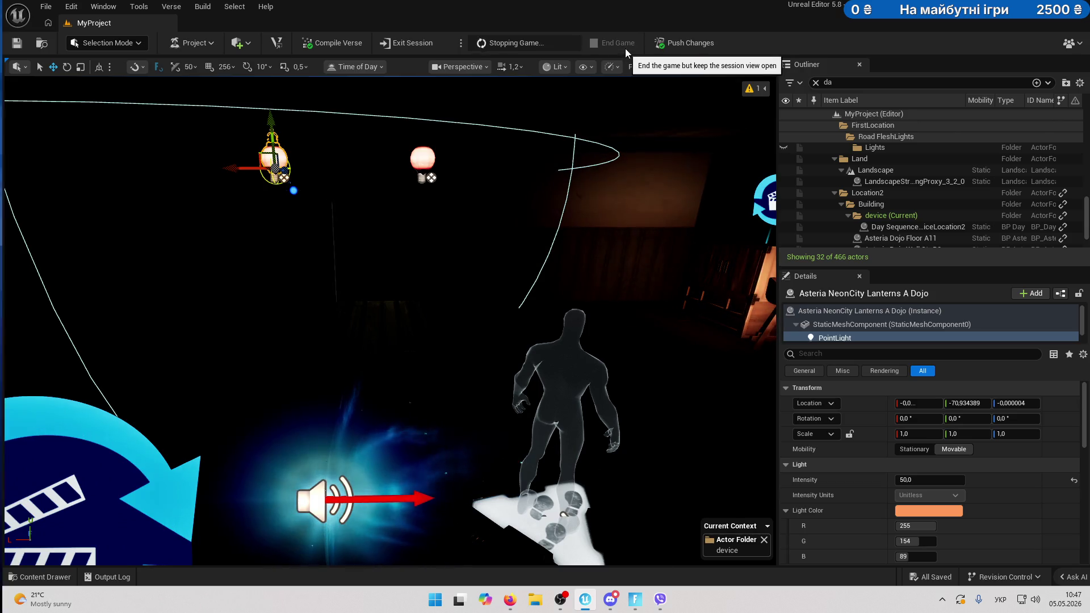
Restart the playtest keeping fog on, view the two glowing lanterns, then return to UEFN.
{"action": "left_click", "coordinate": [625, 49]}
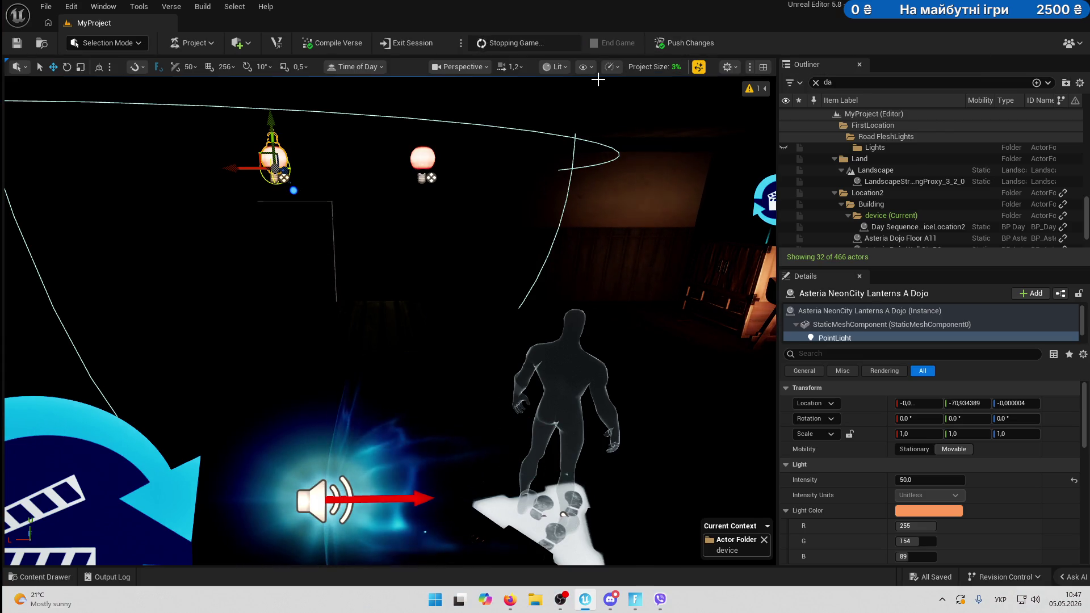
{"action": "left_click", "coordinate": [625, 45]}
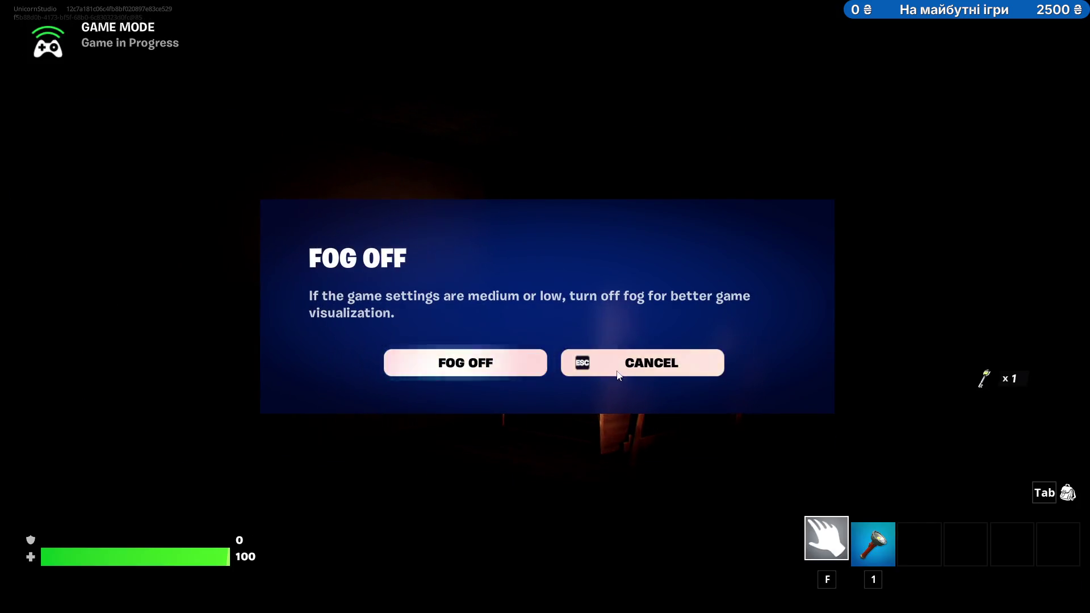
{"action": "left_click", "coordinate": [618, 375]}
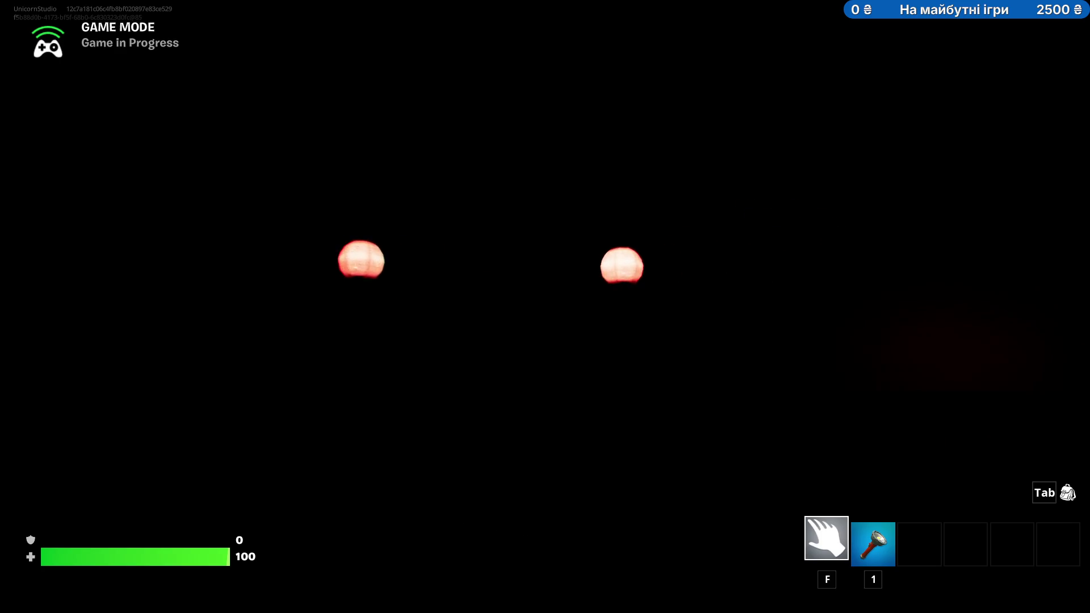
{"action": "key", "text": "Escape"}
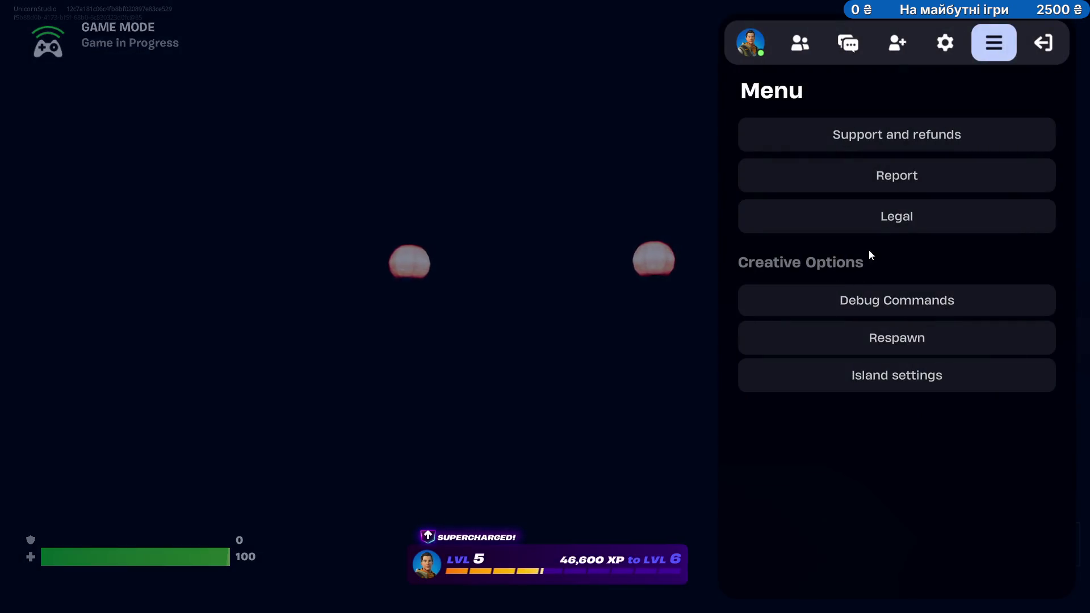
{"action": "key", "text": "Escape"}
{"action": "key", "text": "alt+Tab"}
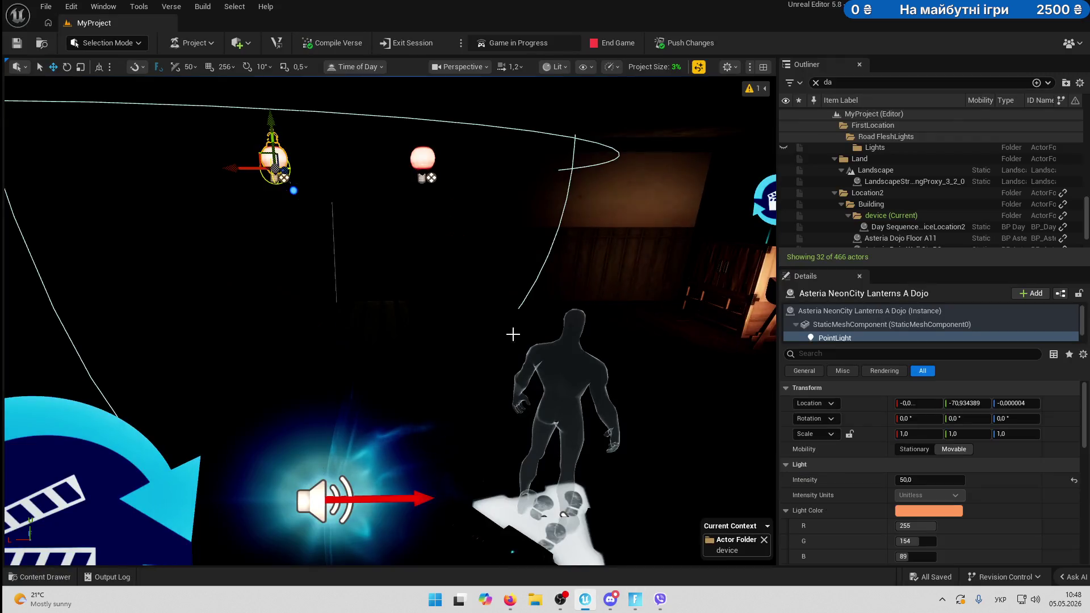
Frame the lantern and restore the left lantern as the selection.
{"action": "key", "text": "f"}
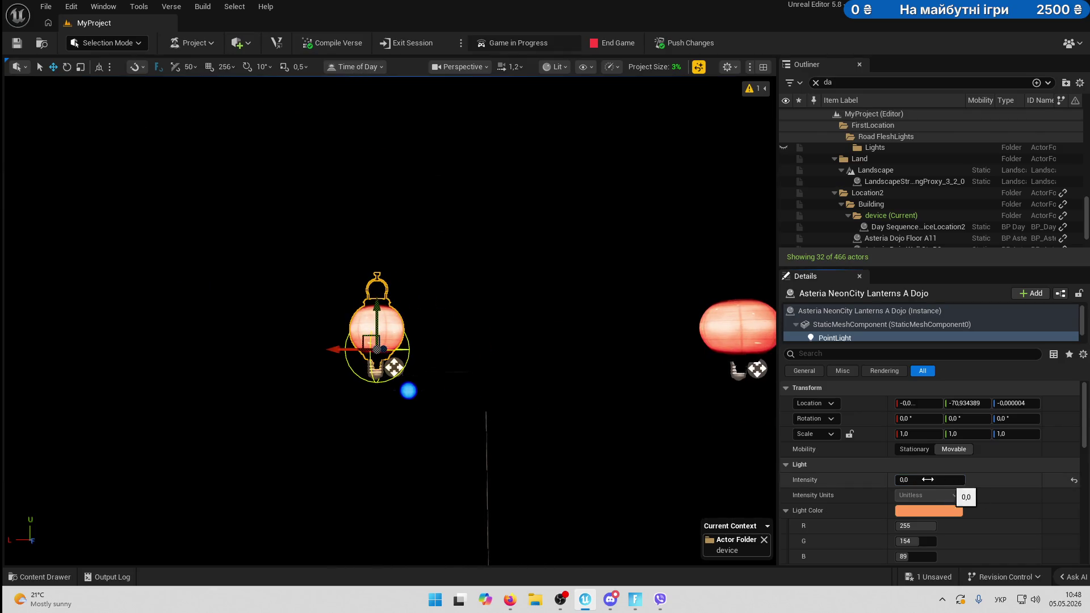
{"action": "left_click", "coordinate": [751, 375]}
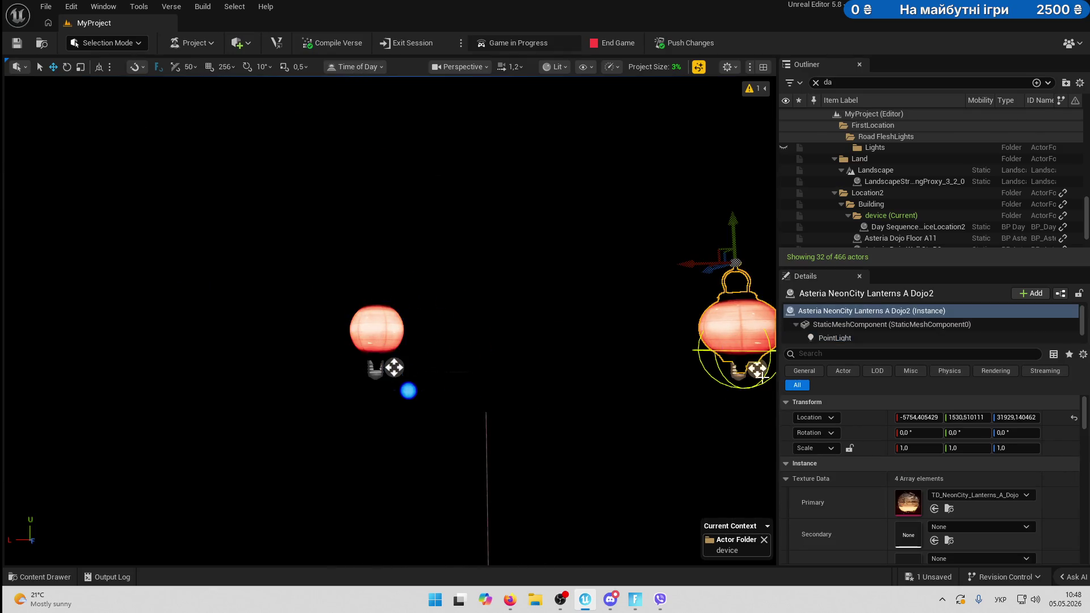
{"action": "key", "text": "ctrl+z"}
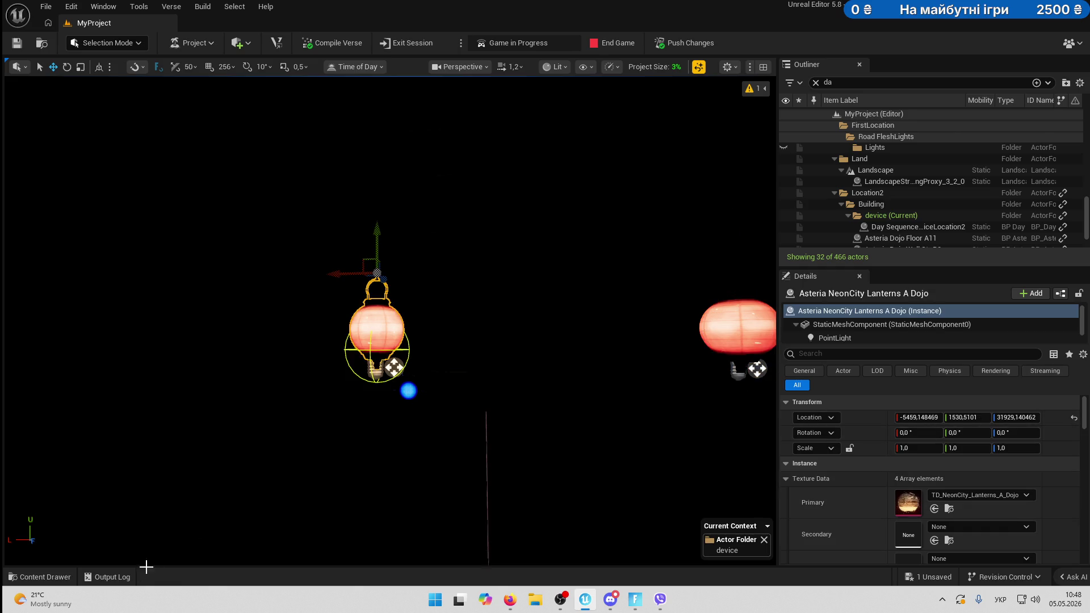
{"action": "left_click", "coordinate": [46, 578]}
Create a new sub folder inside the device folder in the Outliner.
{"action": "left_click", "coordinate": [881, 149]}
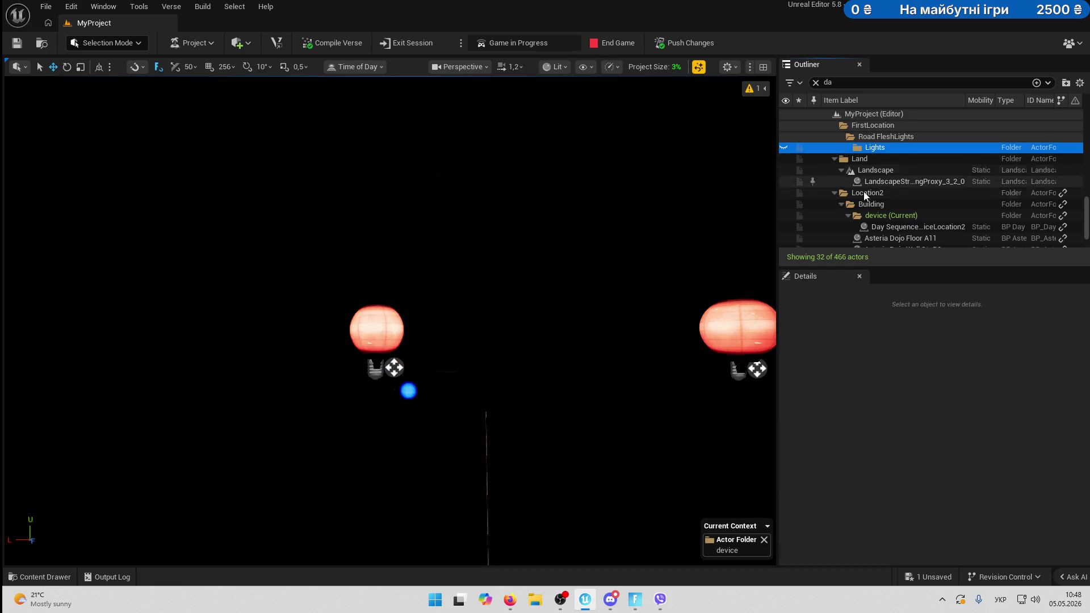
{"action": "left_click", "coordinate": [881, 216]}
{"action": "right_click", "coordinate": [882, 216]}
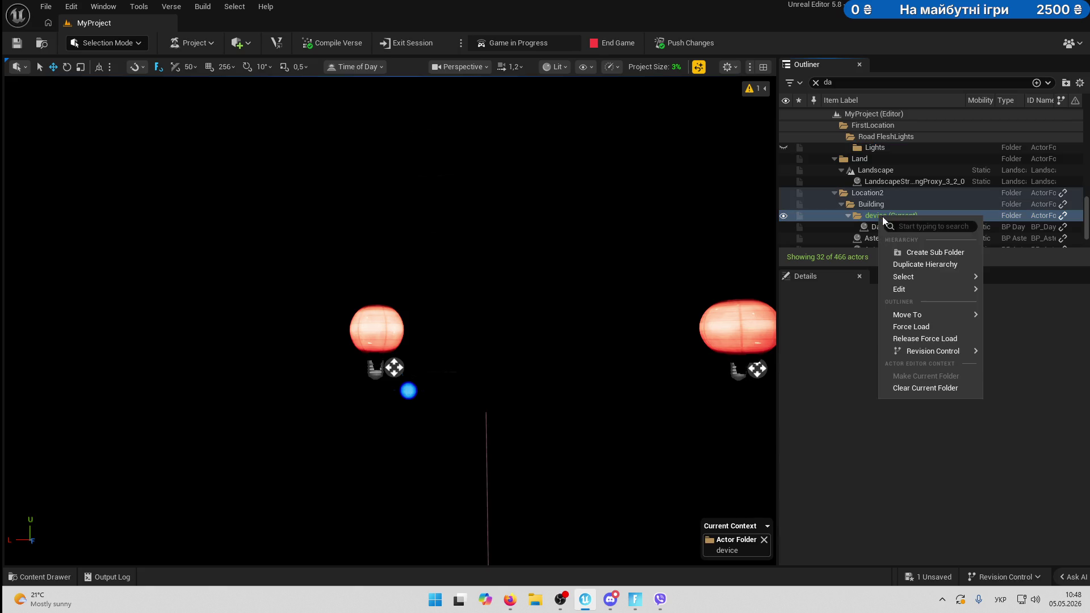
{"action": "left_click", "coordinate": [910, 250]}
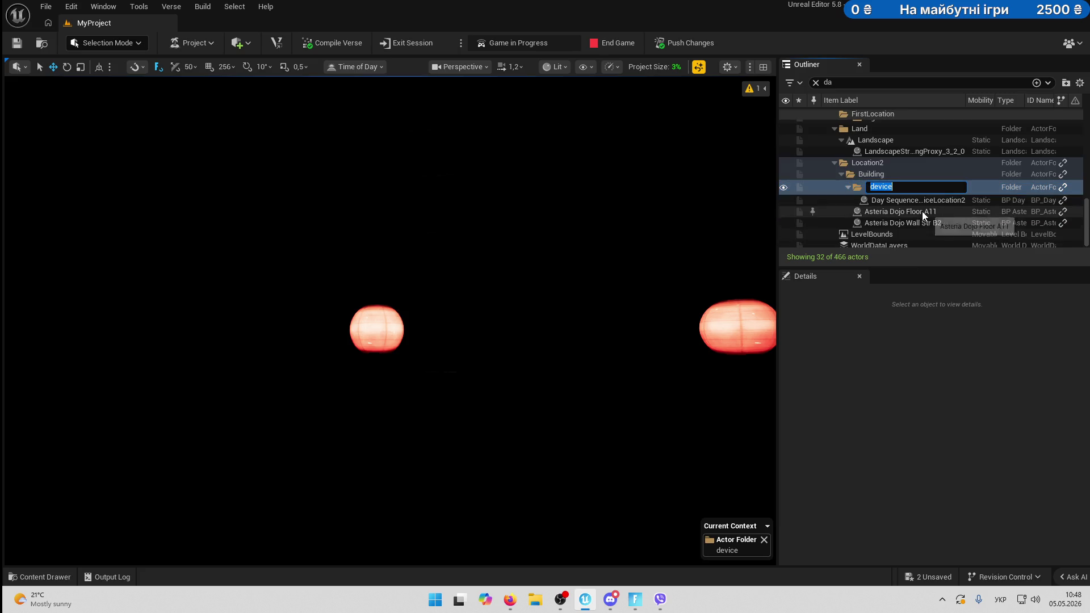
{"action": "left_click", "coordinate": [816, 83]}
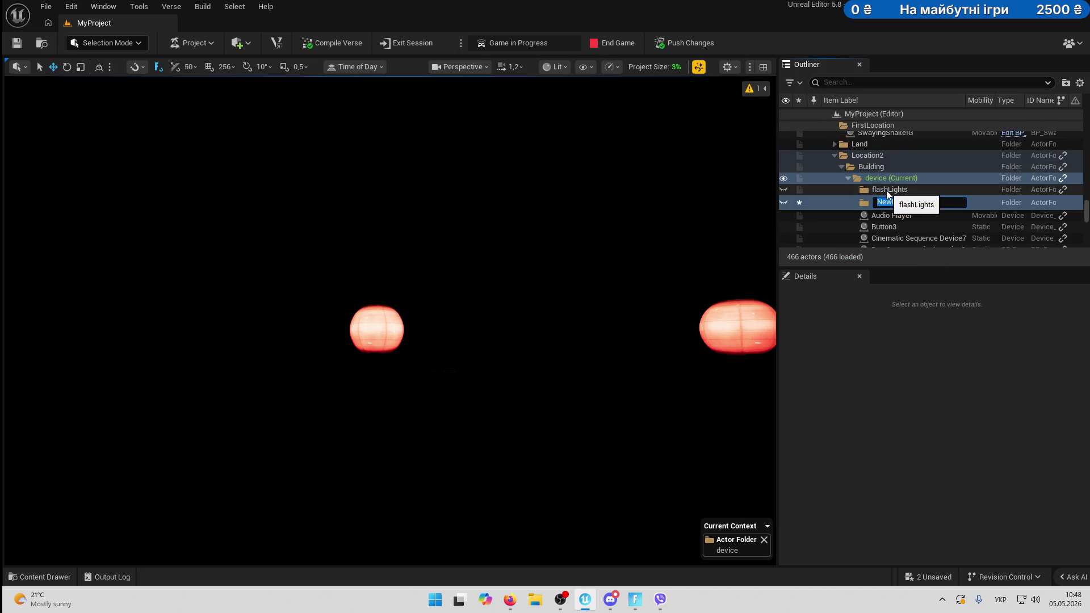
{"action": "type", "text": "дшпре"}
{"action": "key", "text": "Return"}
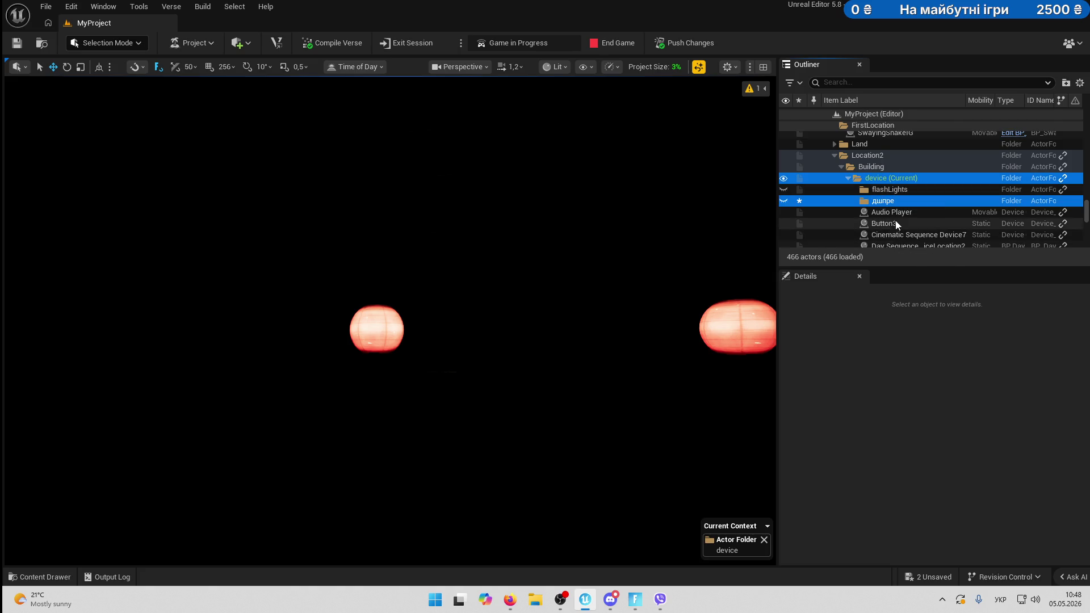
Name the new folder 'light' and make it the current folder.
{"action": "left_click", "coordinate": [897, 203]}
{"action": "left_click", "coordinate": [897, 205]}
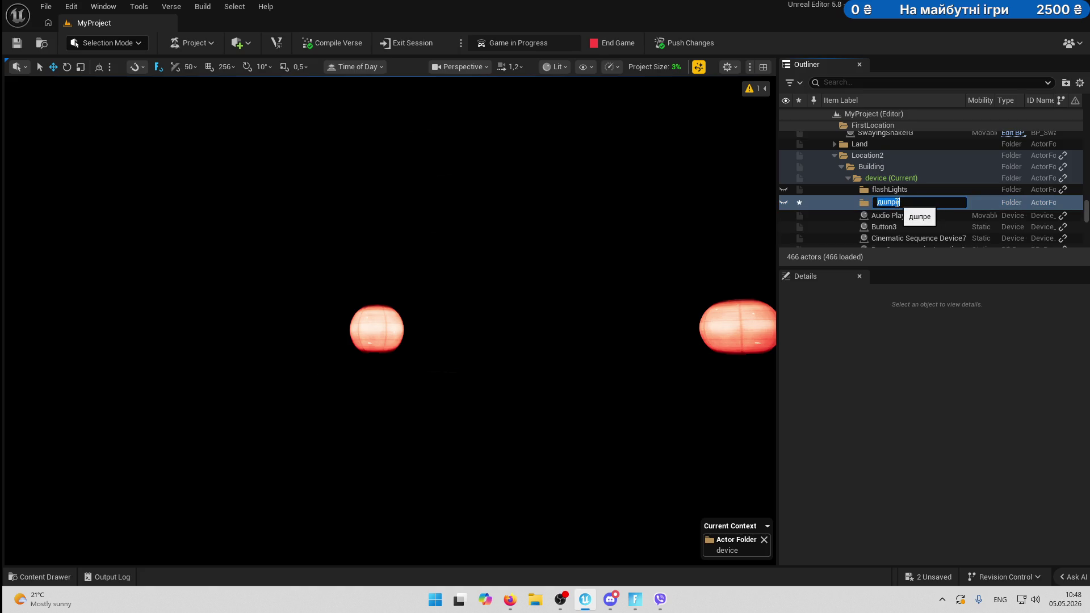
{"action": "type", "text": "light"}
{"action": "key", "text": "Return"}
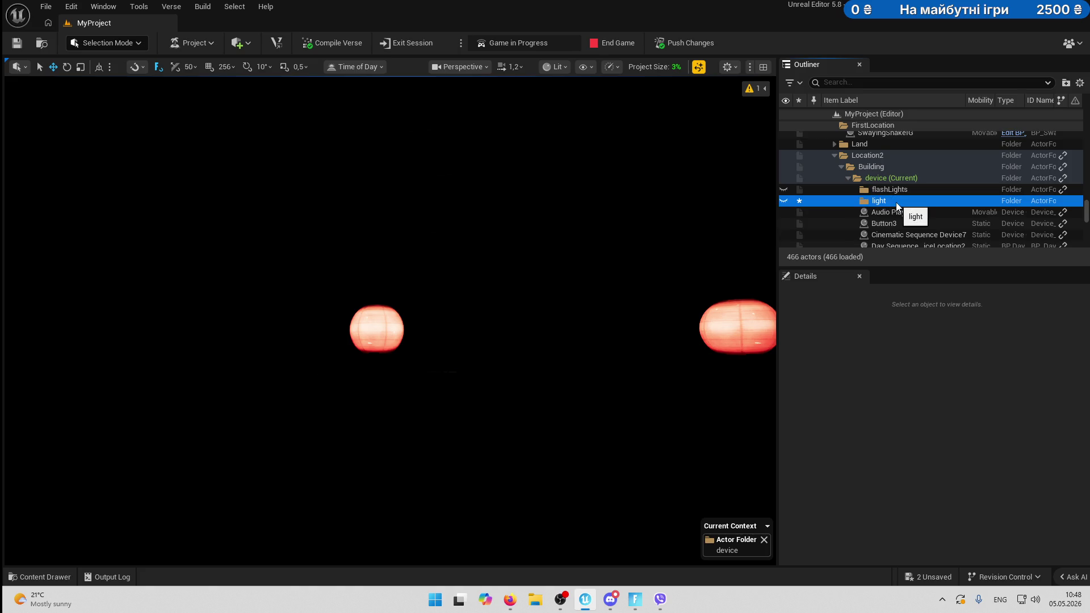
{"action": "right_click", "coordinate": [895, 202]}
{"action": "left_click", "coordinate": [914, 365]}
Search the Devices folder for 'light' and drop a Customizable Light into the dojo.
{"action": "left_click", "coordinate": [43, 577]}
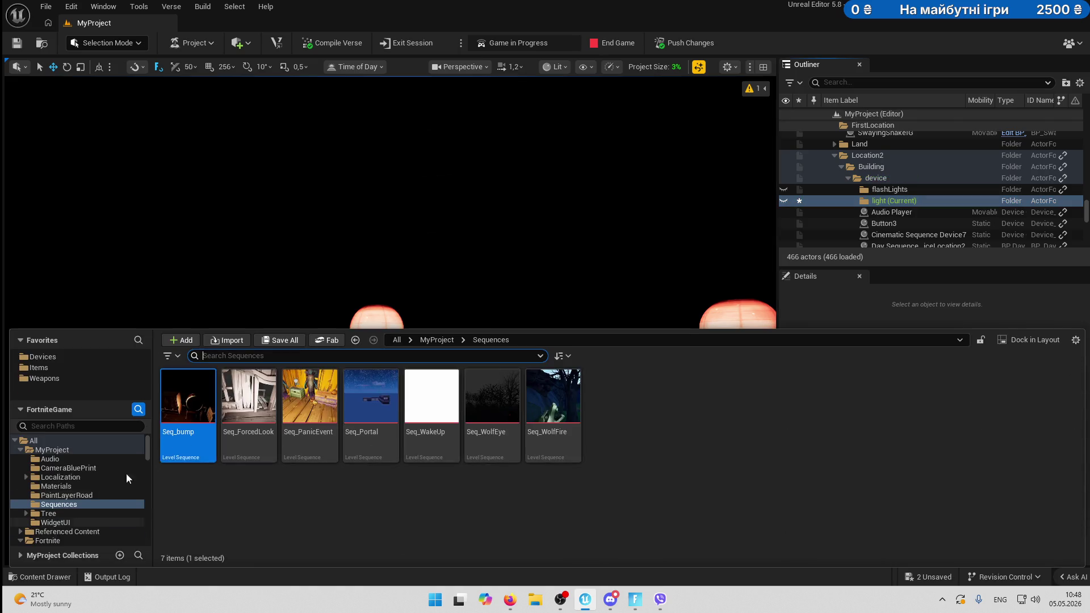
{"action": "left_click", "coordinate": [75, 358]}
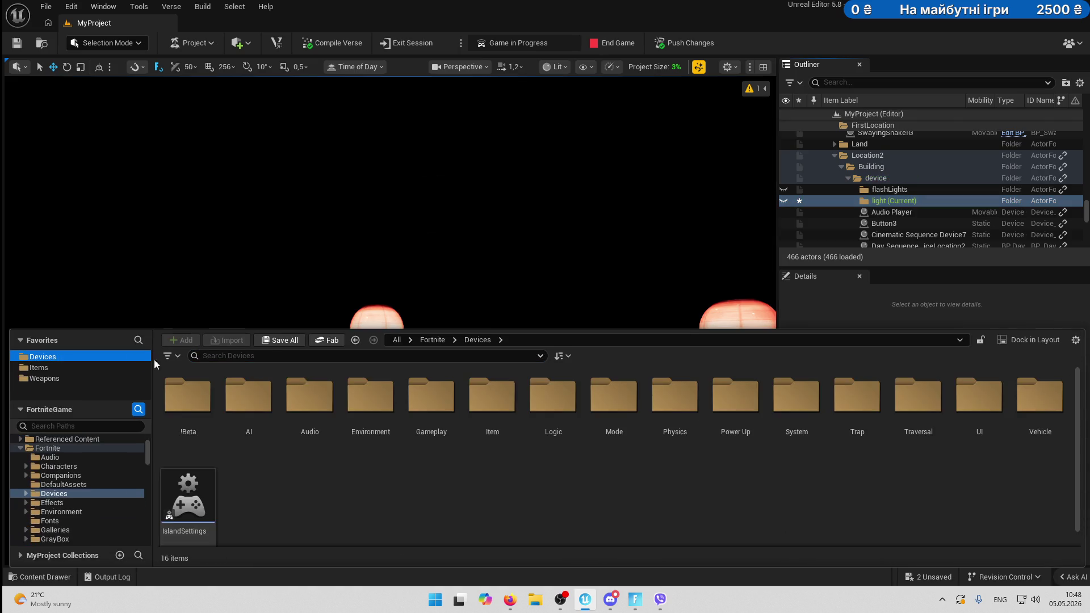
{"action": "left_click", "coordinate": [231, 359]}
{"action": "type", "text": "light"}
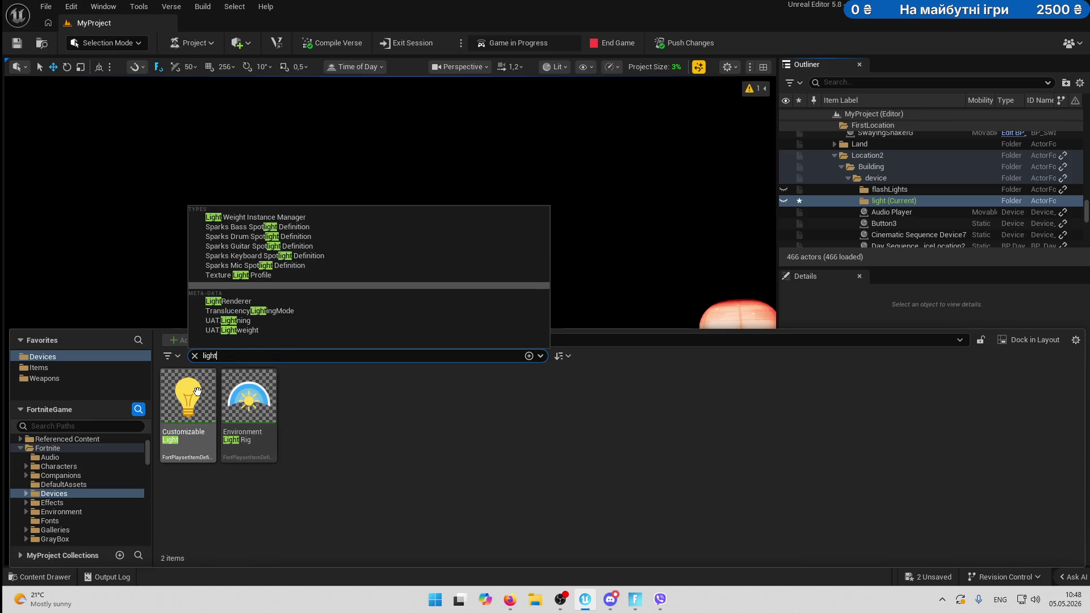
{"action": "mouse_move", "coordinate": [188, 396]}
{"action": "left_mouse_down"}
{"action": "mouse_move", "coordinate": [368, 295]}
{"action": "mouse_move", "coordinate": [406, 440]}
{"action": "left_mouse_up"}
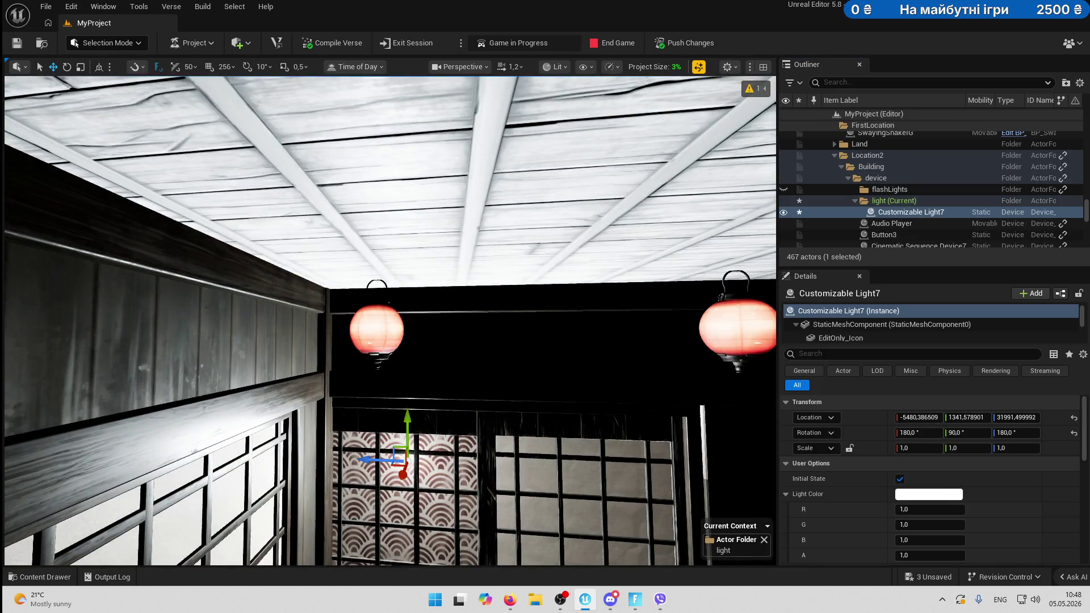
Rotate the light to shine downward and raise it into the left lantern.
{"action": "mouse_move", "coordinate": [408, 366]}
{"action": "left_mouse_down"}
{"action": "mouse_move", "coordinate": [409, 378]}
{"action": "mouse_move", "coordinate": [344, 385]}
{"action": "mouse_move", "coordinate": [382, 400]}
{"action": "mouse_move", "coordinate": [363, 360]}
{"action": "mouse_move", "coordinate": [99, 392]}
{"action": "mouse_move", "coordinate": [261, 412]}
{"action": "mouse_move", "coordinate": [363, 403]}
{"action": "mouse_move", "coordinate": [368, 411]}
{"action": "mouse_move", "coordinate": [318, 449]}
{"action": "left_mouse_up"}
{"action": "scroll", "coordinate": [401, 377], "scroll_direction": "up", "scroll_amount": 3}
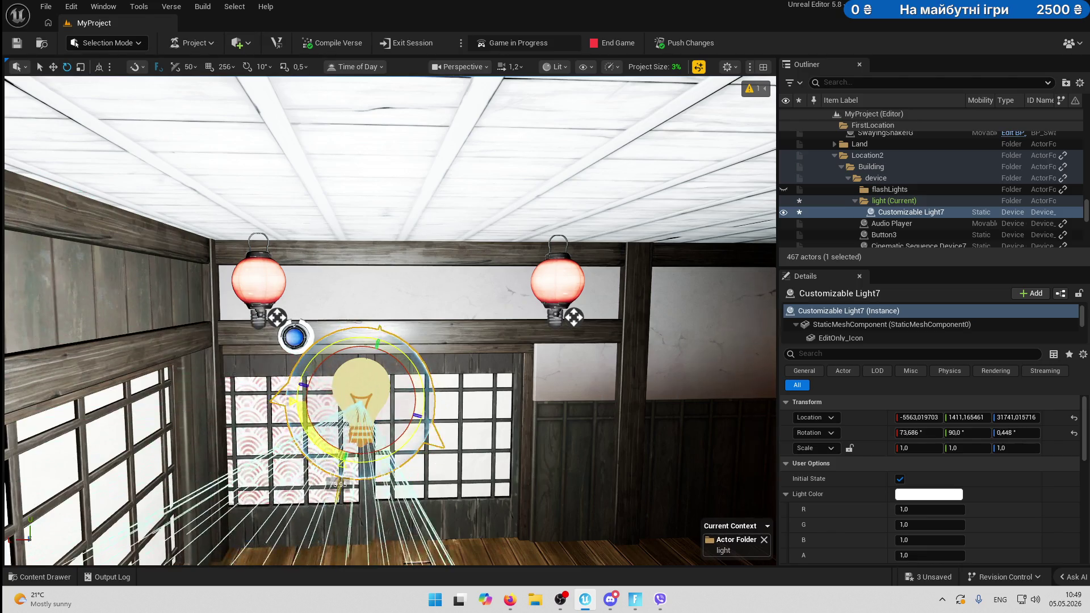
{"action": "key", "text": "ctrl+z"}
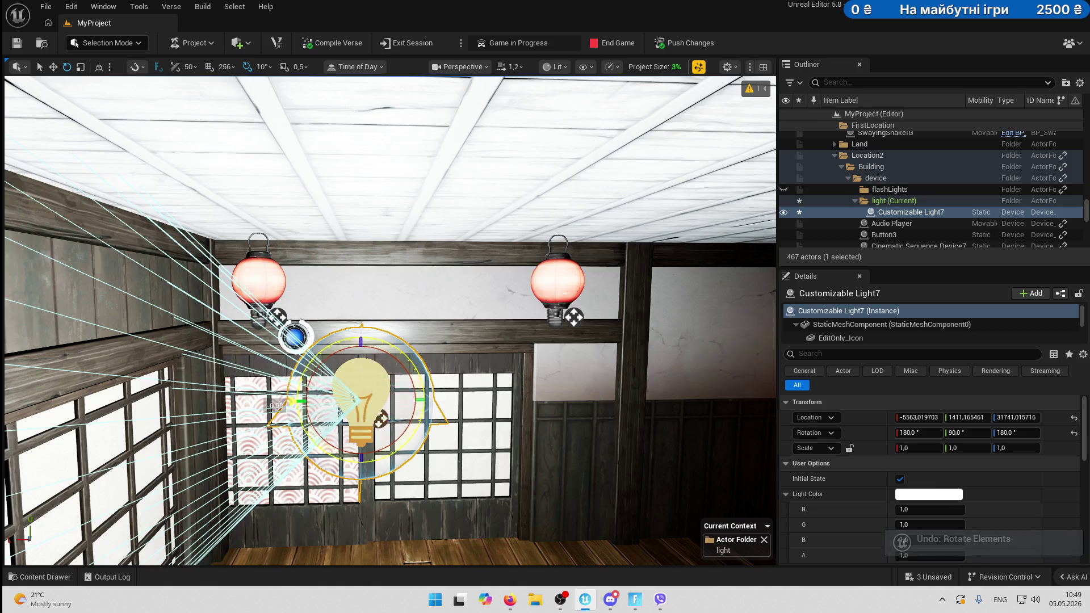
{"action": "mouse_move", "coordinate": [299, 401]}
{"action": "left_mouse_down"}
{"action": "mouse_move", "coordinate": [350, 459]}
{"action": "mouse_move", "coordinate": [340, 305]}
{"action": "mouse_move", "coordinate": [360, 292]}
{"action": "mouse_move", "coordinate": [214, 304]}
{"action": "mouse_move", "coordinate": [139, 347]}
{"action": "left_mouse_up"}
{"action": "mouse_move", "coordinate": [290, 359]}
{"action": "left_mouse_down"}
{"action": "mouse_move", "coordinate": [469, 365]}
{"action": "mouse_move", "coordinate": [340, 364]}
{"action": "mouse_move", "coordinate": [409, 357]}
{"action": "mouse_move", "coordinate": [463, 388]}
{"action": "mouse_move", "coordinate": [366, 357]}
{"action": "mouse_move", "coordinate": [420, 378]}
{"action": "mouse_move", "coordinate": [392, 388]}
{"action": "mouse_move", "coordinate": [392, 420]}
{"action": "left_mouse_up"}
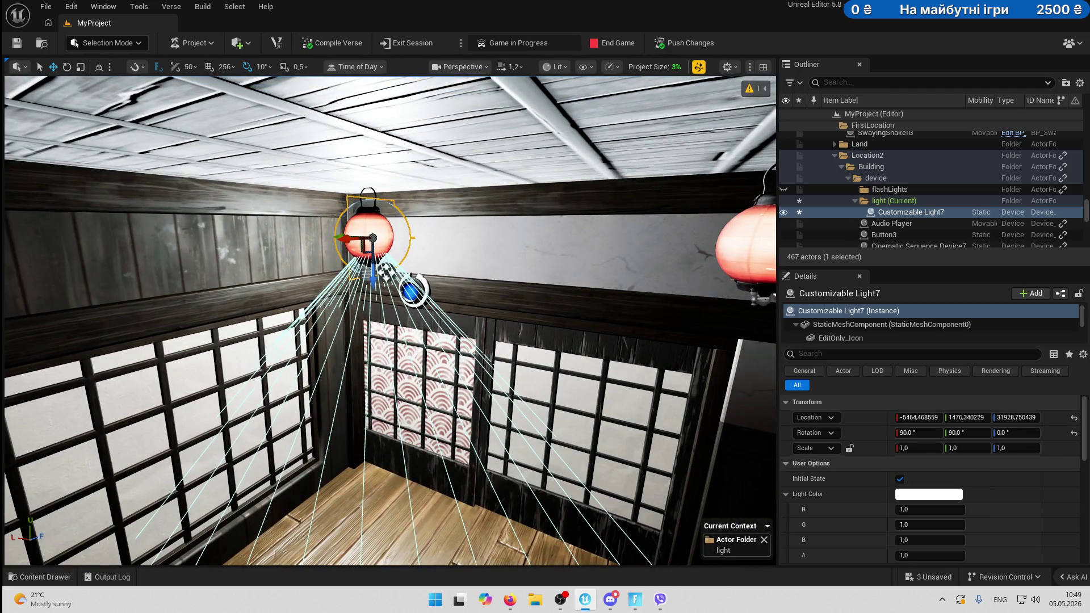
Copy the right lantern's PointLight colour (255, 154, 89), then select the left lantern.
{"action": "left_click_drag", "start_coordinate": [640, 286], "coordinate": [657, 293]}
{"action": "left_click", "coordinate": [607, 301]}
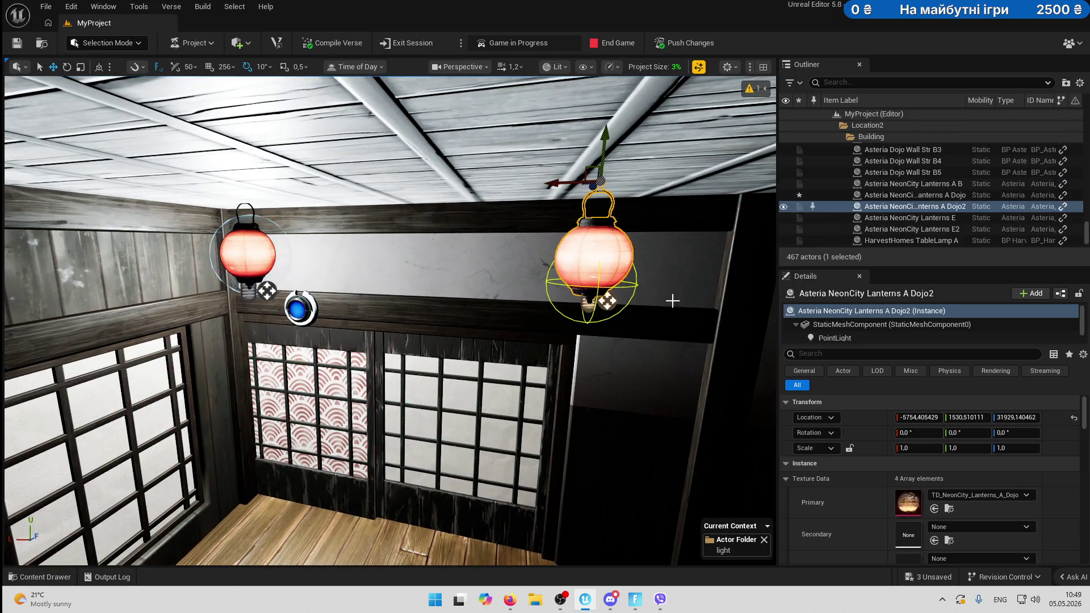
{"action": "left_click", "coordinate": [852, 335]}
{"action": "scroll", "coordinate": [932, 513], "scroll_direction": "down", "scroll_amount": 2}
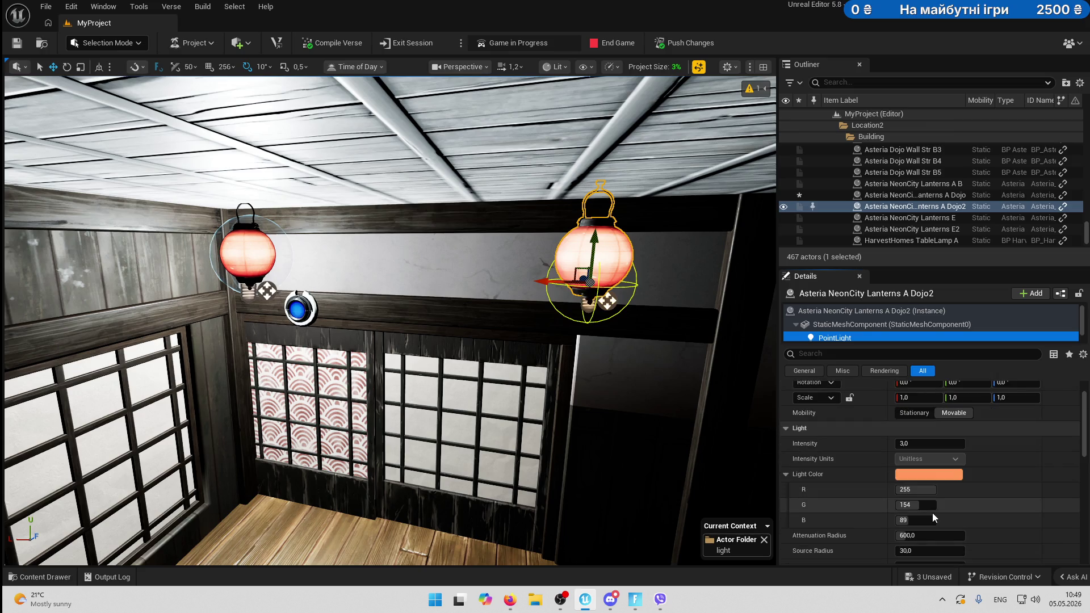
{"action": "right_click", "coordinate": [842, 476]}
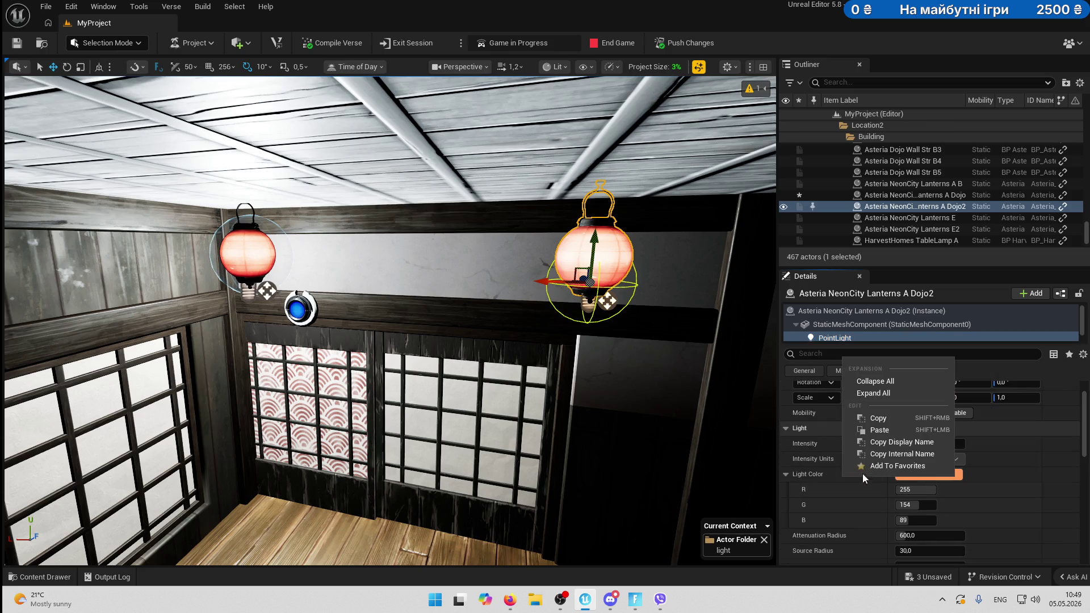
{"action": "left_click", "coordinate": [874, 418]}
{"action": "left_click", "coordinate": [914, 195]}
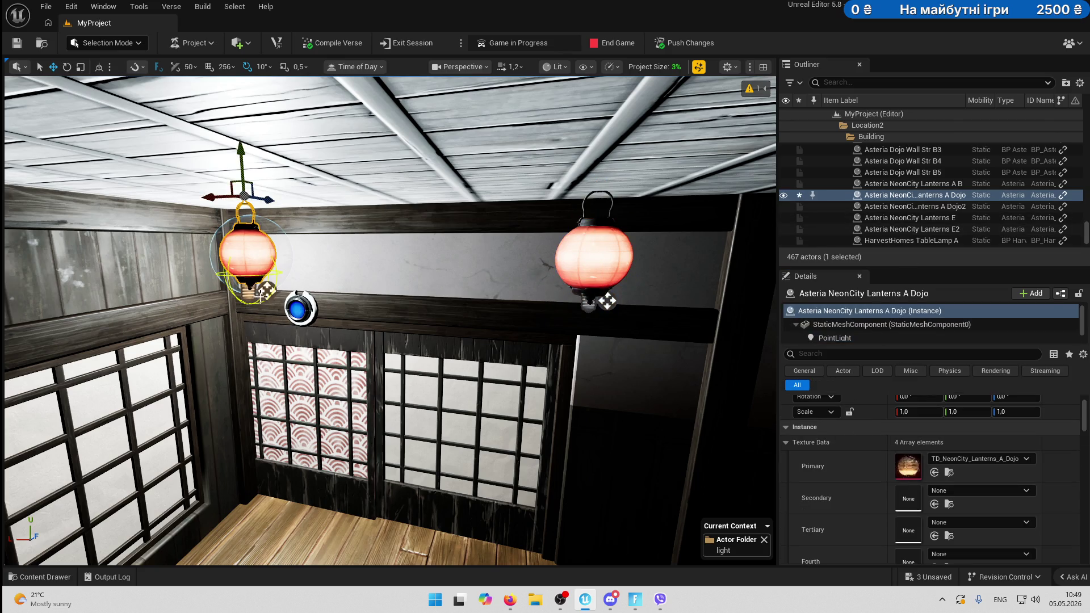
Select Customizable Light7 and paste the orange colour into its Light Color.
{"action": "key", "text": "f"}
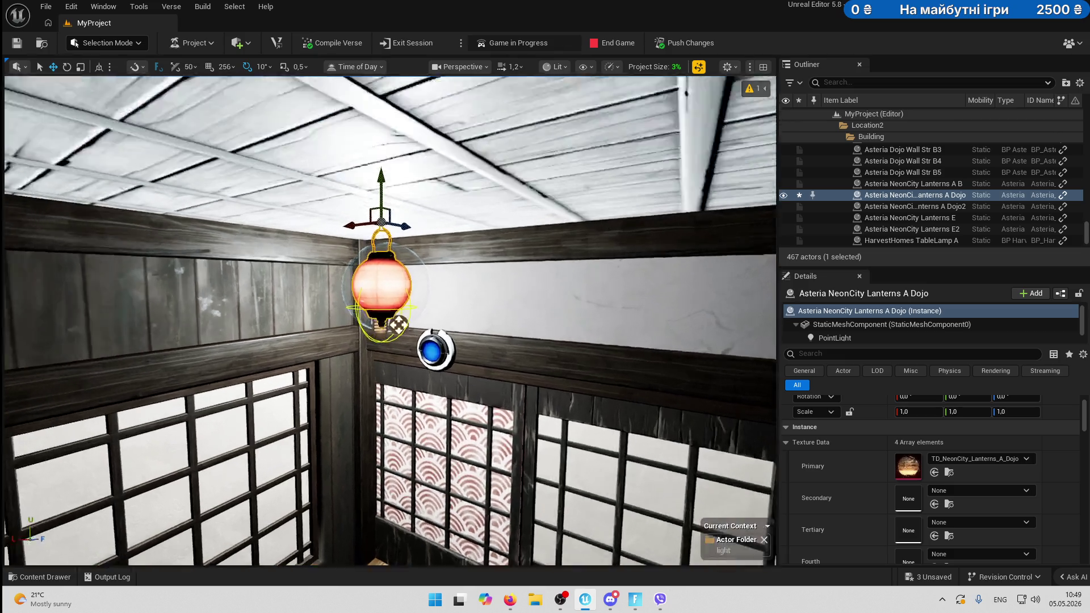
{"action": "left_click", "coordinate": [447, 358]}
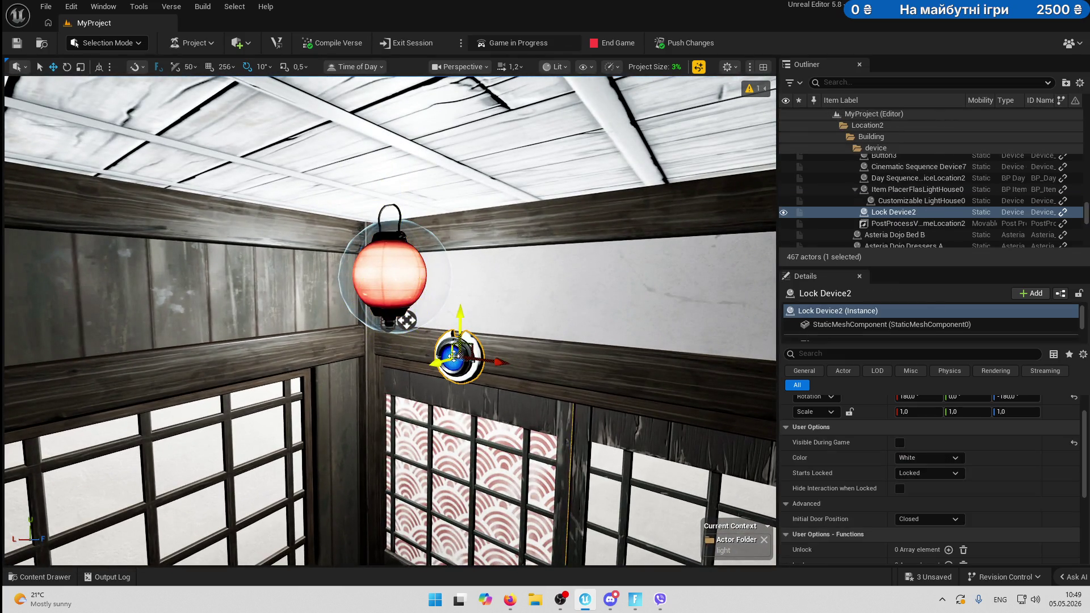
{"action": "left_click", "coordinate": [894, 146]}
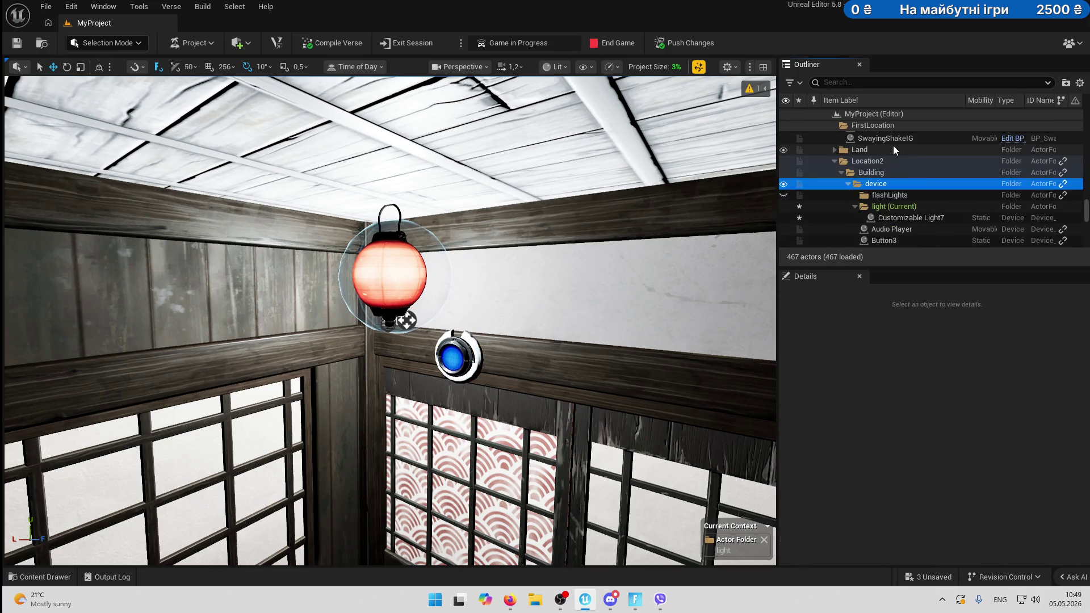
{"action": "left_click", "coordinate": [899, 216]}
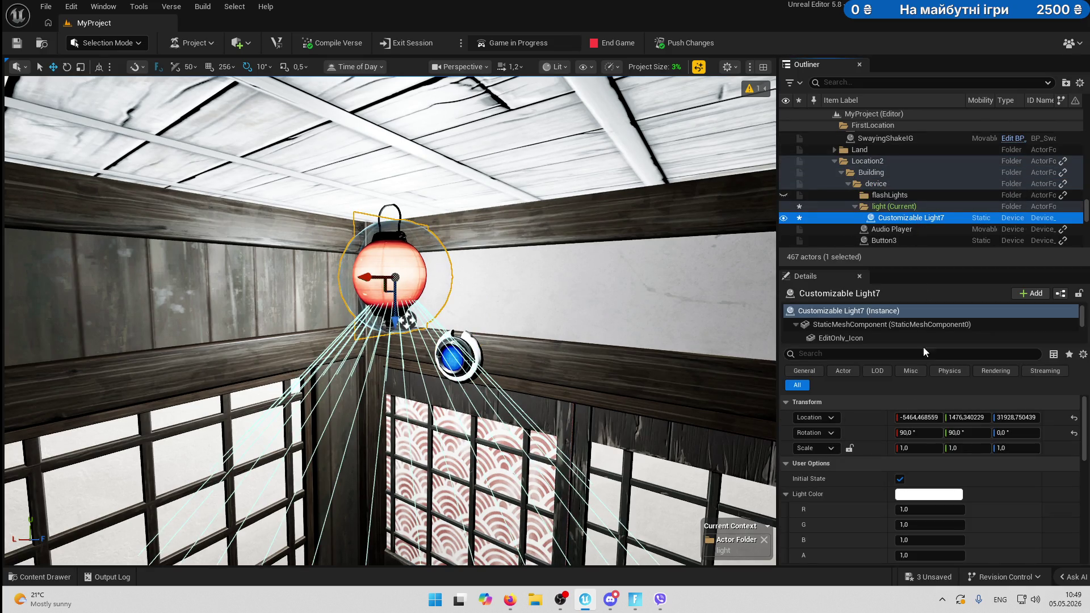
{"action": "right_click", "coordinate": [883, 491]}
{"action": "left_click", "coordinate": [874, 444]}
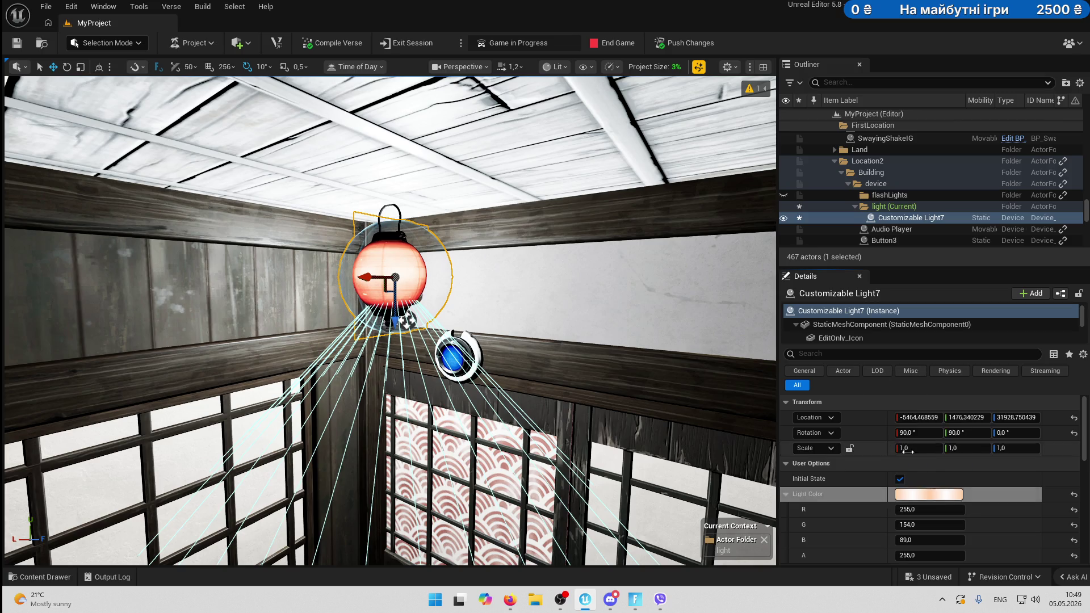
Nudge the light within the lantern and reduce its Light Size to about 29 percent.
{"action": "left_click_drag", "start_coordinate": [370, 274], "coordinate": [392, 349]}
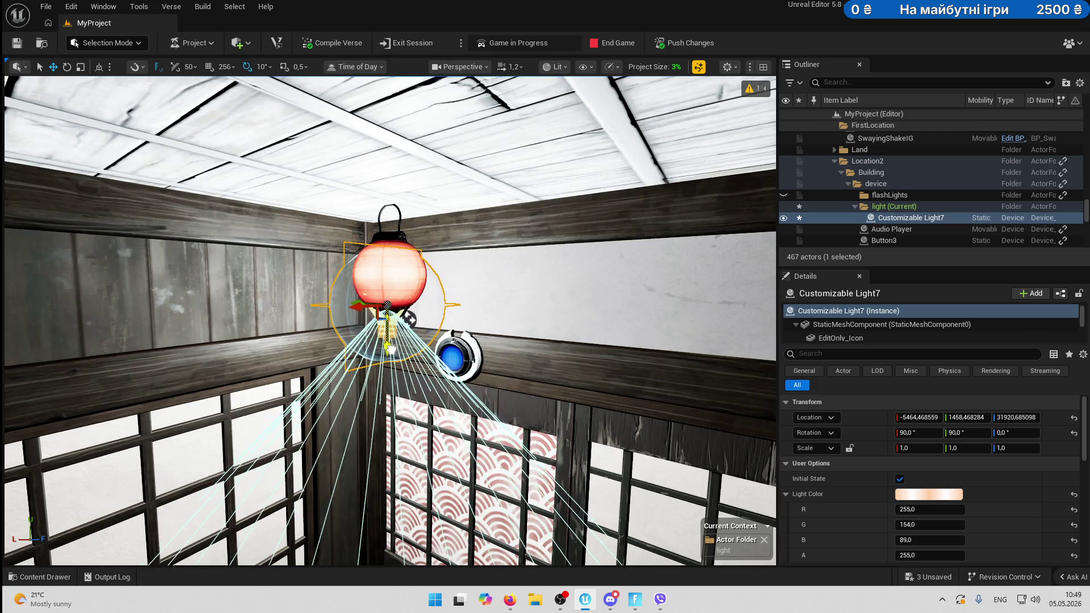
{"action": "left_click_drag", "start_coordinate": [354, 307], "coordinate": [361, 306]}
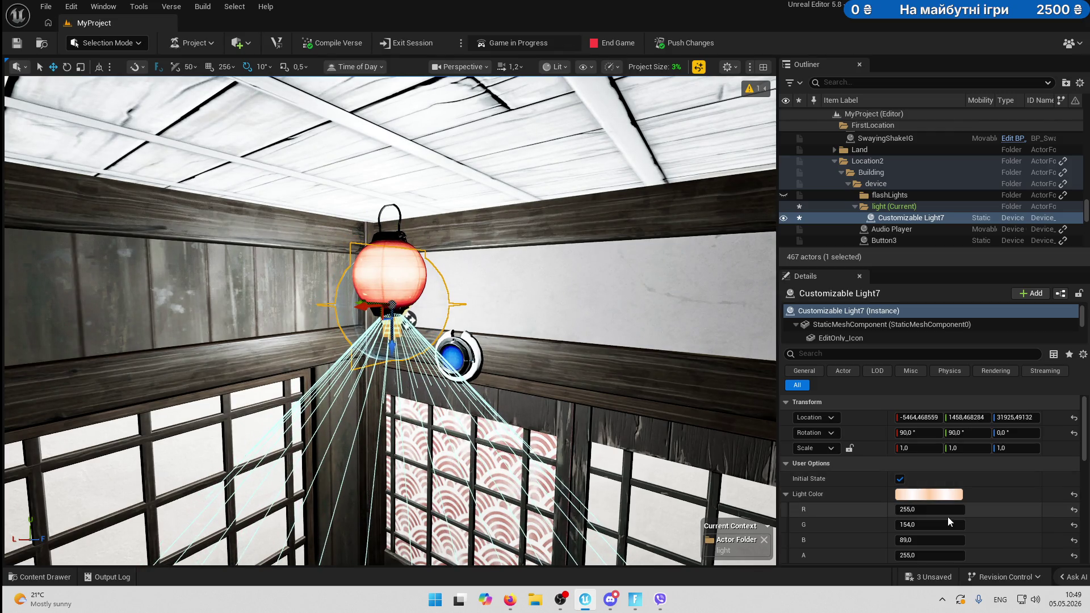
{"action": "scroll", "coordinate": [973, 511], "scroll_direction": "down", "scroll_amount": 5}
{"action": "left_click_drag", "start_coordinate": [942, 445], "coordinate": [914, 475]}
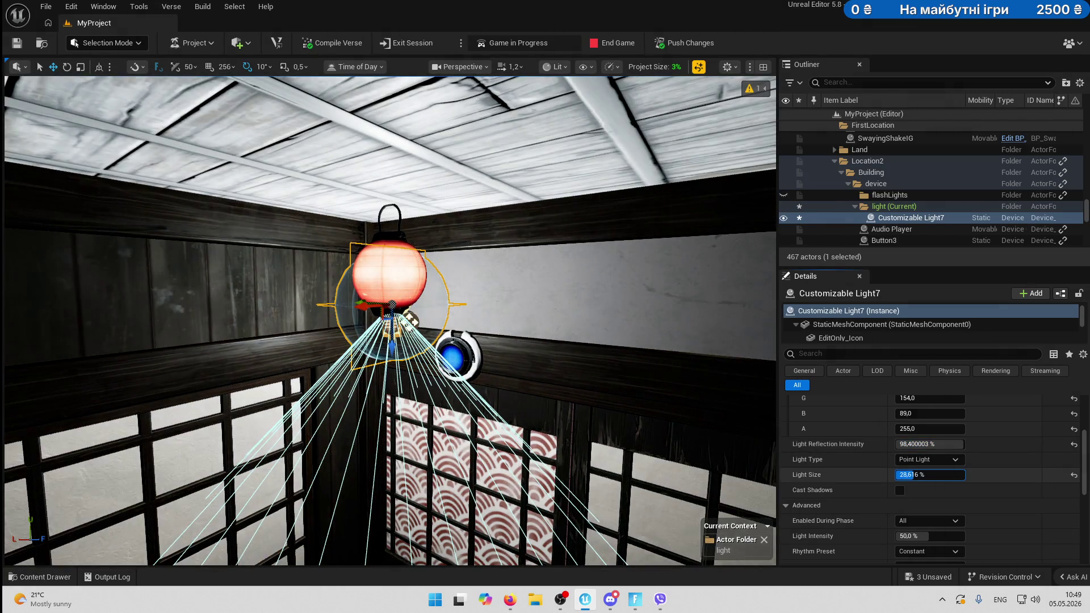
{"action": "scroll", "coordinate": [957, 470], "scroll_direction": "up", "scroll_amount": 3}
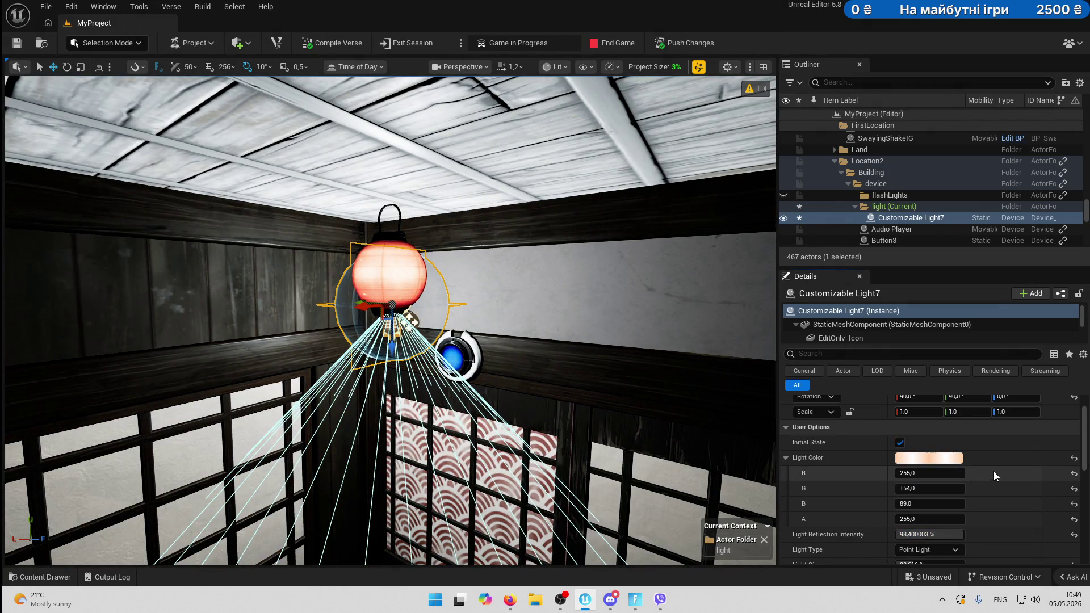
{"action": "left_click", "coordinate": [936, 458]}
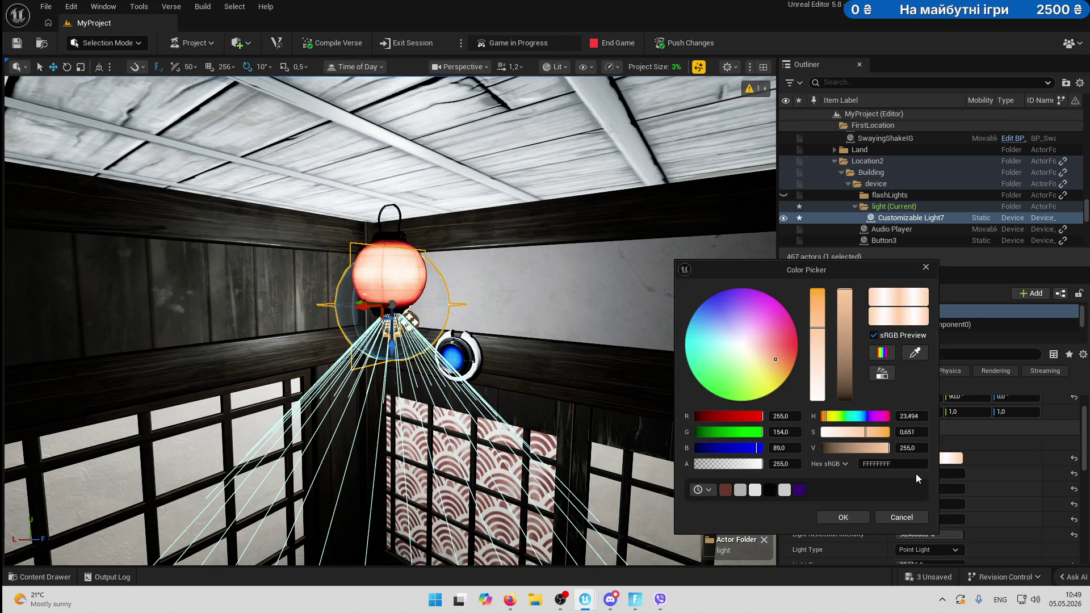
{"action": "left_click", "coordinate": [926, 267]}
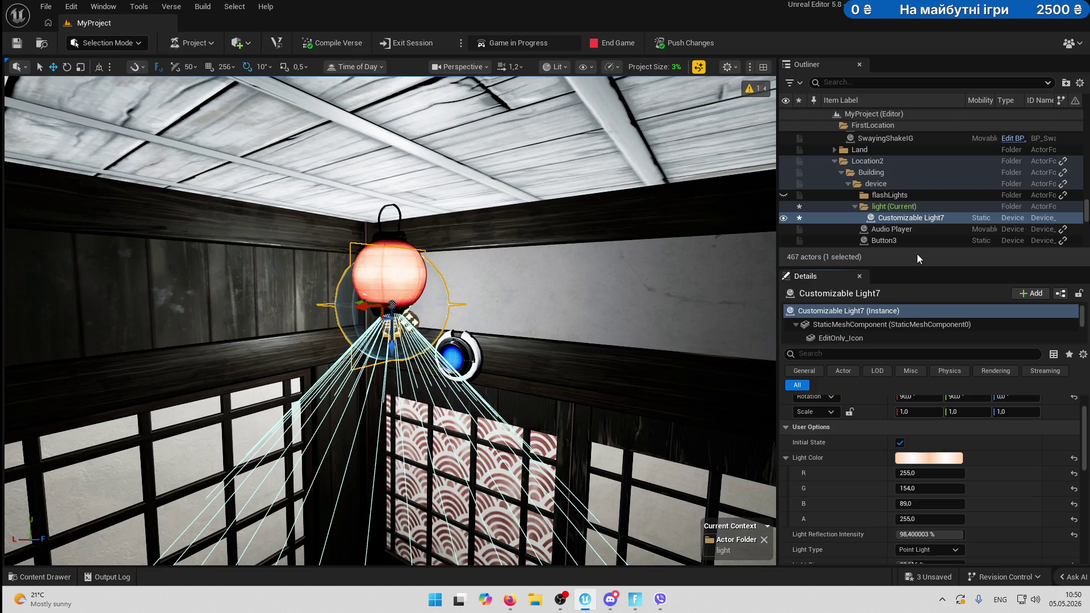
Rename Customizable Light7 to LightLamp in the Outliner.
{"action": "left_click", "coordinate": [932, 219]}
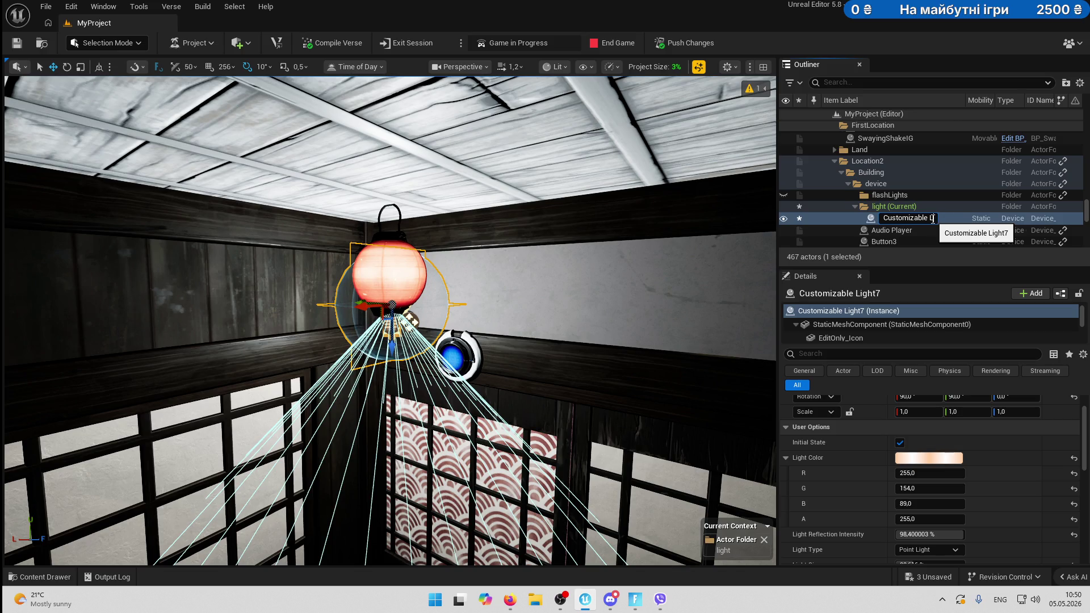
{"action": "type", "text": "LightLamp"}
{"action": "key", "text": "Return"}
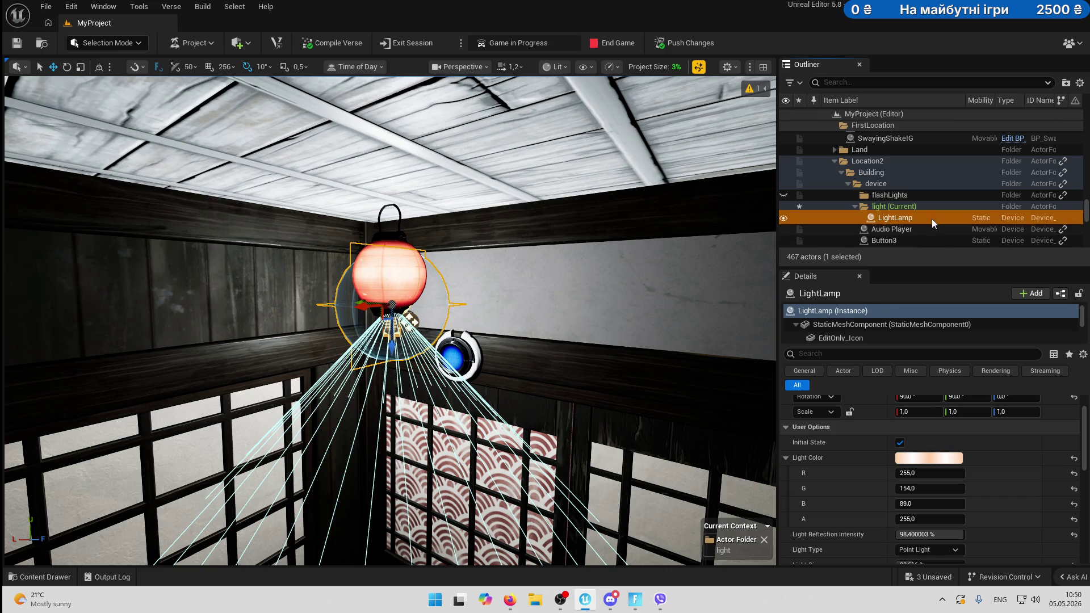
Check the right lantern's colour, then confirm LightLamp's warm orange (255, 154, 89) in the Color Picker.
{"action": "left_click_drag", "start_coordinate": [590, 285], "coordinate": [574, 344]}
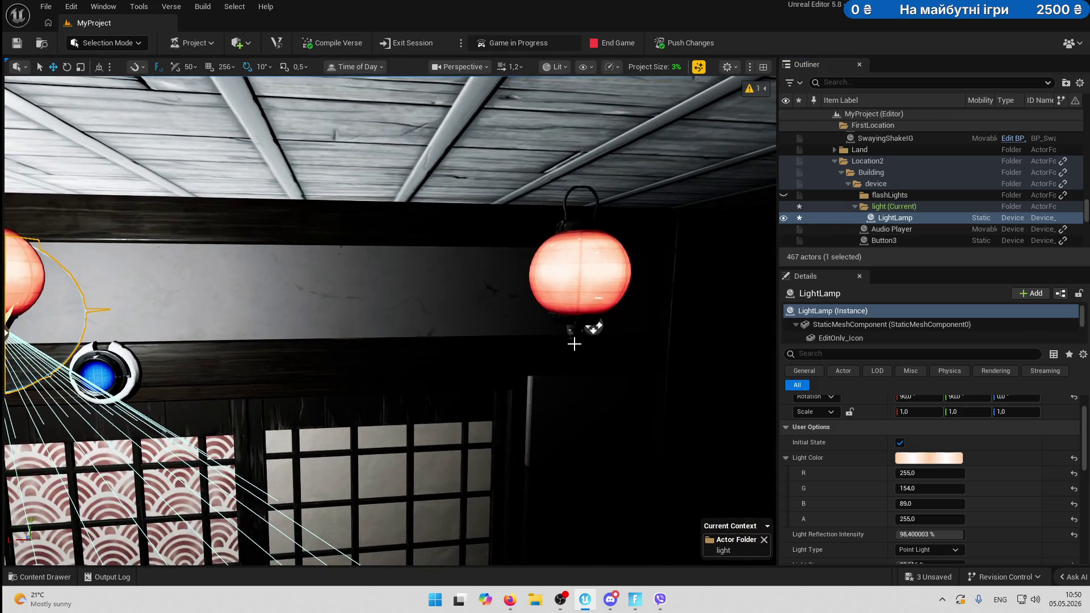
{"action": "left_click", "coordinate": [582, 284]}
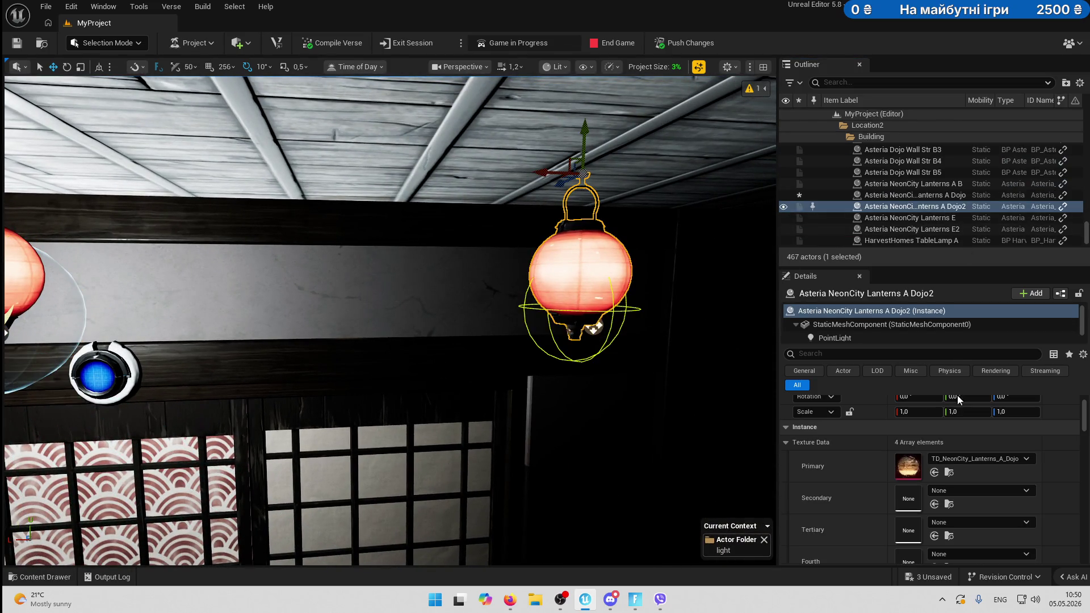
{"action": "scroll", "coordinate": [892, 428], "scroll_direction": "up", "scroll_amount": 2}
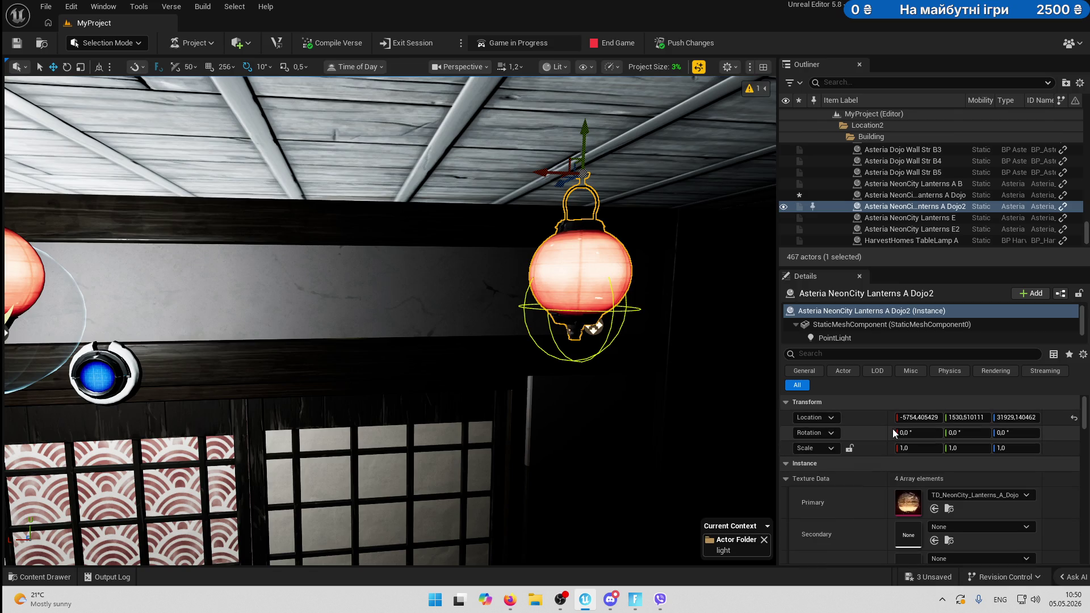
{"action": "left_click", "coordinate": [857, 337]}
{"action": "scroll", "coordinate": [1012, 501], "scroll_direction": "down", "scroll_amount": 3}
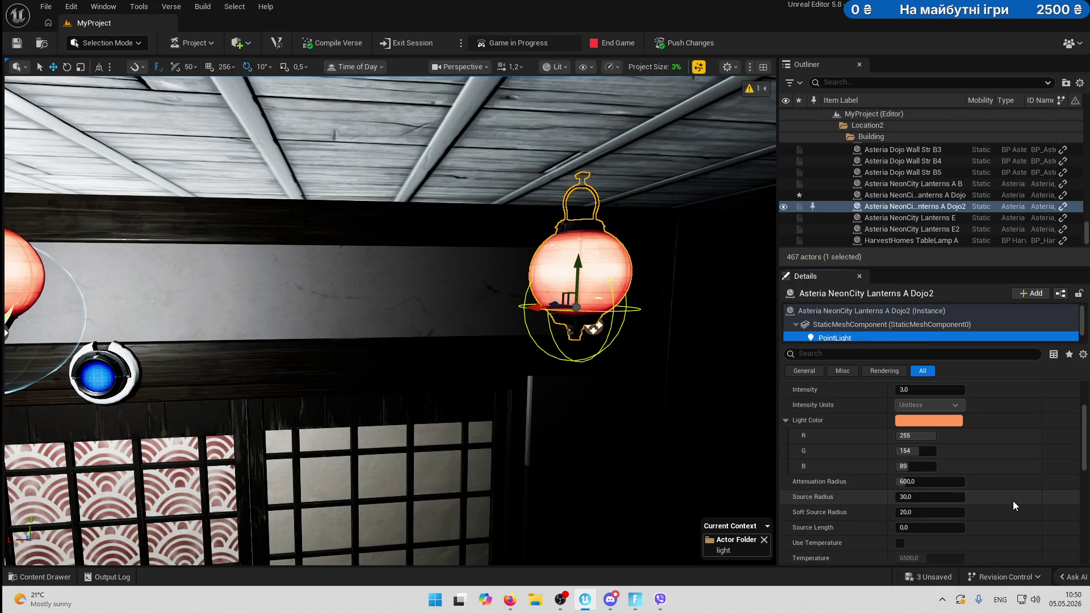
{"action": "left_click", "coordinate": [914, 419]}
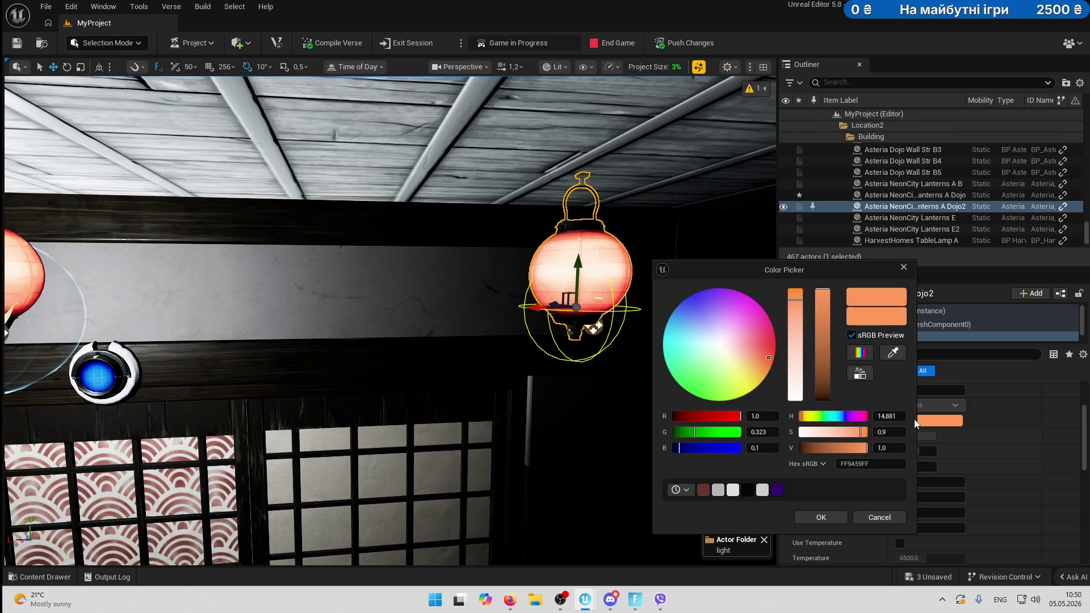
{"action": "left_click", "coordinate": [904, 268]}
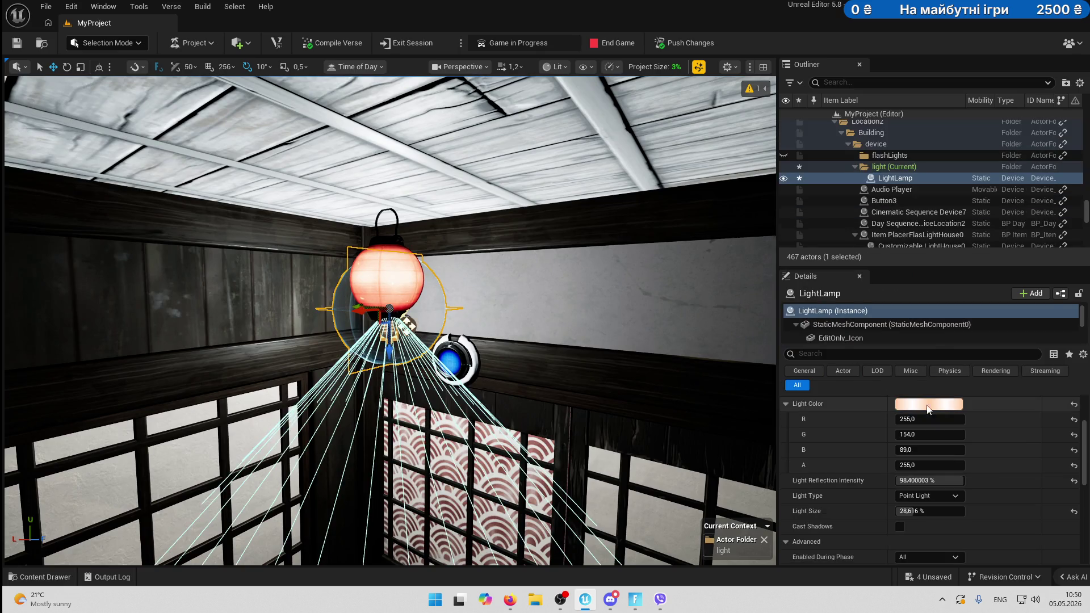
{"action": "left_click", "coordinate": [934, 405]}
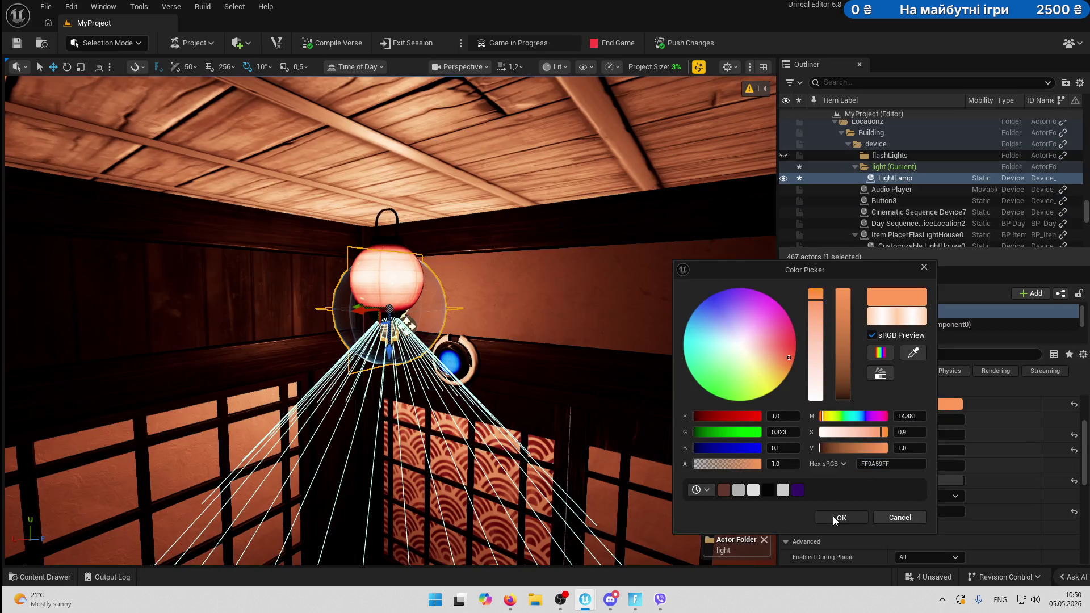
{"action": "left_click", "coordinate": [833, 516]}
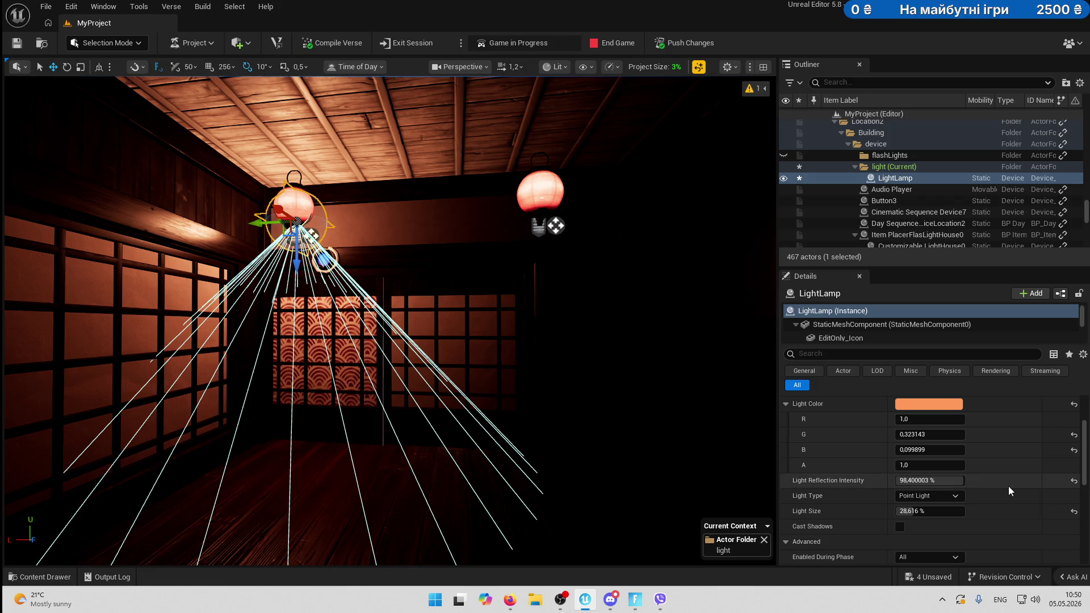
Lower the lantern light's size to about 19% and its intensity to about 21.5%.
{"action": "left_click_drag", "start_coordinate": [937, 511], "coordinate": [902, 511]}
{"action": "scroll", "coordinate": [982, 485], "scroll_direction": "down", "scroll_amount": 2}
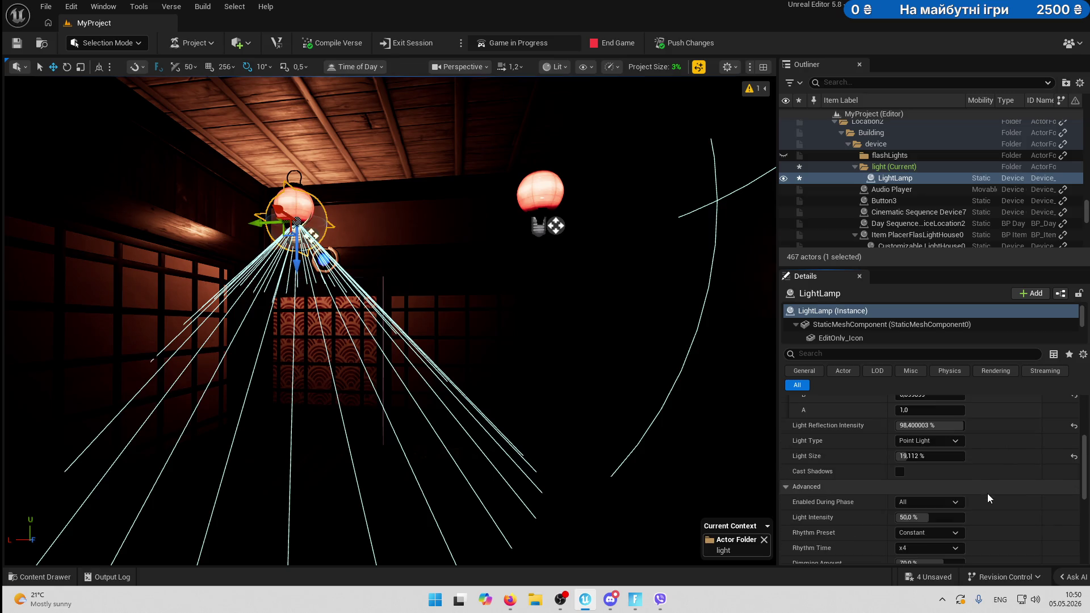
{"action": "left_click_drag", "start_coordinate": [933, 515], "coordinate": [908, 515]}
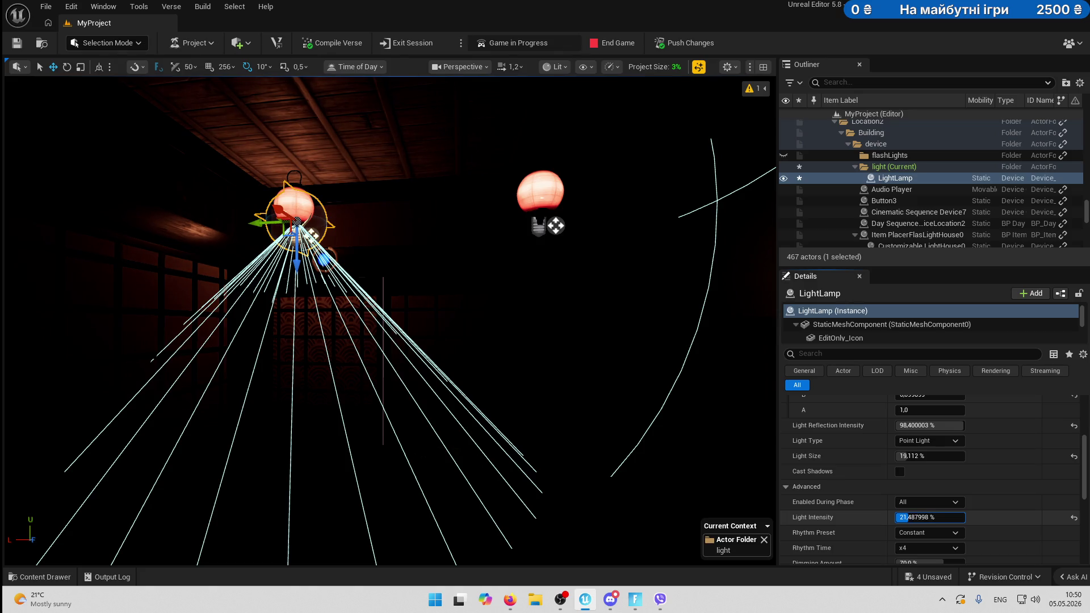
Shift the lantern light slightly left and select the sliding door wall.
{"action": "mouse_move", "coordinate": [465, 337]}
{"action": "left_mouse_down"}
{"action": "mouse_move", "coordinate": [420, 284]}
{"action": "mouse_move", "coordinate": [370, 260]}
{"action": "left_mouse_up"}
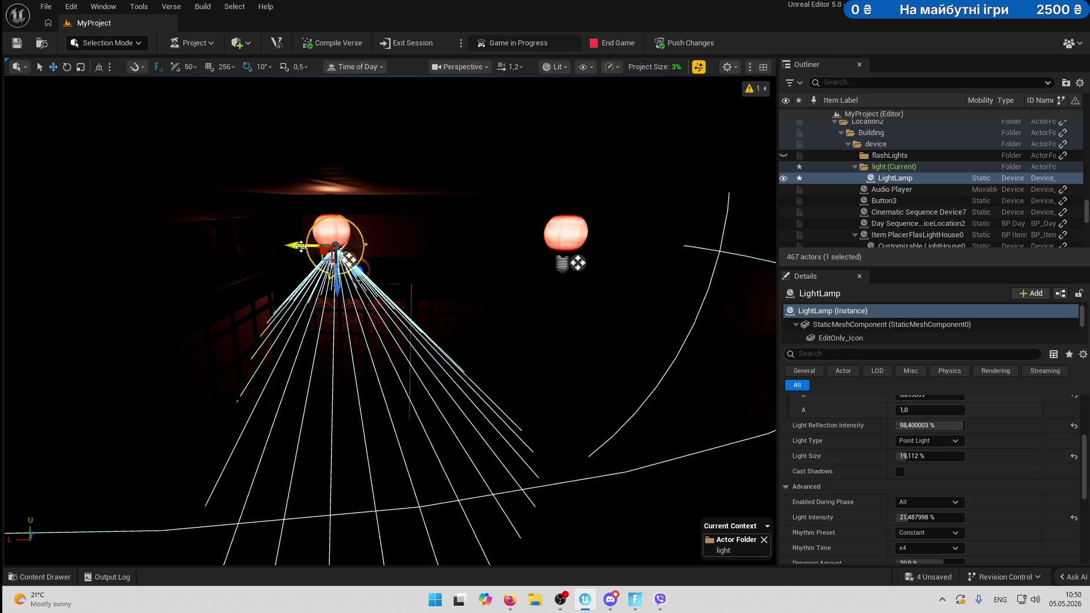
{"action": "left_click_drag", "start_coordinate": [300, 245], "coordinate": [295, 246]}
{"action": "left_click", "coordinate": [540, 397]}
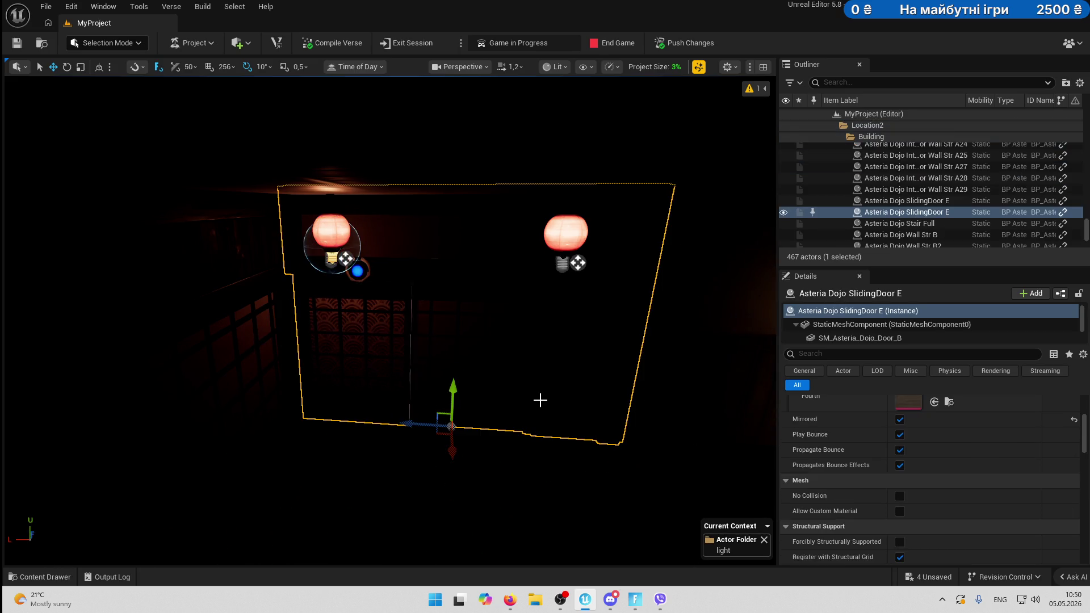
{"action": "mouse_move", "coordinate": [388, 318]}
{"action": "left_mouse_down"}
{"action": "mouse_move", "coordinate": [400, 323]}
{"action": "mouse_move", "coordinate": [399, 298]}
{"action": "left_mouse_up"}
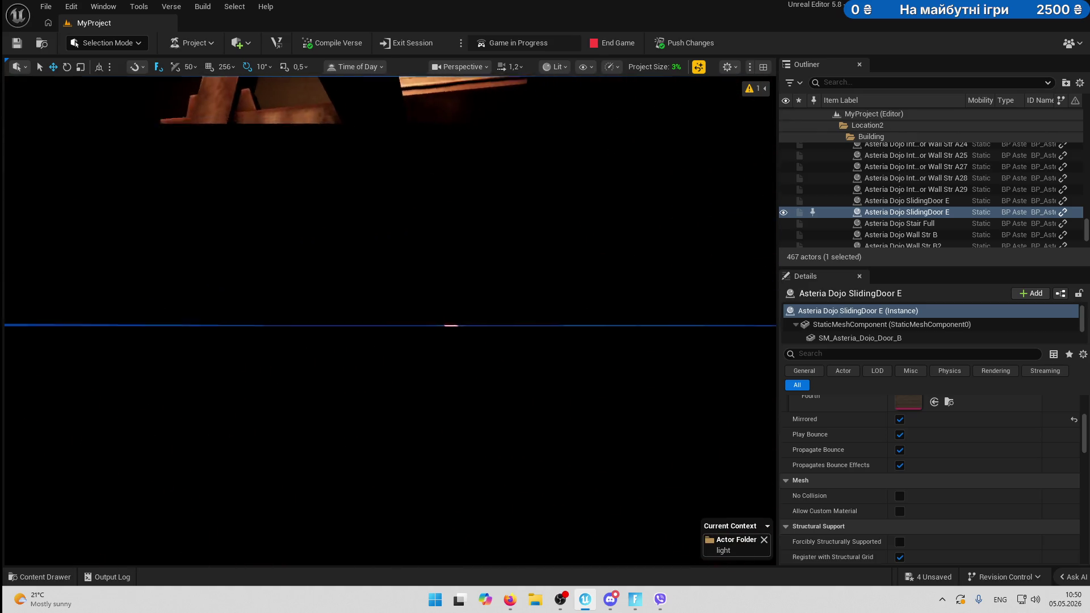
Fly the camera up to the lanterns and select the LightLamp device.
{"action": "scroll", "coordinate": [390, 321], "scroll_direction": "down", "scroll_amount": 1}
{"action": "scroll", "coordinate": [390, 320], "scroll_direction": "down", "scroll_amount": 5}
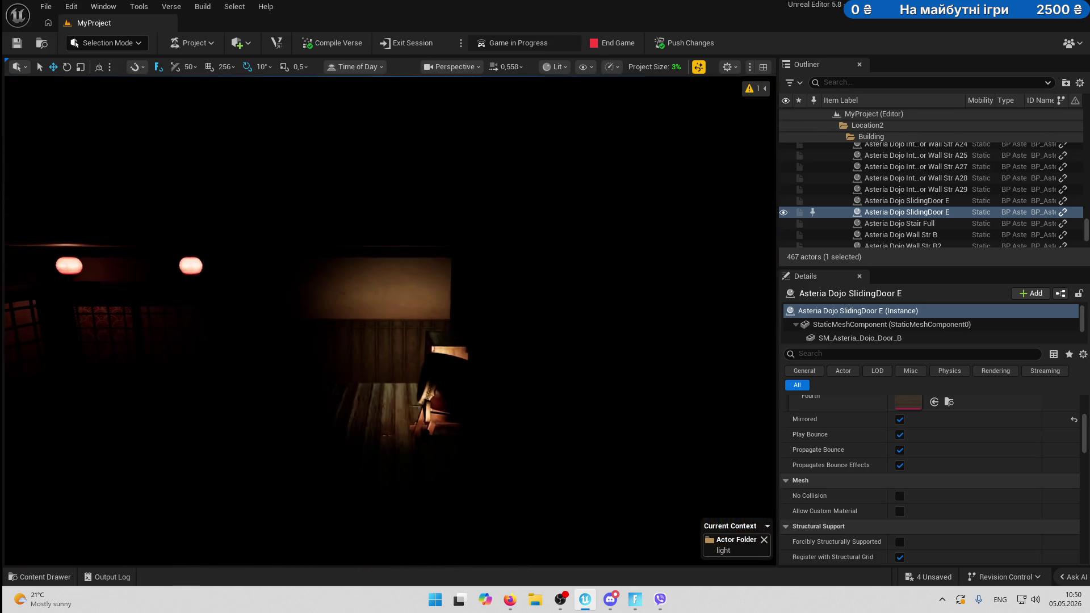
{"action": "key", "text": "w"}
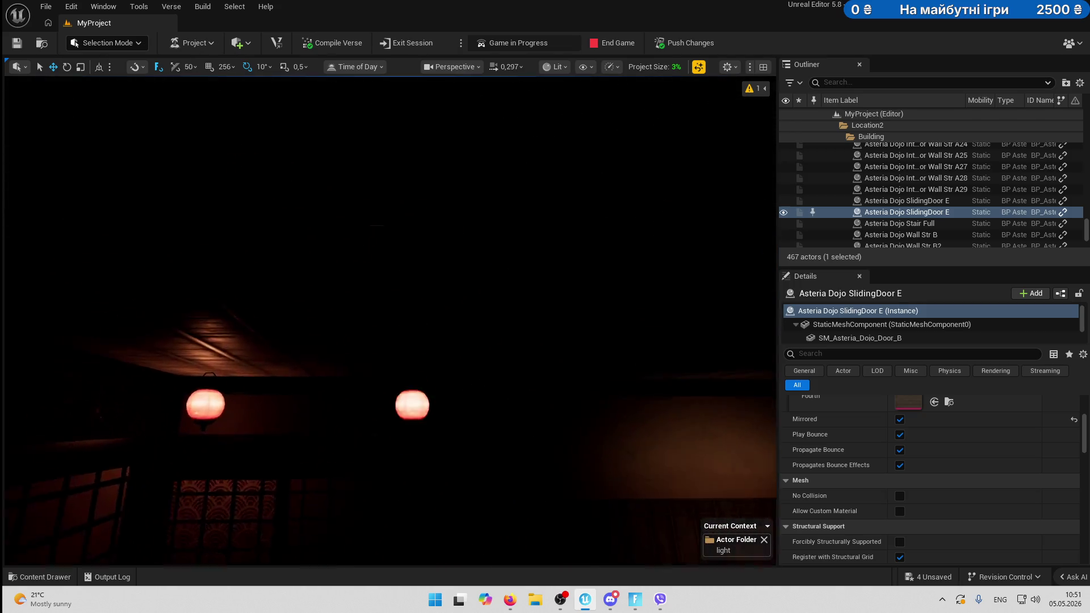
{"action": "key", "text": "w"}
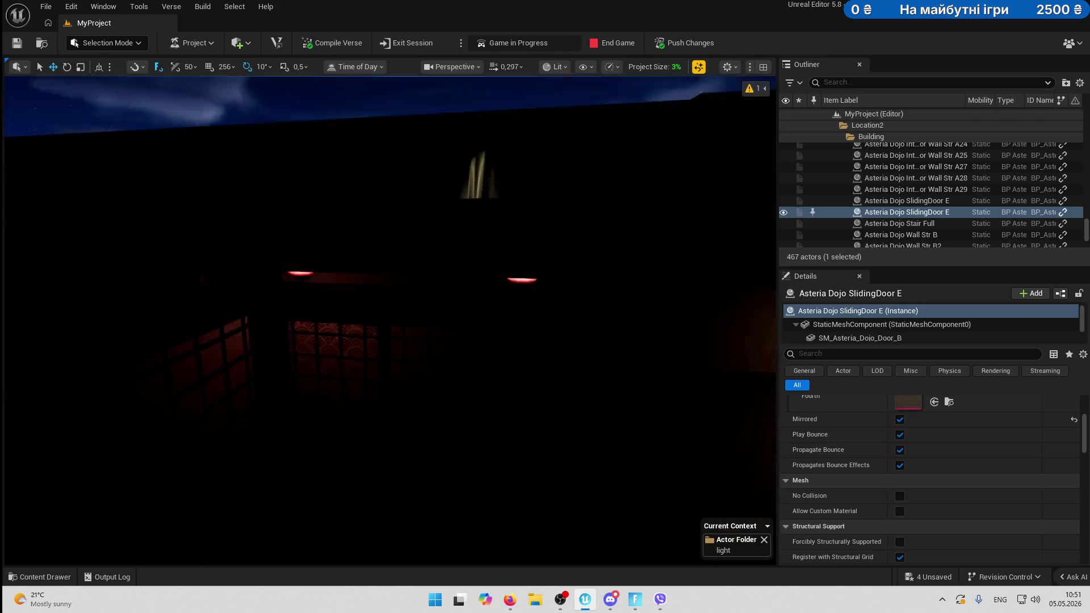
{"action": "left_click_drag", "start_coordinate": [517, 360], "coordinate": [517, 359]}
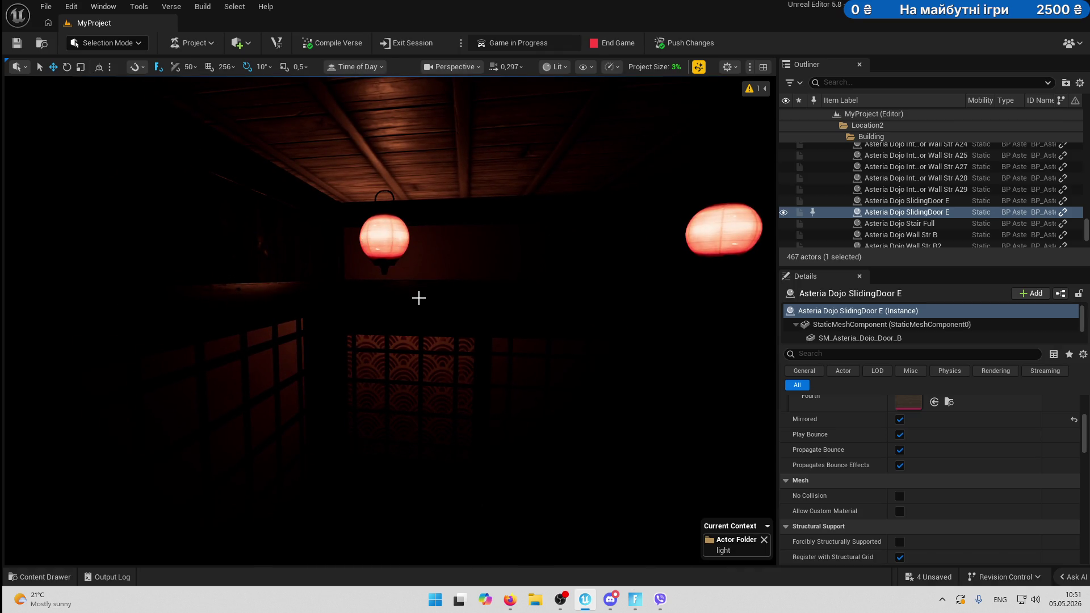
{"action": "key", "text": "g"}
{"action": "left_click", "coordinate": [384, 272]}
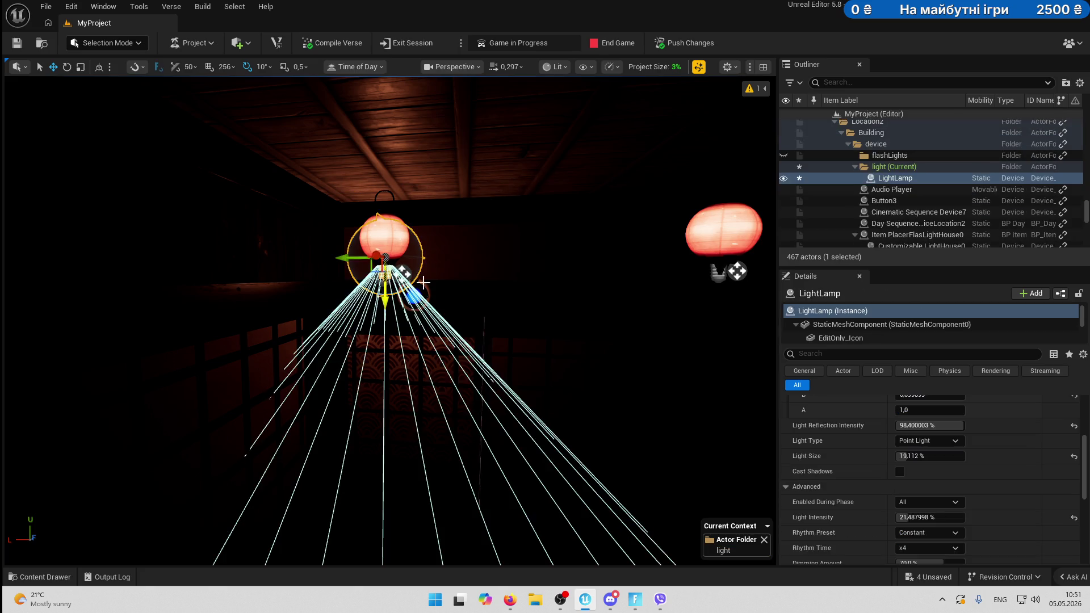
{"action": "key", "text": "g"}
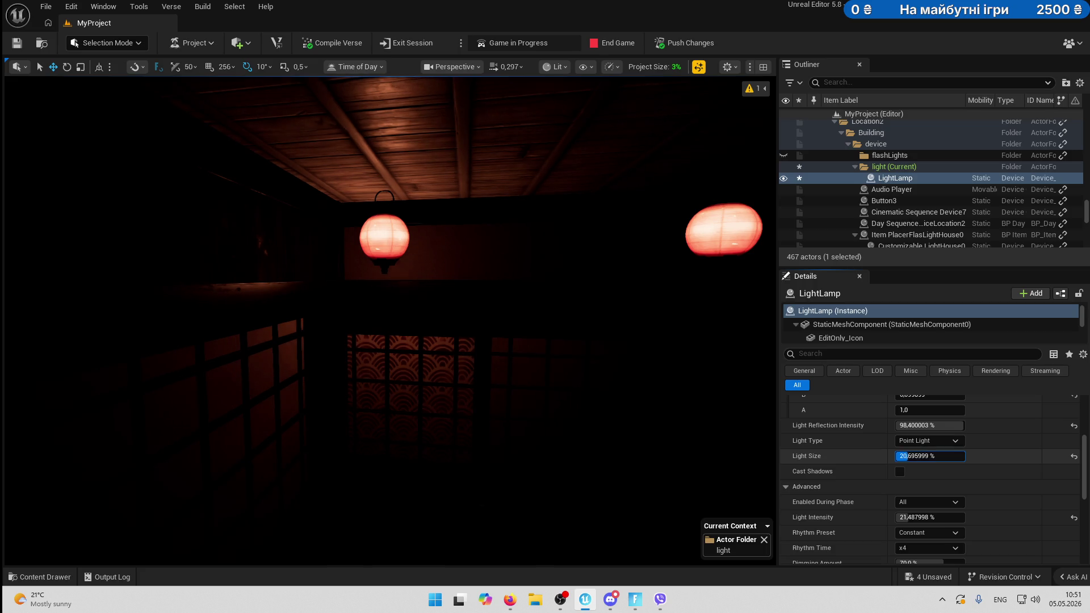
Set Light Size to 28%, keep Point Light type, and reset reflection intensity to 100%.
{"action": "left_click_drag", "start_coordinate": [908, 455], "coordinate": [945, 456]}
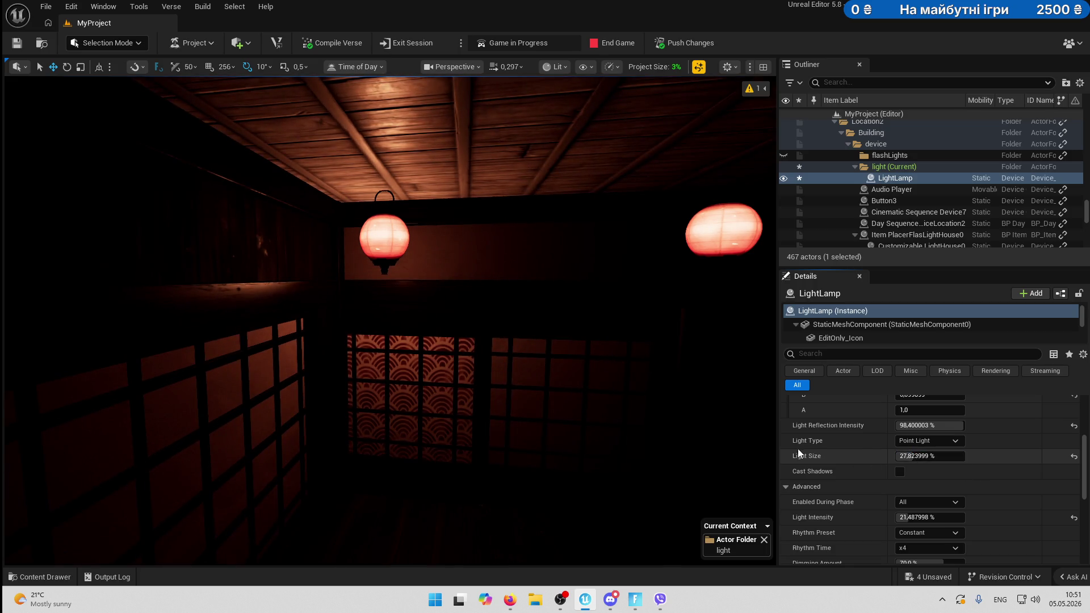
{"action": "left_click", "coordinate": [936, 441]}
{"action": "left_click", "coordinate": [929, 463]}
{"action": "left_click", "coordinate": [927, 441]}
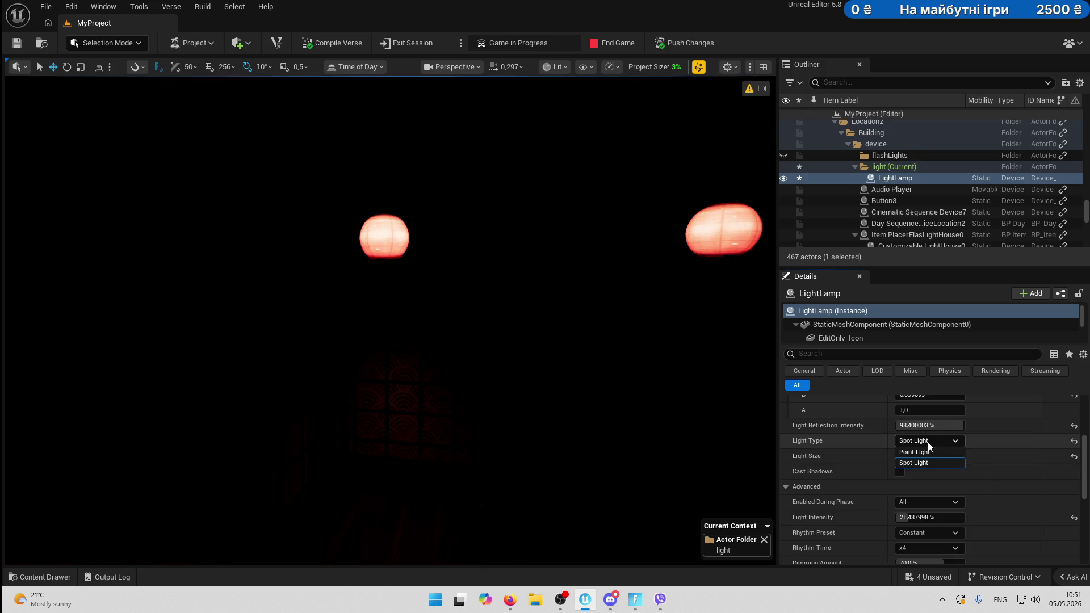
{"action": "left_click", "coordinate": [925, 452]}
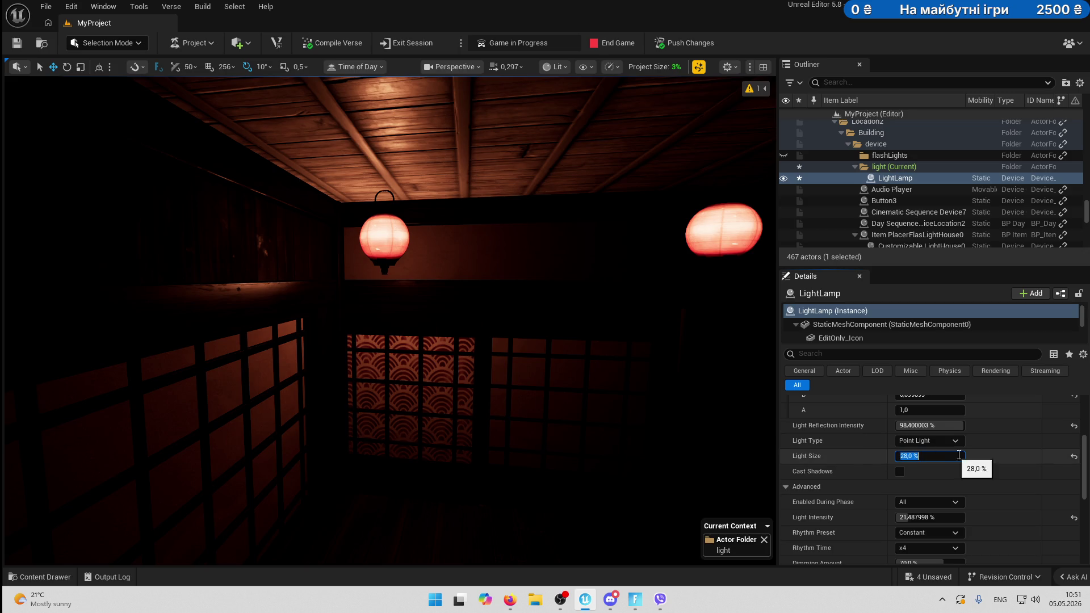
{"action": "left_click", "coordinate": [999, 469]}
{"action": "scroll", "coordinate": [997, 492], "scroll_direction": "up", "scroll_amount": 1}
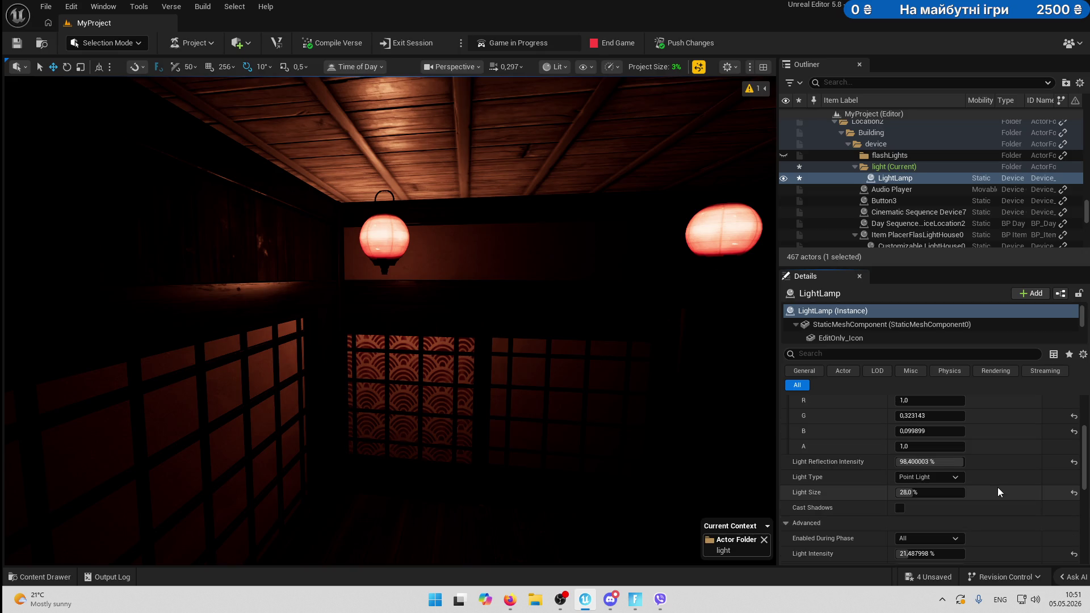
{"action": "left_click", "coordinate": [1073, 461]}
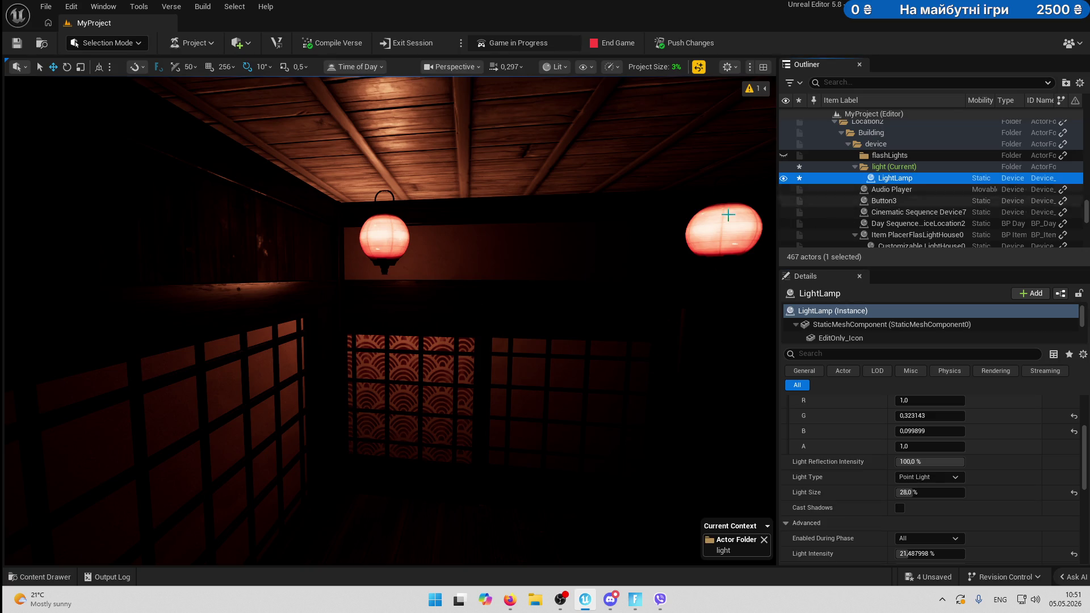
Rename the LightLamp lantern light to 'g' in the Outliner.
{"action": "double_click", "coordinate": [896, 178]}
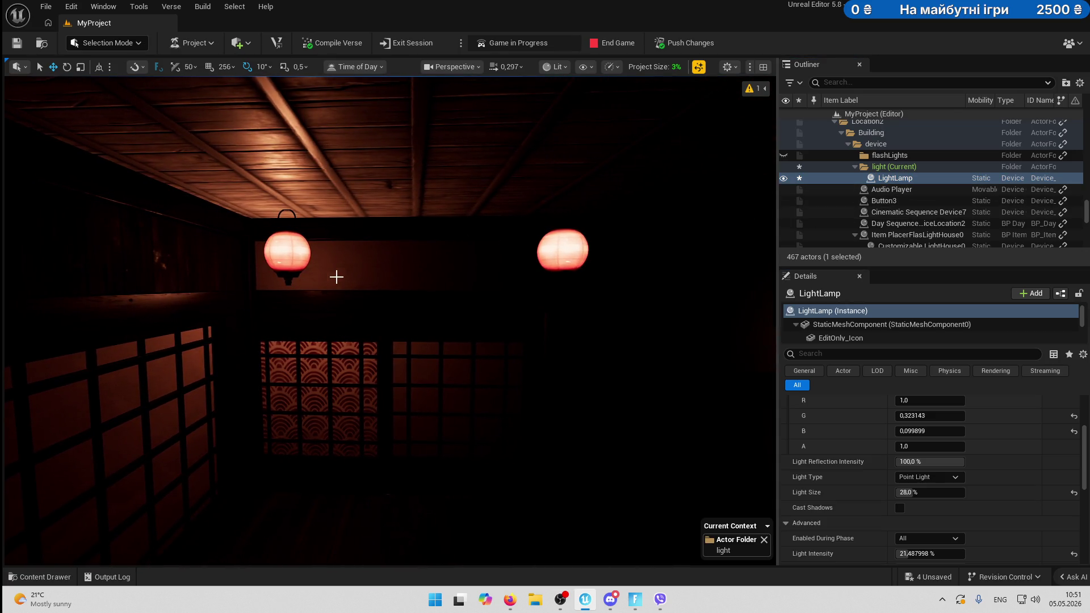
{"action": "left_click", "coordinate": [900, 178]}
{"action": "left_click", "coordinate": [422, 282]}
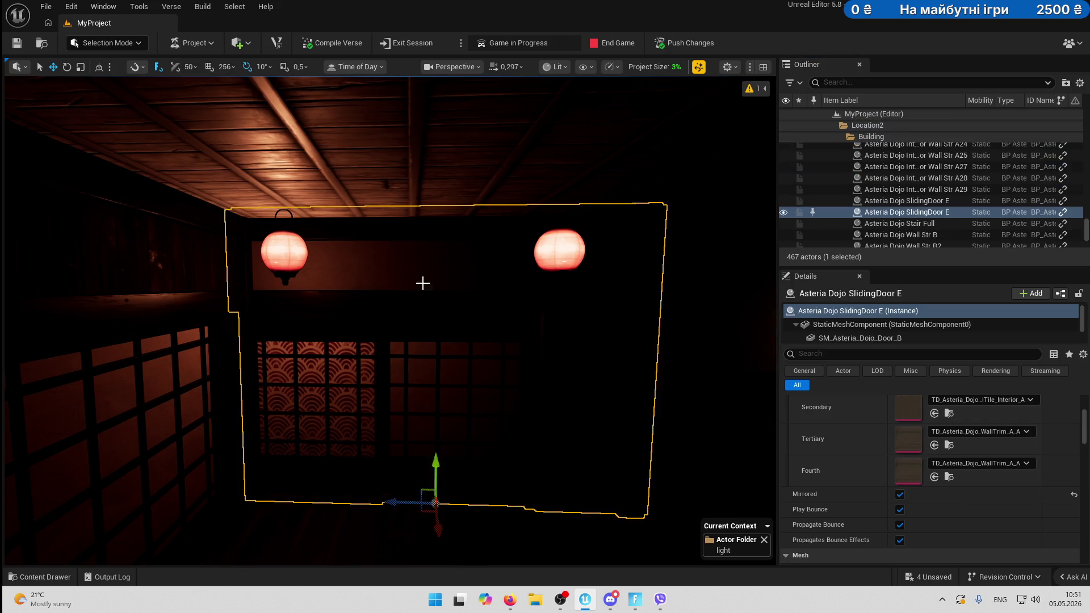
Alt-drag a copy of light g onto the second lantern and frame the room.
{"action": "scroll", "coordinate": [424, 283], "scroll_direction": "up", "scroll_amount": 2}
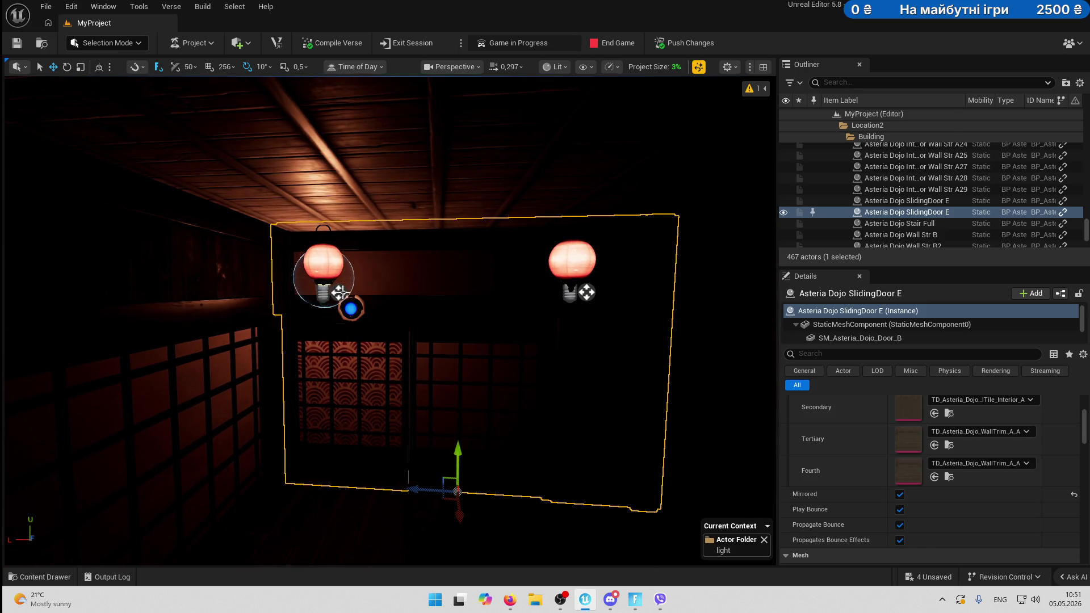
{"action": "left_click", "coordinate": [325, 297]}
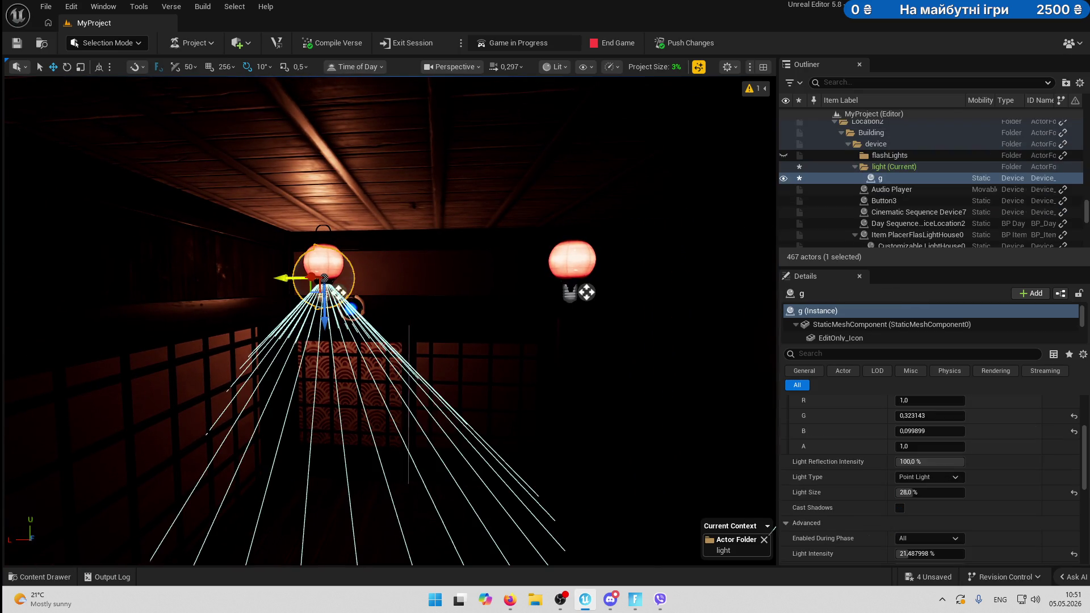
{"action": "left_click_drag", "start_coordinate": [295, 278], "coordinate": [542, 278]}
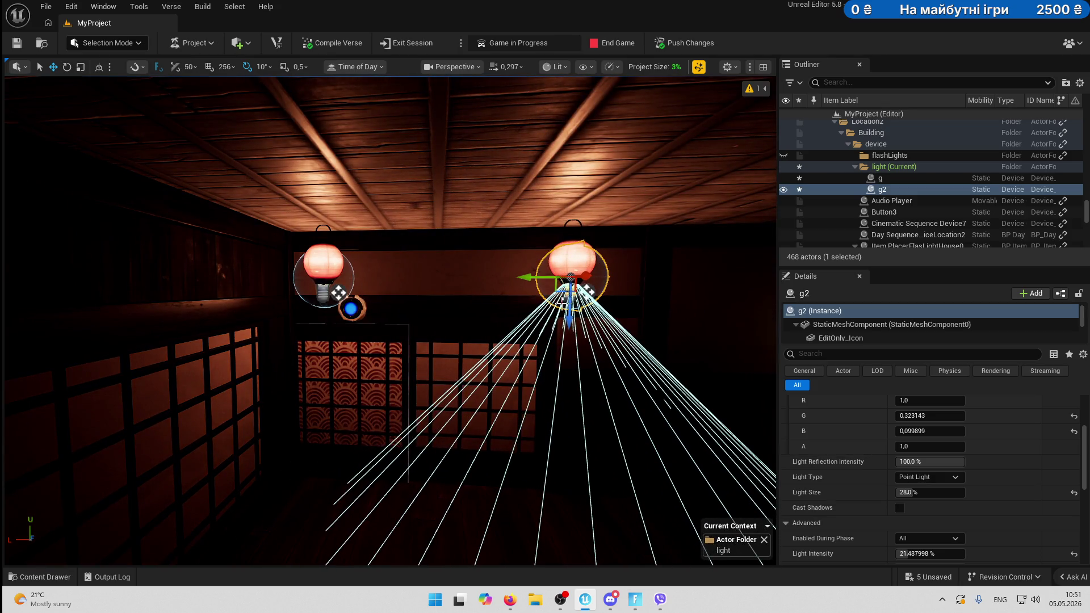
{"action": "right_click", "coordinate": [475, 208]}
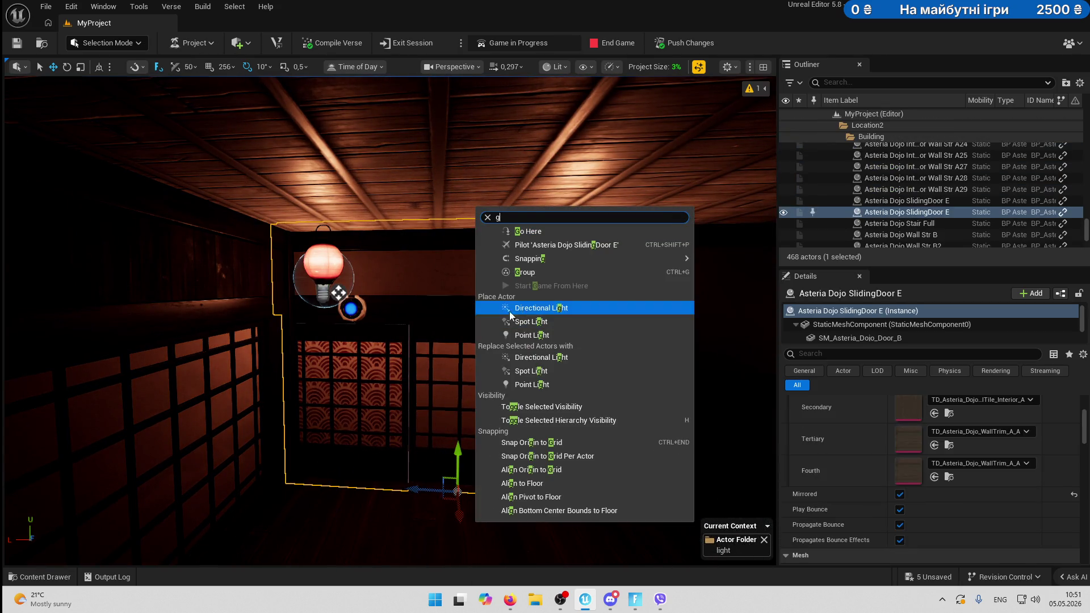
{"action": "key", "text": "Escape"}
{"action": "mouse_move", "coordinate": [419, 346]}
{"action": "left_mouse_down"}
{"action": "mouse_move", "coordinate": [318, 358]}
{"action": "mouse_move", "coordinate": [340, 352]}
{"action": "mouse_move", "coordinate": [352, 363]}
{"action": "mouse_move", "coordinate": [341, 324]}
{"action": "mouse_move", "coordinate": [347, 347]}
{"action": "mouse_move", "coordinate": [366, 352]}
{"action": "mouse_move", "coordinate": [389, 300]}
{"action": "mouse_move", "coordinate": [428, 356]}
{"action": "left_mouse_up"}
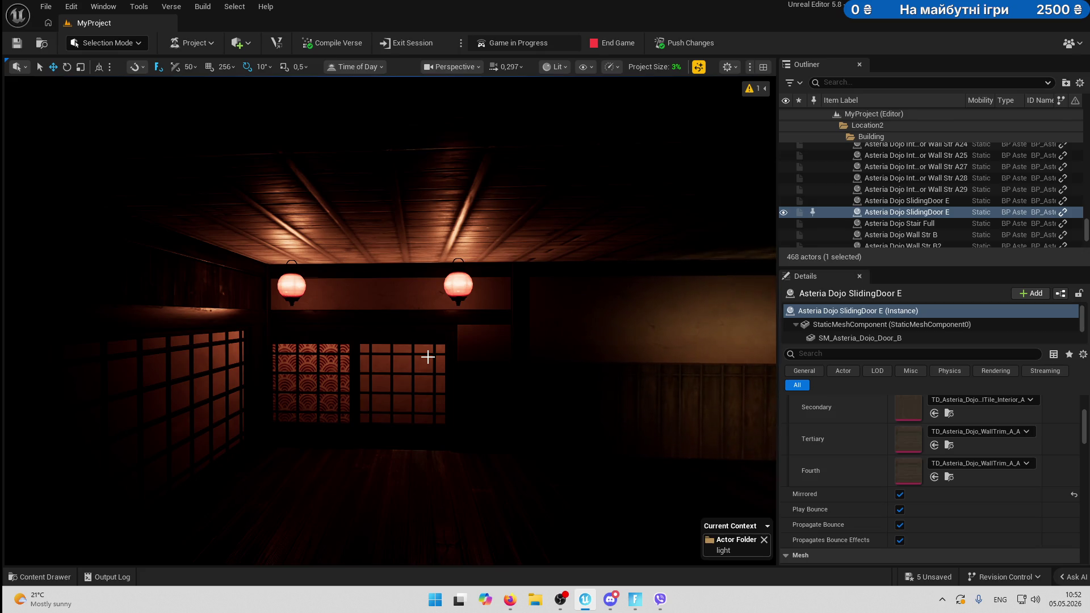
End the running game and set the viewport view mode from Lit to Unlit.
{"action": "left_click", "coordinate": [618, 49]}
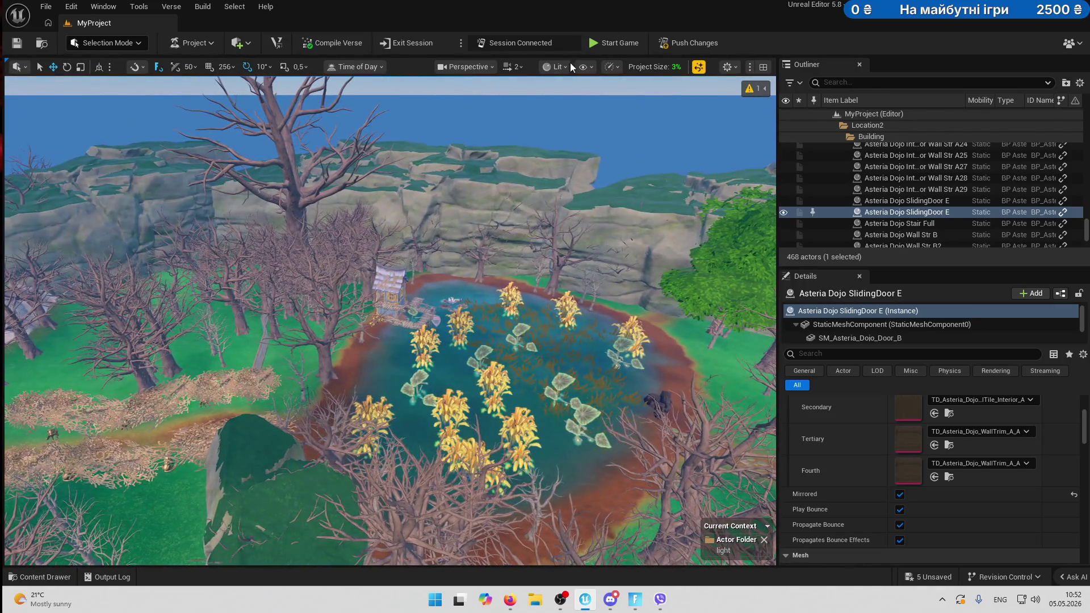
{"action": "left_click", "coordinate": [568, 64]}
{"action": "left_click", "coordinate": [577, 123]}
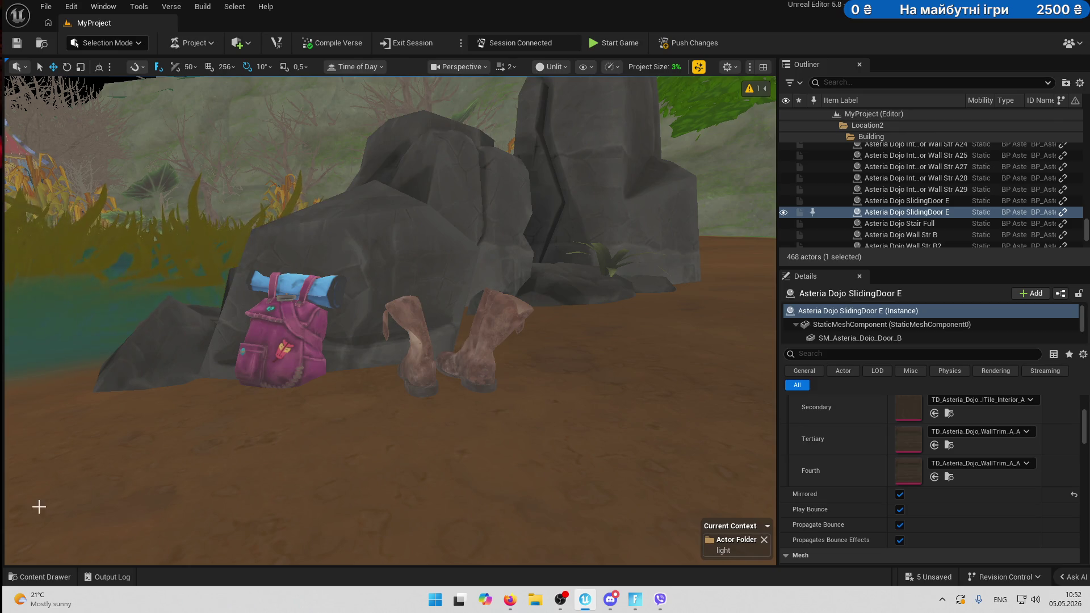
Open the OldWestVOL3_TravelSuppliesGoods folder under Referenced Content in the Content Drawer.
{"action": "left_click", "coordinate": [34, 576]}
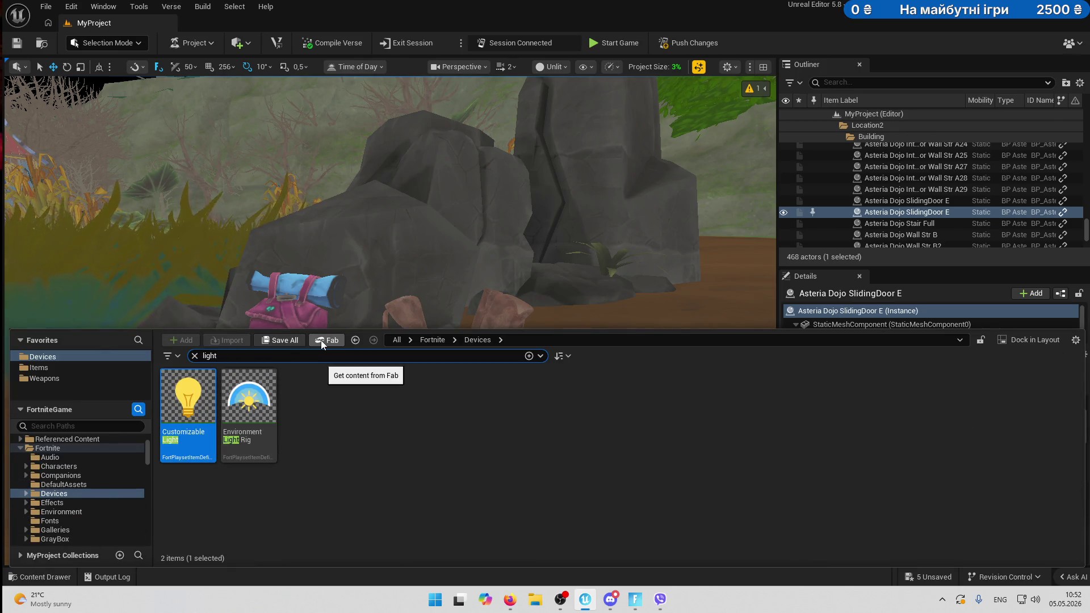
{"action": "left_click", "coordinate": [441, 292]}
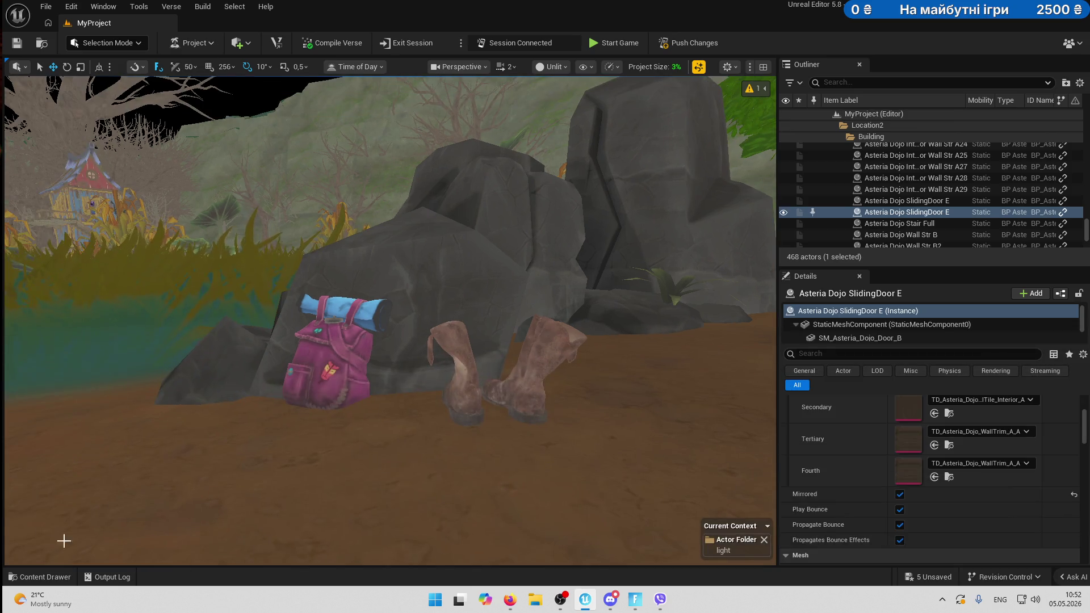
{"action": "left_click", "coordinate": [34, 576]}
{"action": "scroll", "coordinate": [63, 511], "scroll_direction": "up", "scroll_amount": 4}
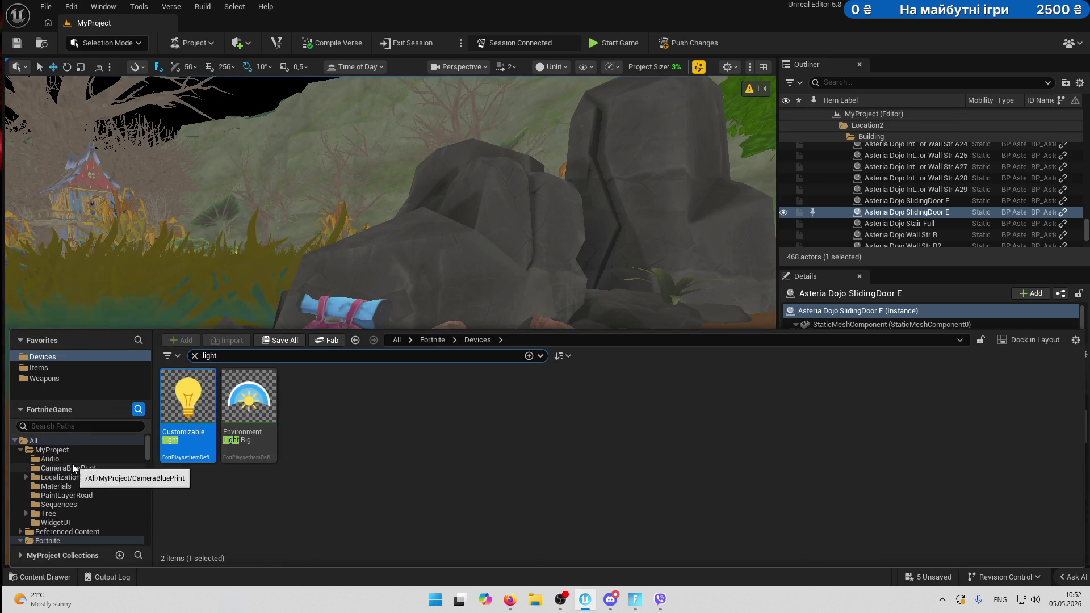
{"action": "left_click", "coordinate": [21, 531]}
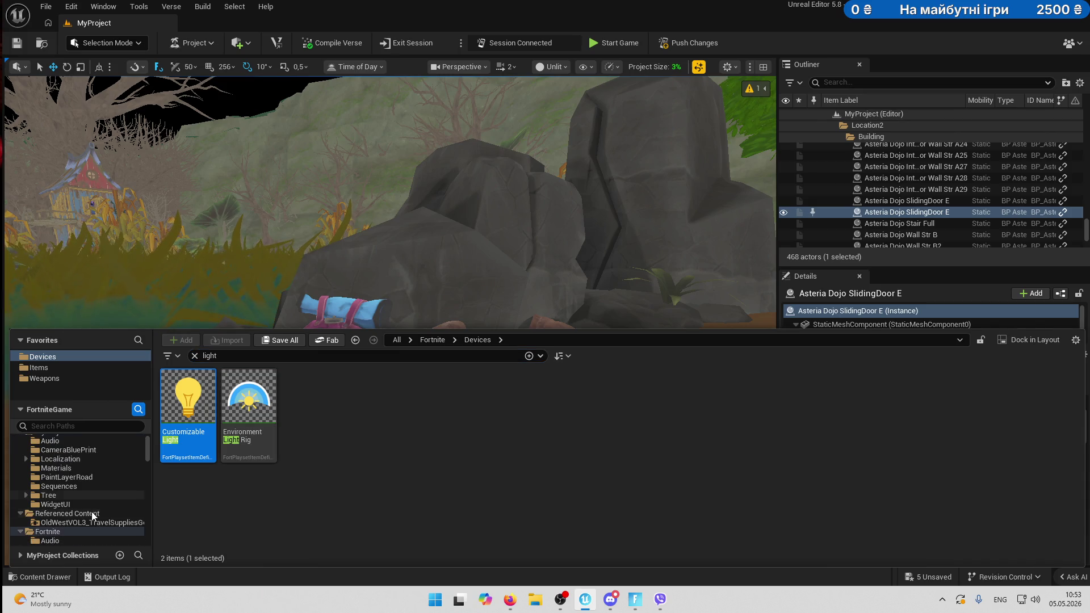
{"action": "left_click", "coordinate": [69, 521]}
Clear the 'light' search to list all 39 travel supplies assets, then open Fab.
{"action": "left_click", "coordinate": [194, 355]}
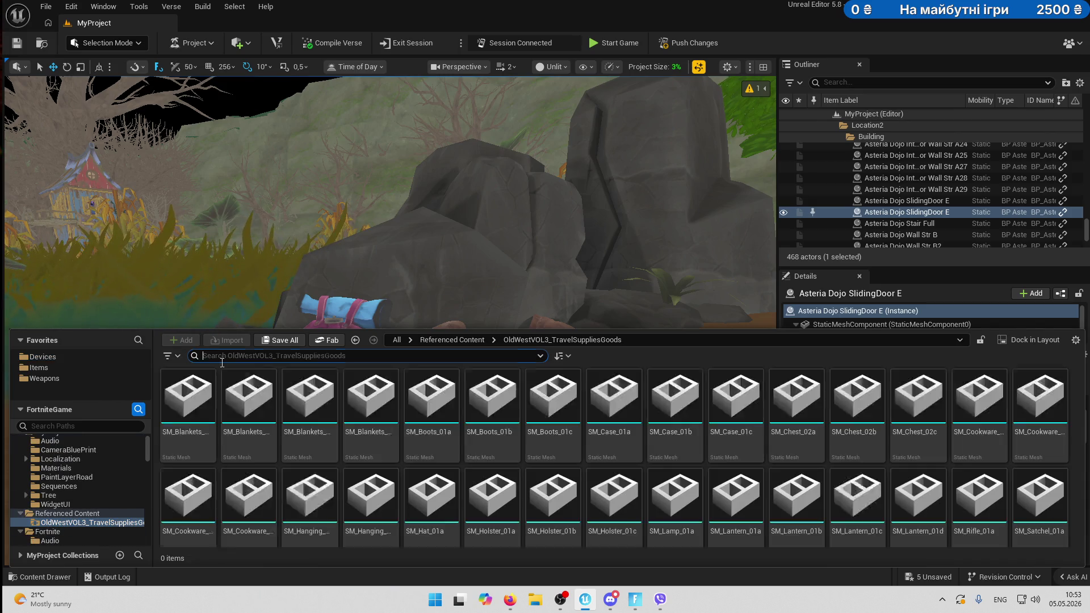
{"action": "scroll", "coordinate": [471, 454], "scroll_direction": "down", "scroll_amount": 3}
{"action": "scroll", "coordinate": [733, 513], "scroll_direction": "up", "scroll_amount": 3}
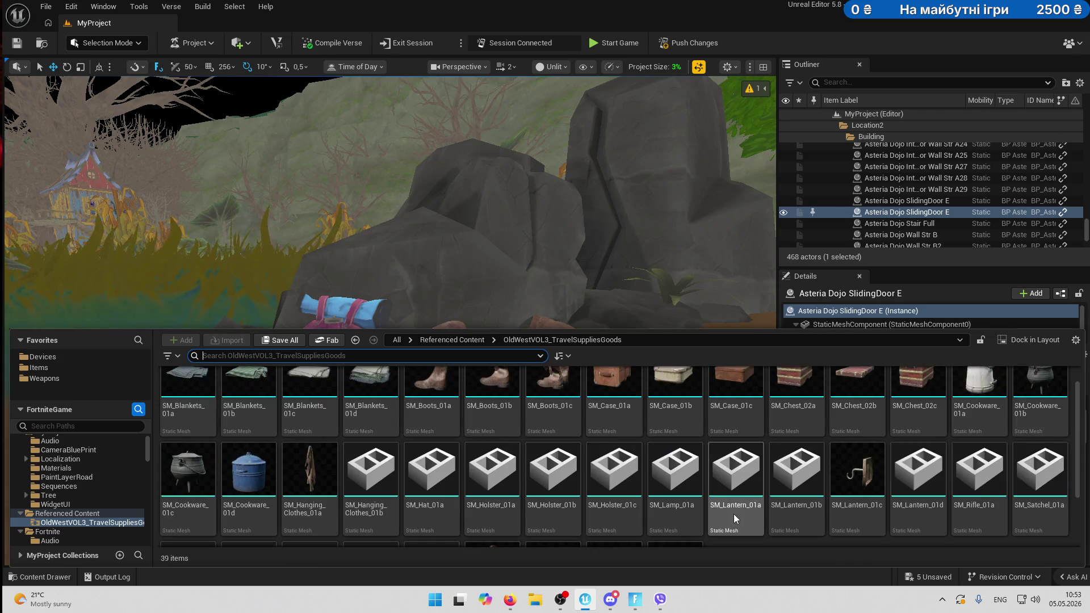
{"action": "left_click", "coordinate": [322, 339]}
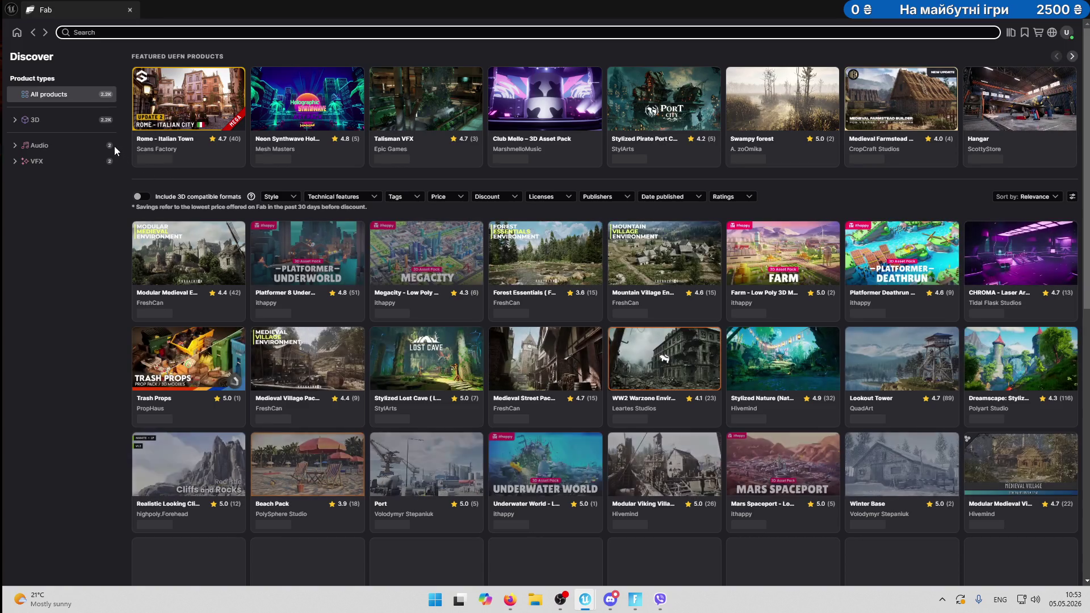
Open the Talisman VFX product page and scroll through it.
{"action": "left_click", "coordinate": [424, 102]}
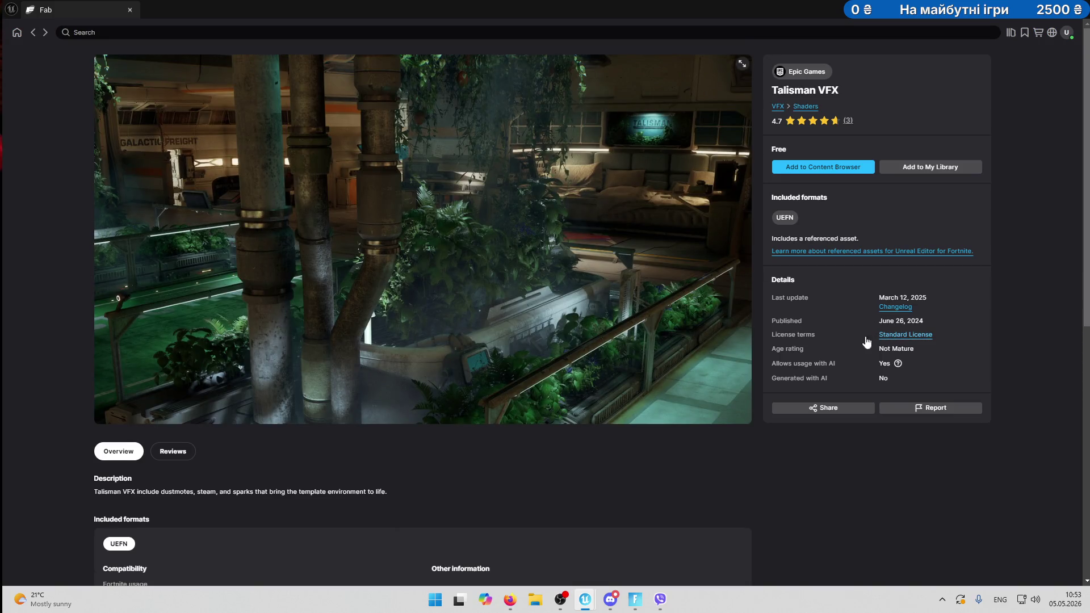
{"action": "scroll", "coordinate": [616, 314], "scroll_direction": "down", "scroll_amount": 4}
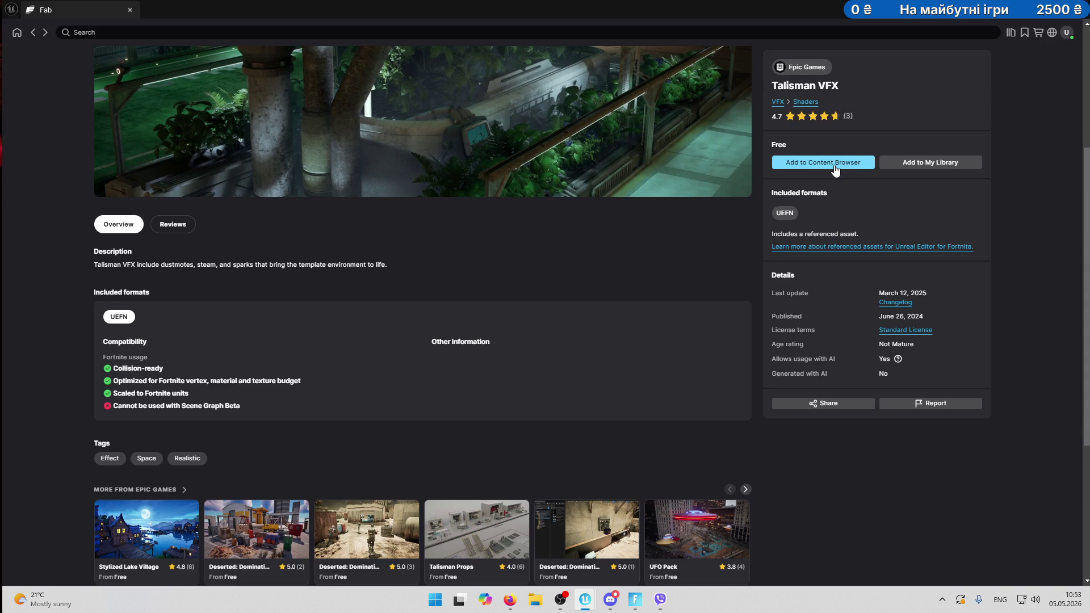
{"action": "scroll", "coordinate": [625, 253], "scroll_direction": "down", "scroll_amount": 4}
{"action": "scroll", "coordinate": [655, 295], "scroll_direction": "up", "scroll_amount": 5}
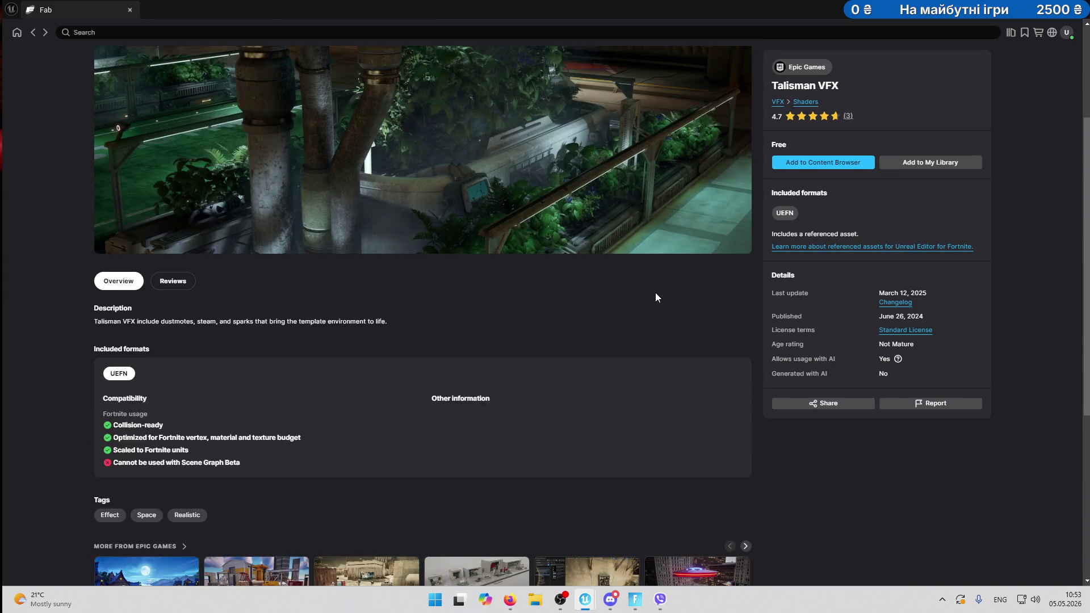
{"action": "scroll", "coordinate": [656, 293], "scroll_direction": "up", "scroll_amount": 3}
{"action": "scroll", "coordinate": [656, 292], "scroll_direction": "down", "scroll_amount": 2}
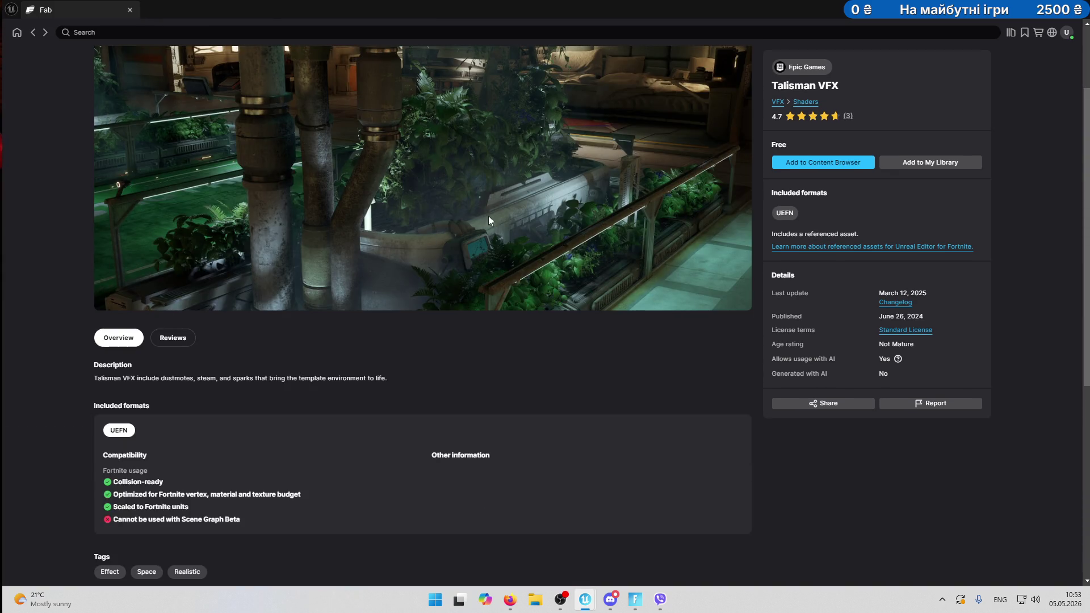
{"action": "scroll", "coordinate": [522, 244], "scroll_direction": "down", "scroll_amount": 2}
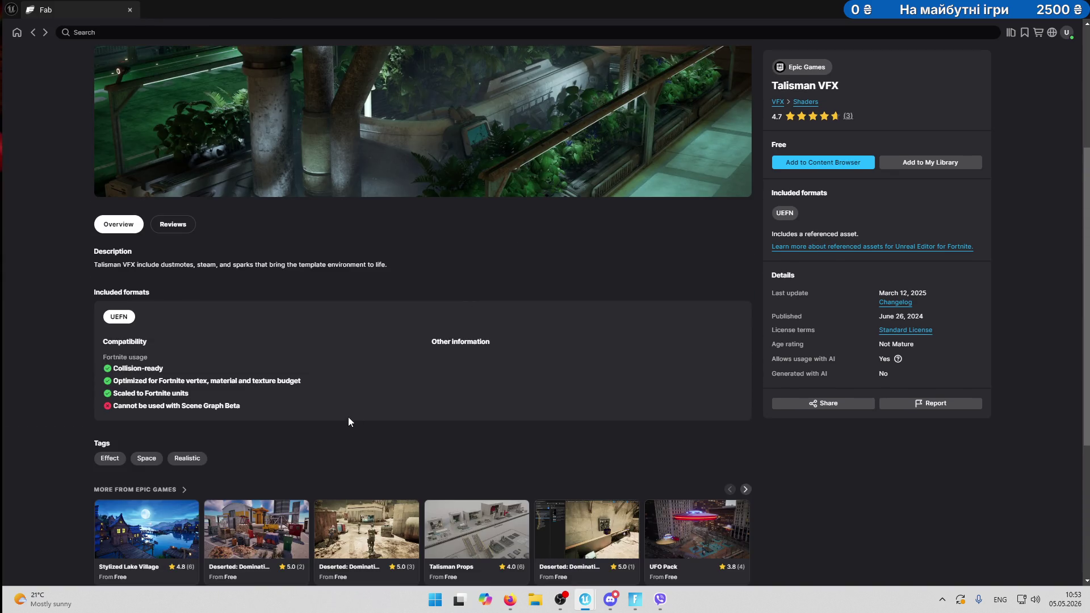
Open the free Deserted: Domination Props page from More from Epic Games.
{"action": "left_click", "coordinate": [265, 534]}
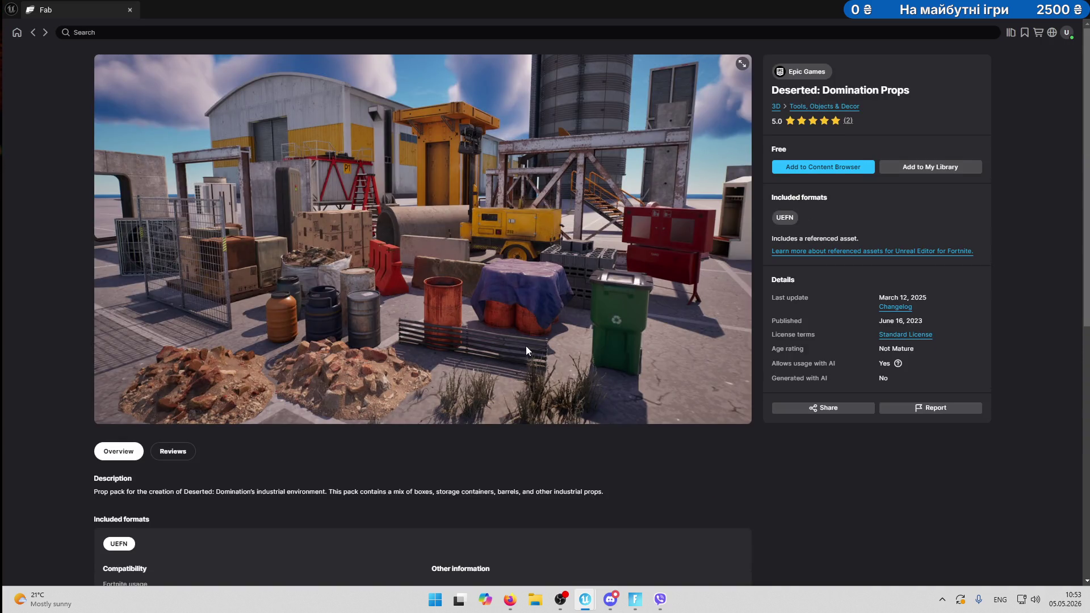
{"action": "scroll", "coordinate": [526, 346], "scroll_direction": "down", "scroll_amount": 3}
{"action": "scroll", "coordinate": [527, 347], "scroll_direction": "up", "scroll_amount": 3}
Close Fab, select the boots, and review the Old West props in the Content Drawer.
{"action": "left_click", "coordinate": [1077, 9]}
{"action": "left_click", "coordinate": [460, 387]}
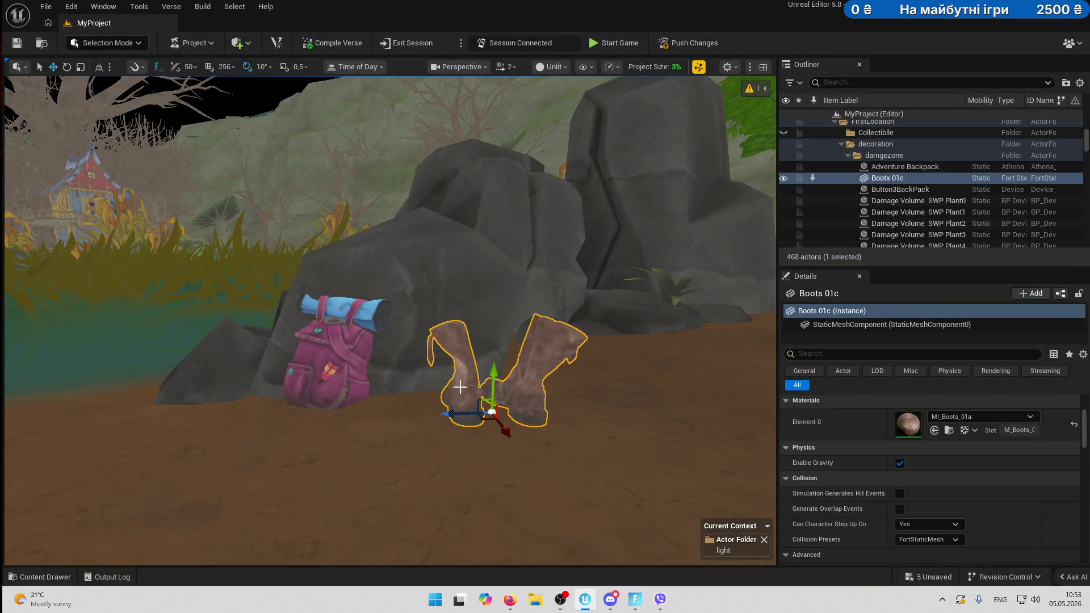
{"action": "left_click", "coordinate": [56, 578]}
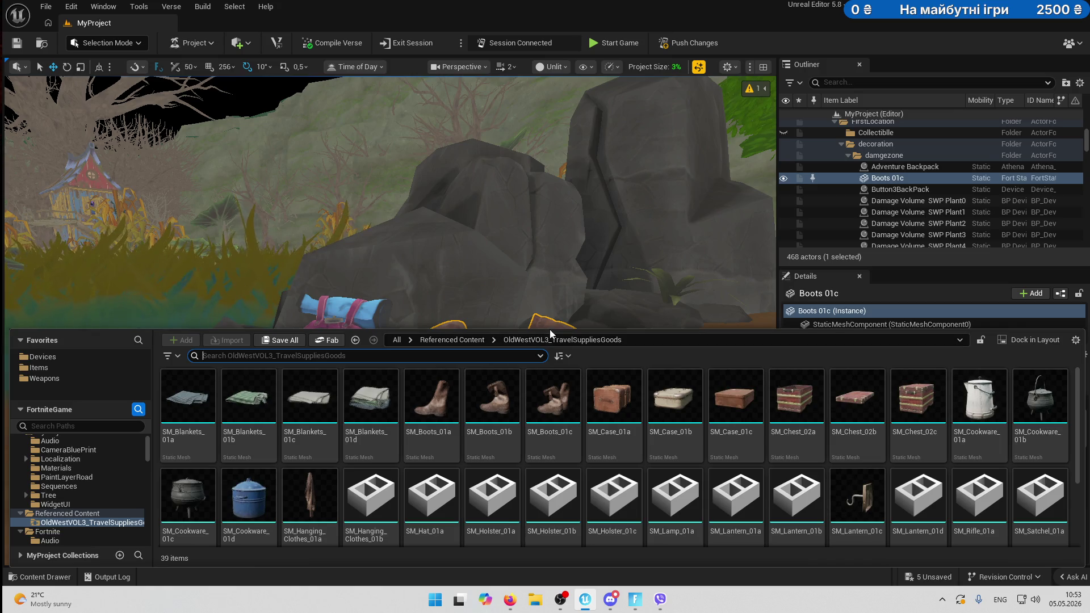
{"action": "scroll", "coordinate": [841, 459], "scroll_direction": "down", "scroll_amount": 2}
{"action": "scroll", "coordinate": [633, 499], "scroll_direction": "up", "scroll_amount": 2}
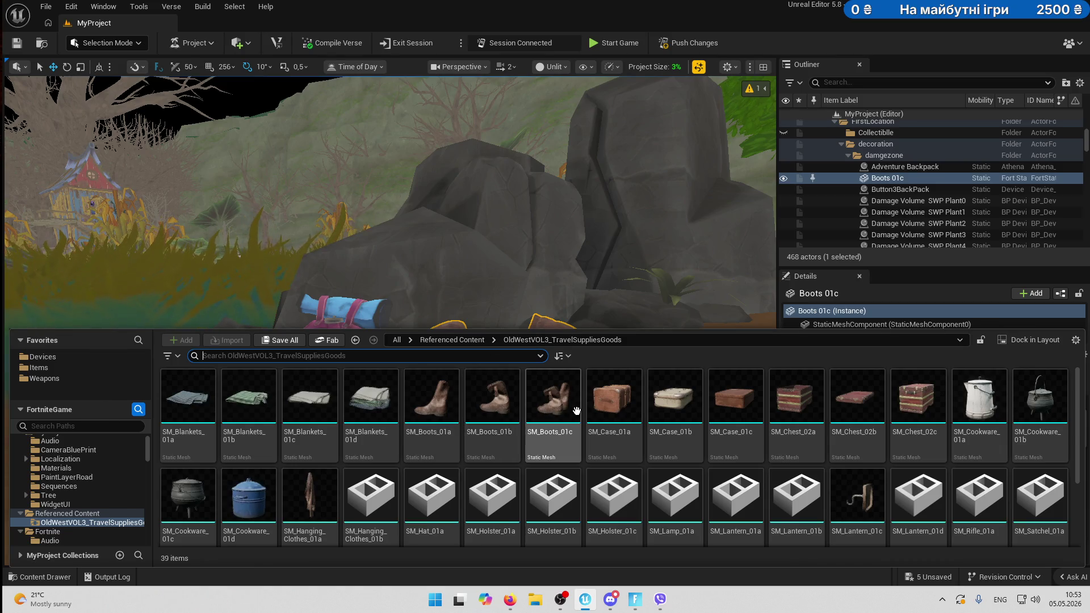
{"action": "left_click", "coordinate": [606, 301]}
Select the boots again and reopen the Fab store from the Content Drawer.
{"action": "left_click", "coordinate": [542, 354]}
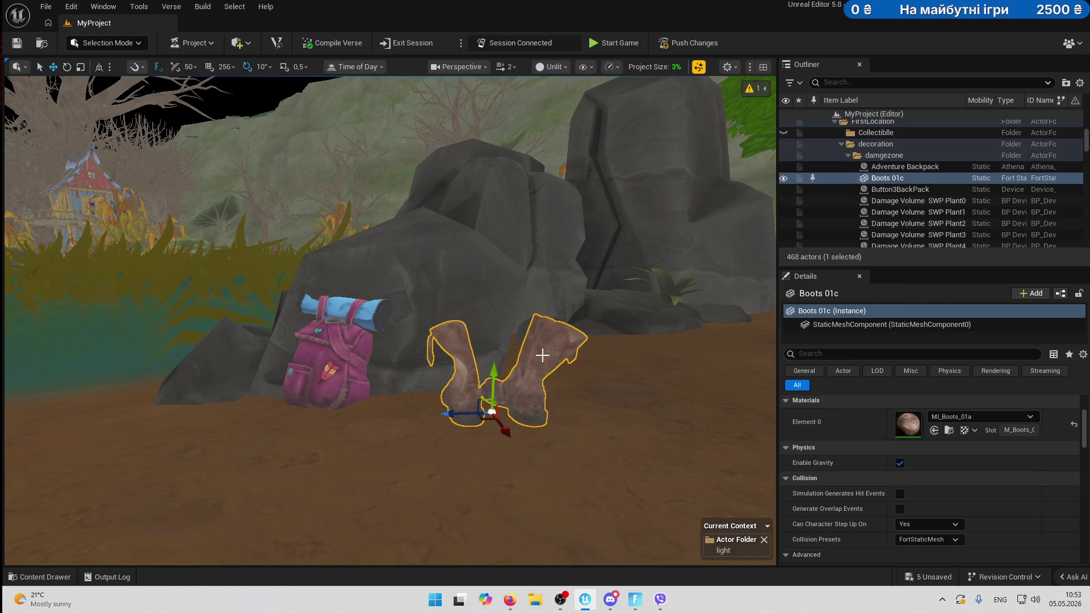
{"action": "left_click", "coordinate": [55, 578]}
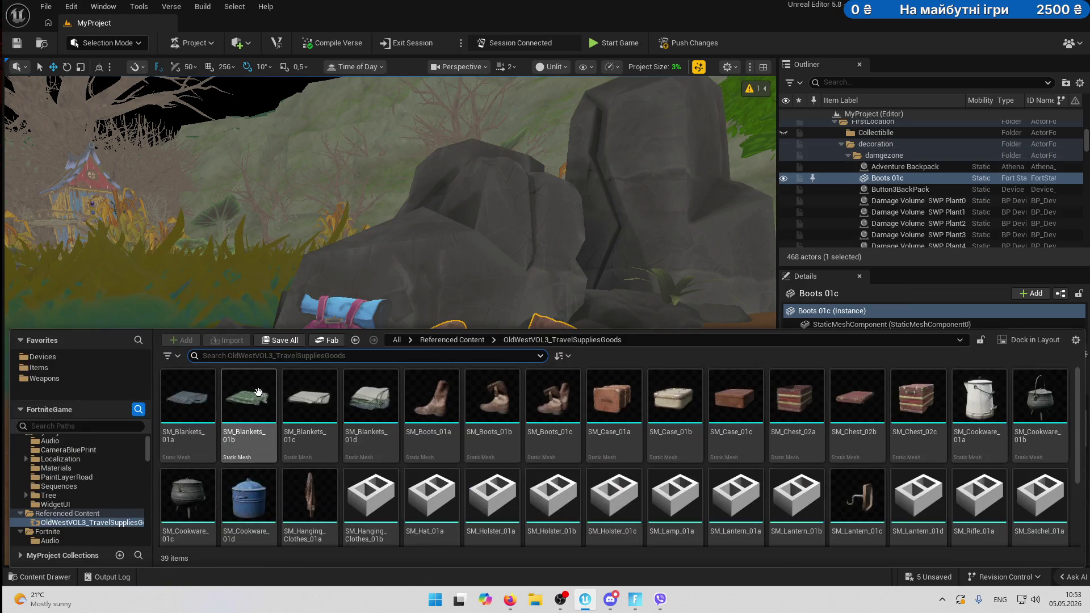
{"action": "left_click", "coordinate": [336, 342]}
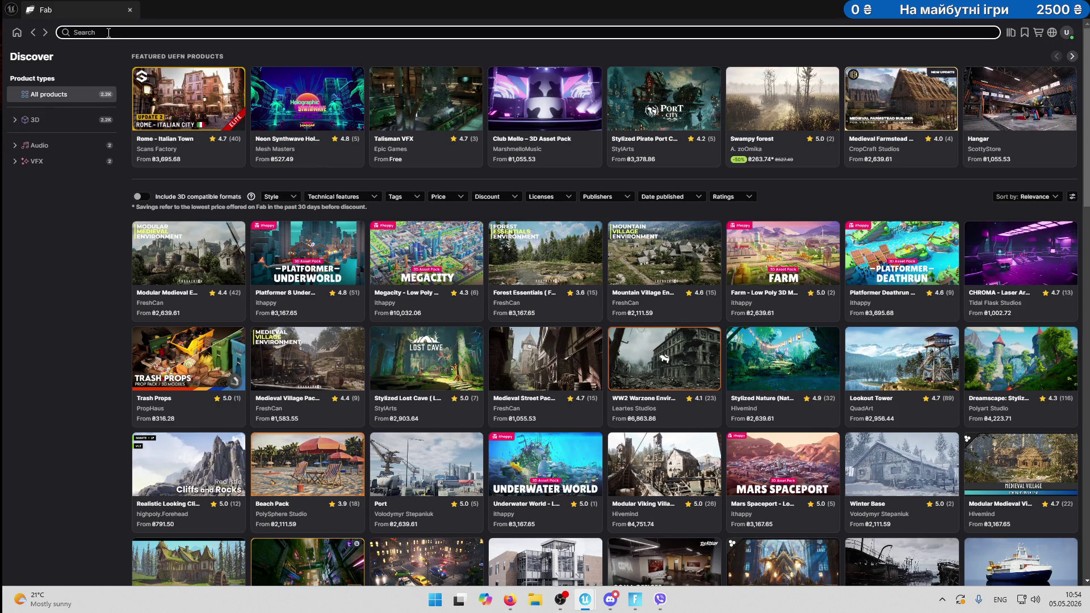
Search Fab for 'megascan' and scroll through the results.
{"action": "type", "text": "megascan"}
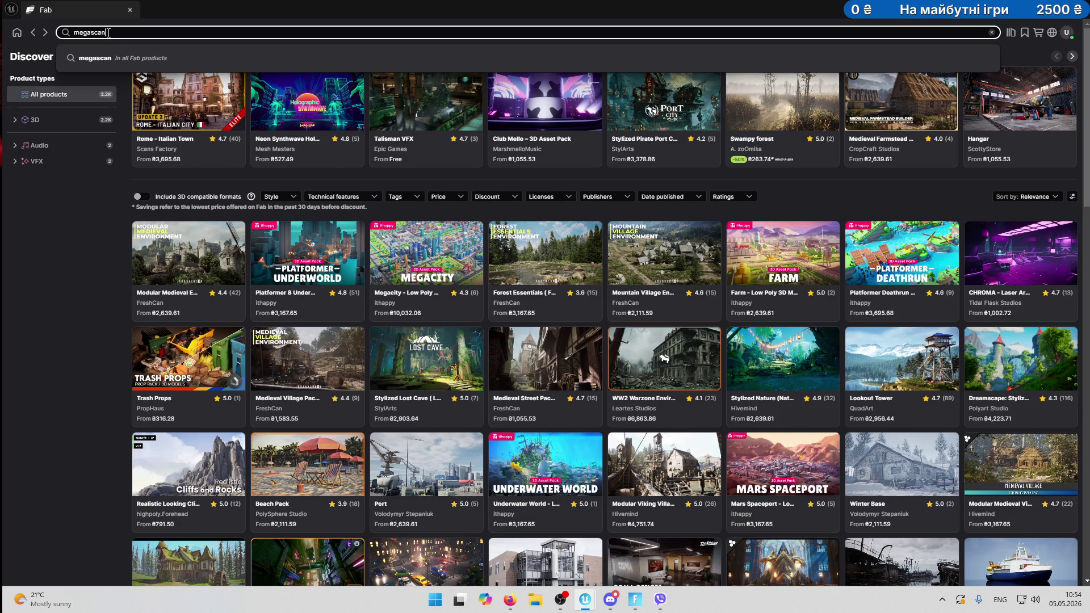
{"action": "key", "text": "Return"}
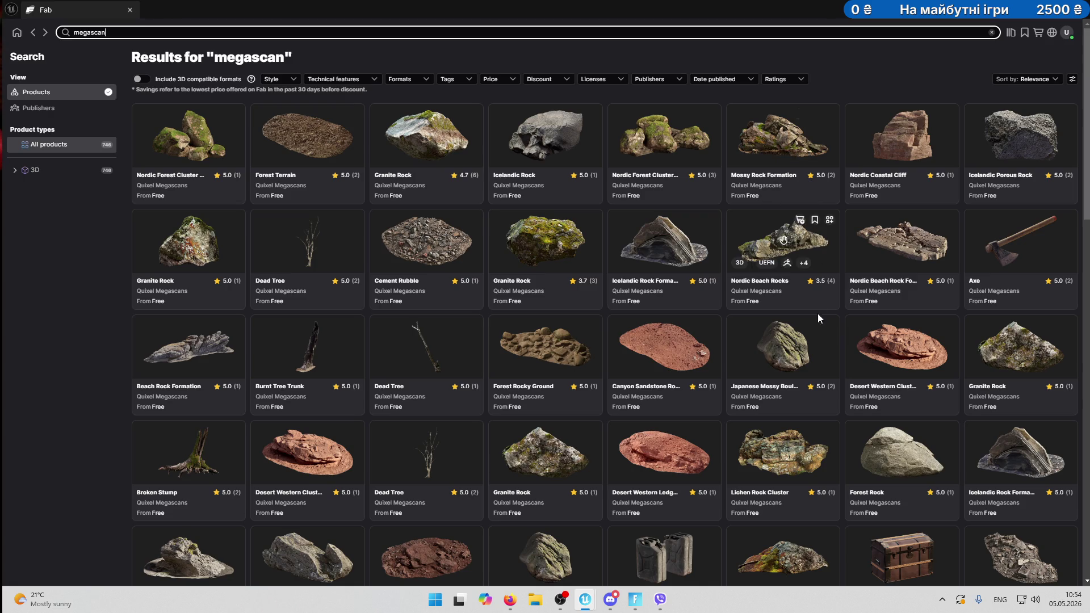
{"action": "scroll", "coordinate": [817, 357], "scroll_direction": "down", "scroll_amount": 10}
{"action": "scroll", "coordinate": [794, 355], "scroll_direction": "up", "scroll_amount": 10}
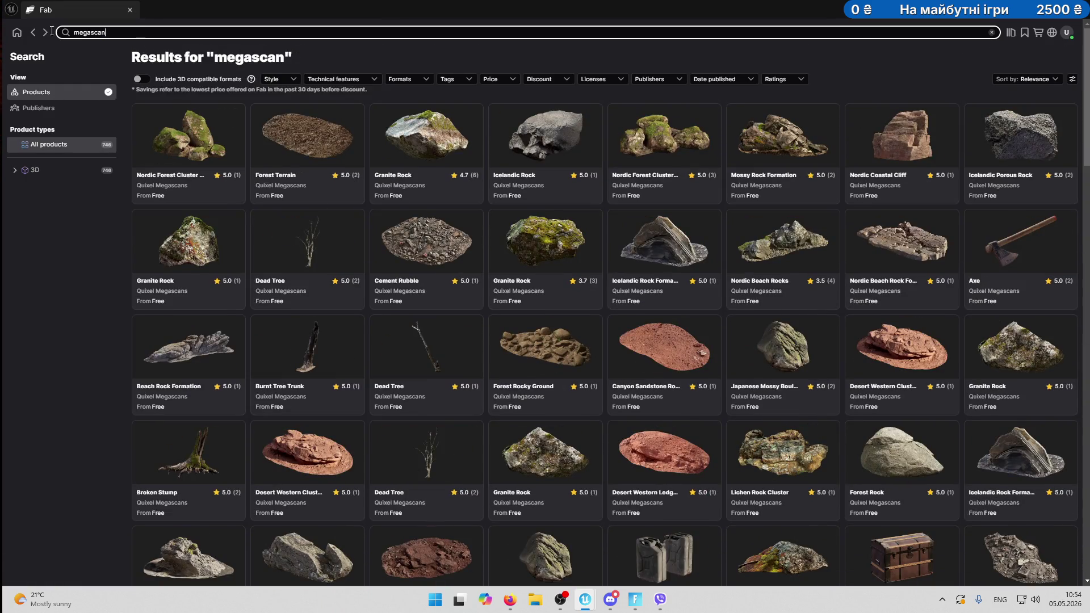
Search for 'old' and filter the results to free products only.
{"action": "key", "text": "ctrl+a"}
{"action": "type", "text": "ol"}
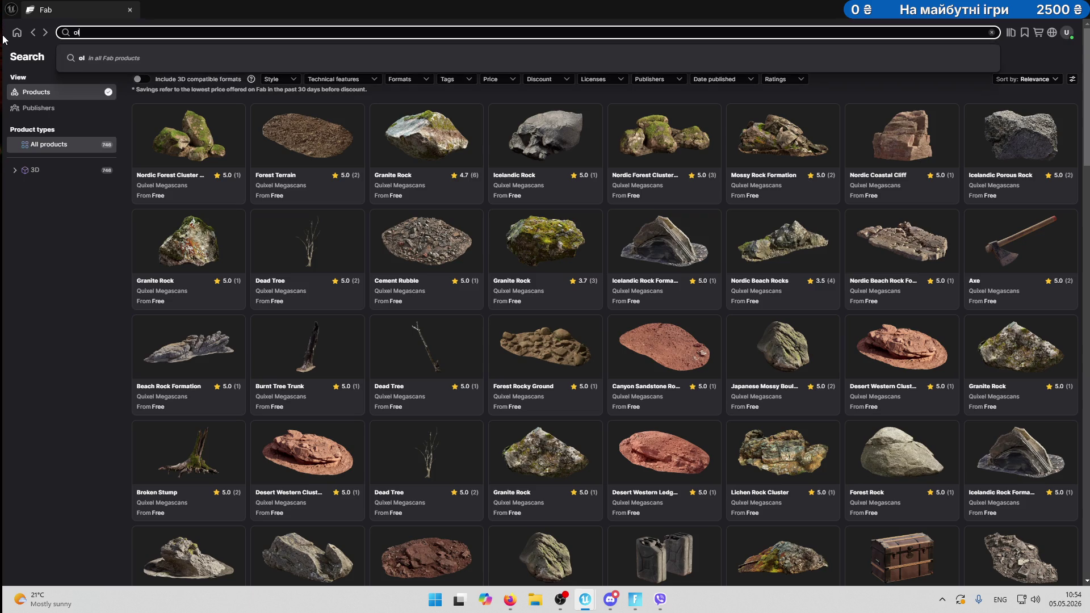
{"action": "type", "text": "d"}
{"action": "key", "text": "Return"}
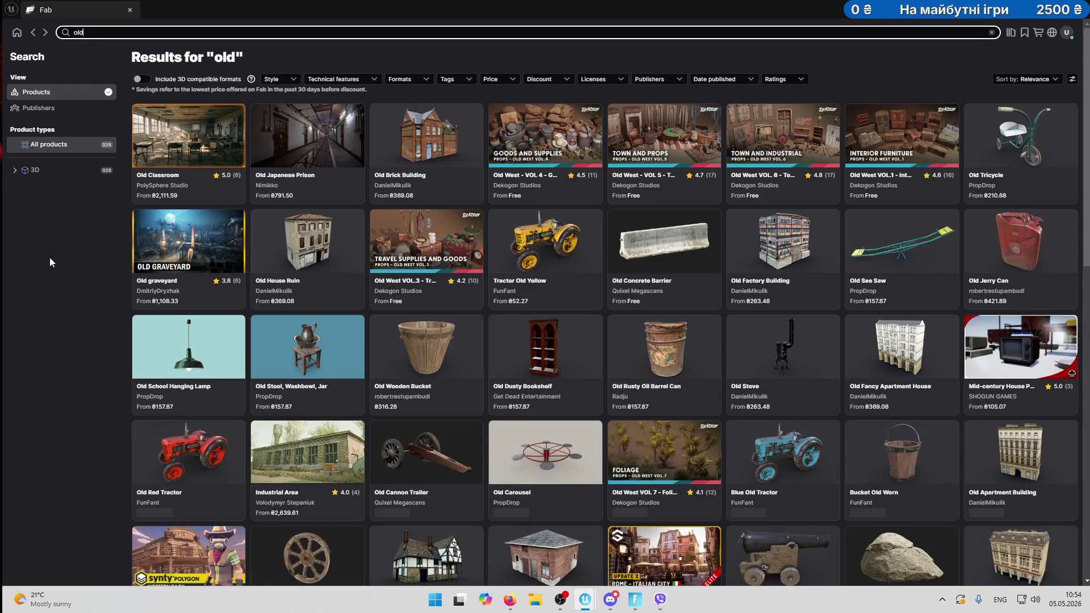
{"action": "left_click", "coordinate": [619, 83]}
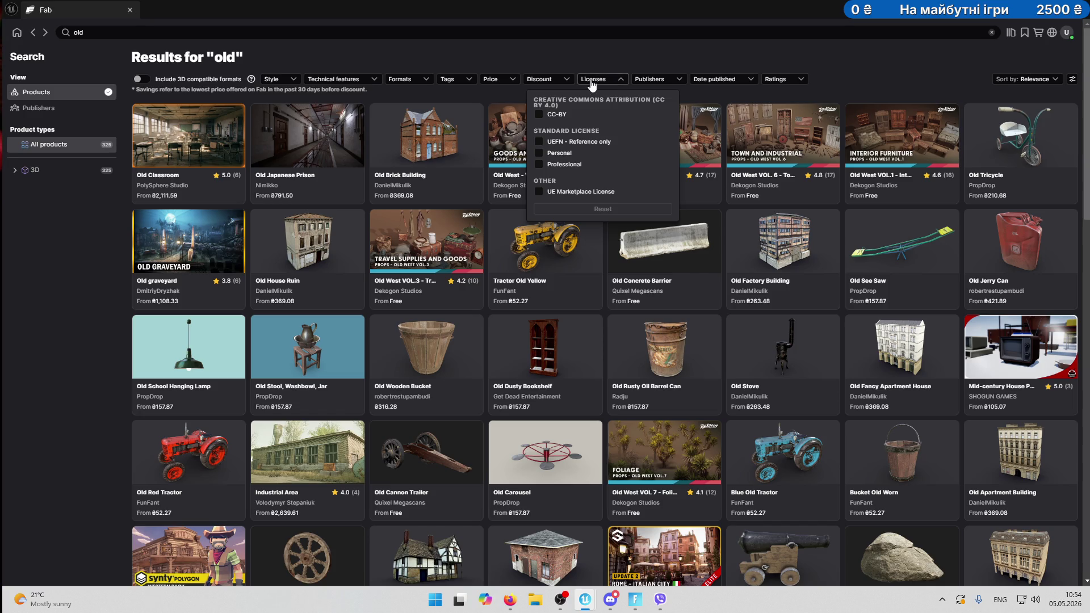
{"action": "left_click", "coordinate": [591, 83]}
{"action": "left_click", "coordinate": [507, 81]}
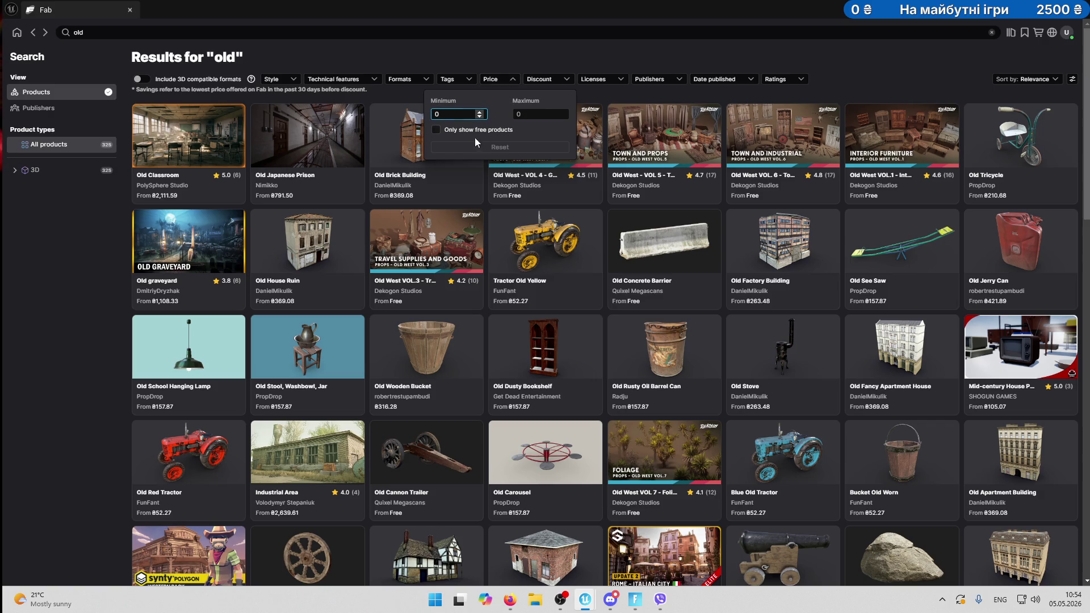
{"action": "left_click", "coordinate": [436, 130]}
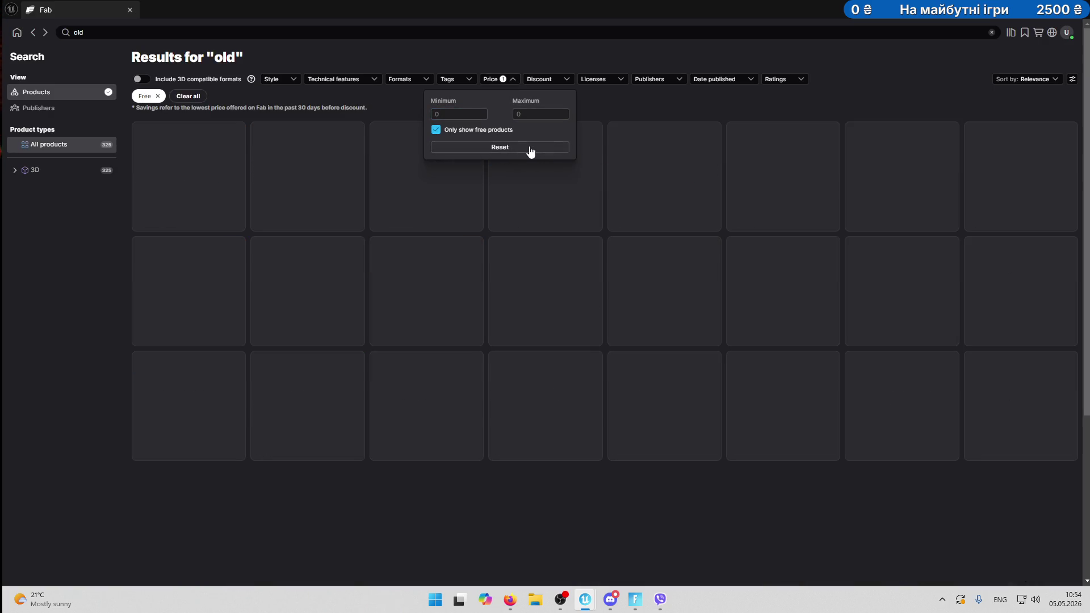
{"action": "left_click", "coordinate": [641, 107]}
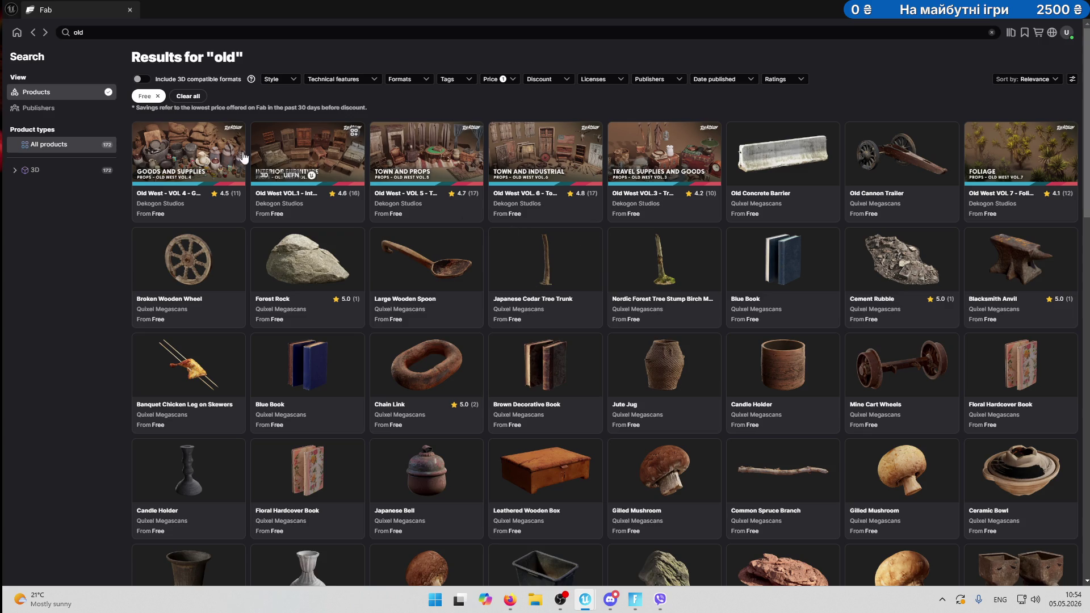
Check Old West - VOL 5 - Town Props, then open Old West VOL.3 - Travel Supplies and Goods.
{"action": "left_click", "coordinate": [430, 152]}
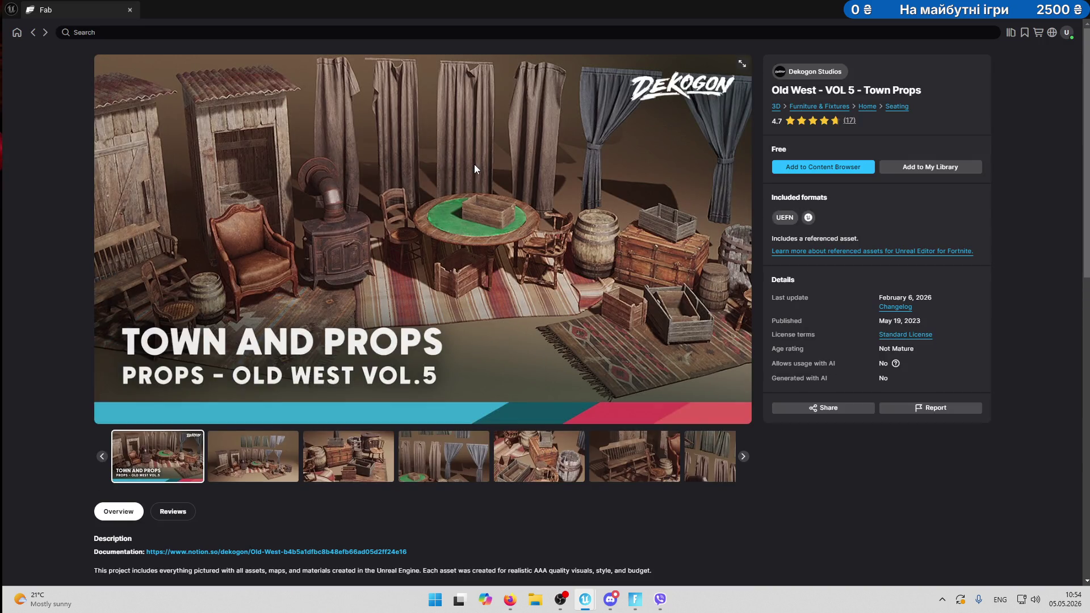
{"action": "left_click", "coordinate": [33, 32]}
{"action": "left_click", "coordinate": [668, 159]}
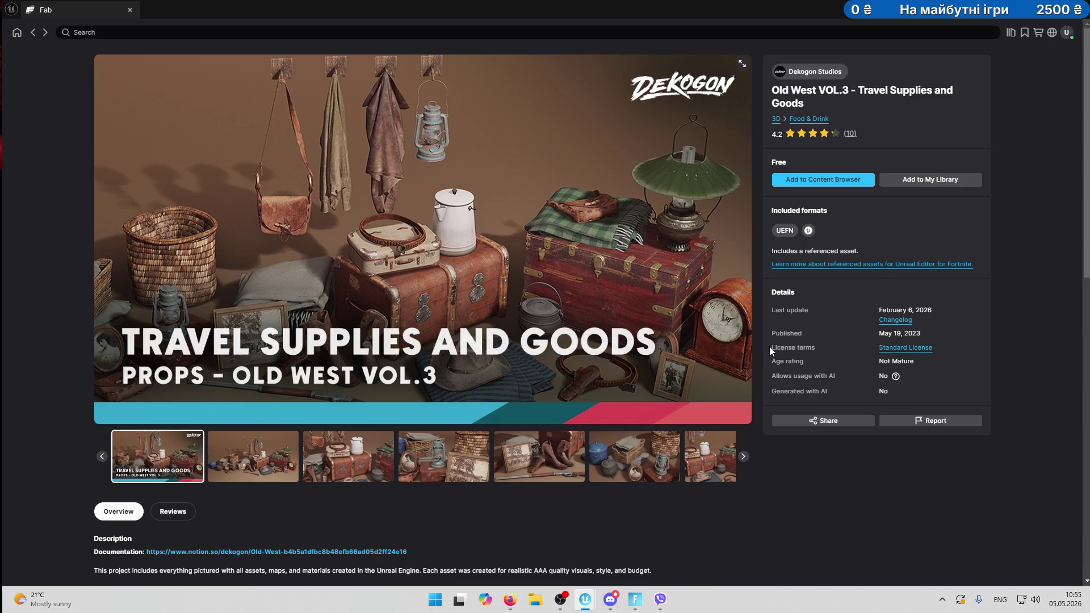
Show the Travel Supplies and Goods pack's second gallery screenshot.
{"action": "mouse_move", "coordinate": [773, 347]}
{"action": "left_mouse_down"}
{"action": "mouse_move", "coordinate": [824, 349]}
{"action": "mouse_move", "coordinate": [767, 346]}
{"action": "left_mouse_up"}
{"action": "left_click", "coordinate": [822, 350]}
{"action": "left_click", "coordinate": [824, 350]}
{"action": "left_click", "coordinate": [280, 448]}
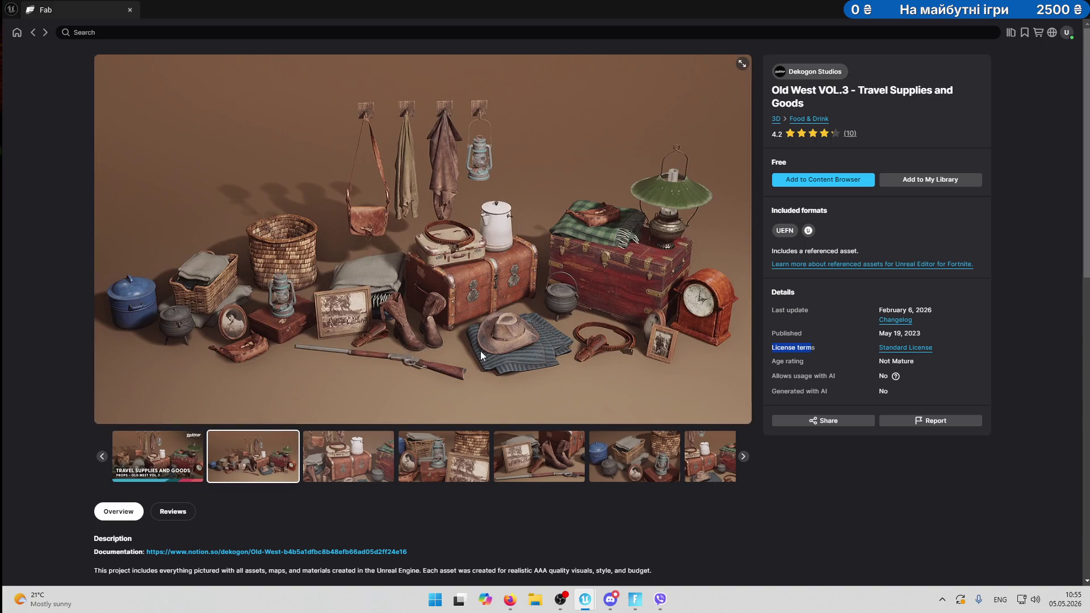
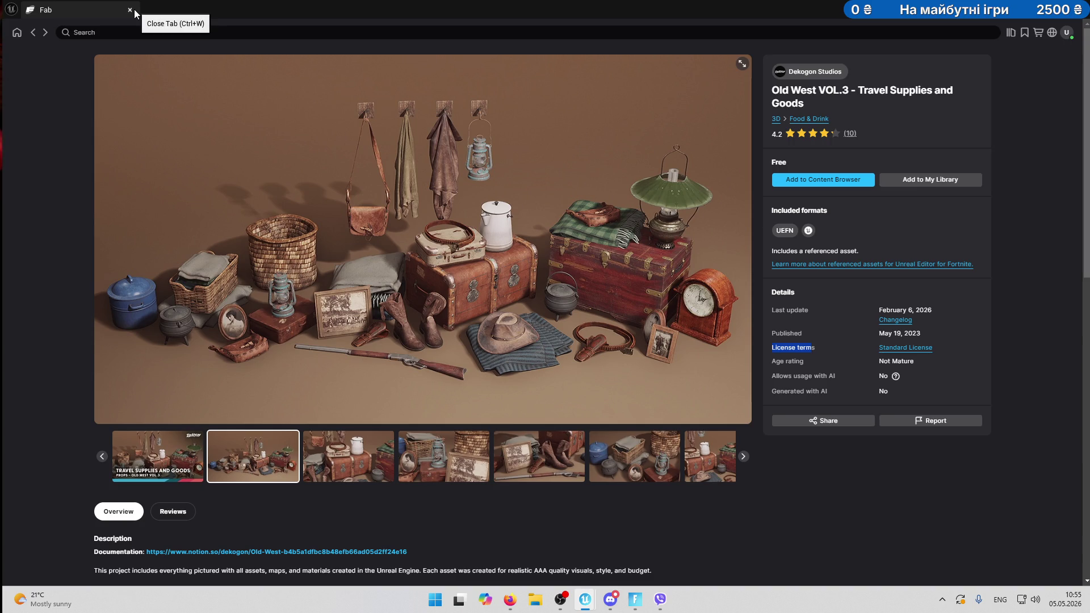
Return to the earlier Fab results, search 'megascan', and scroll through the free Quixel Megascans listings.
{"action": "left_click", "coordinate": [33, 36]}
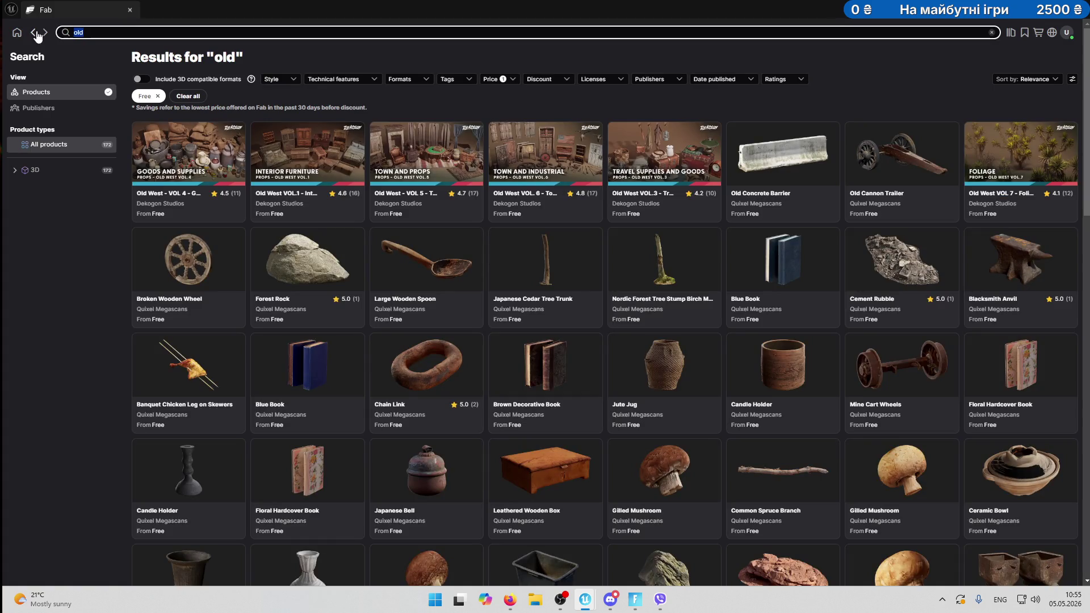
{"action": "type", "text": "megasca"}
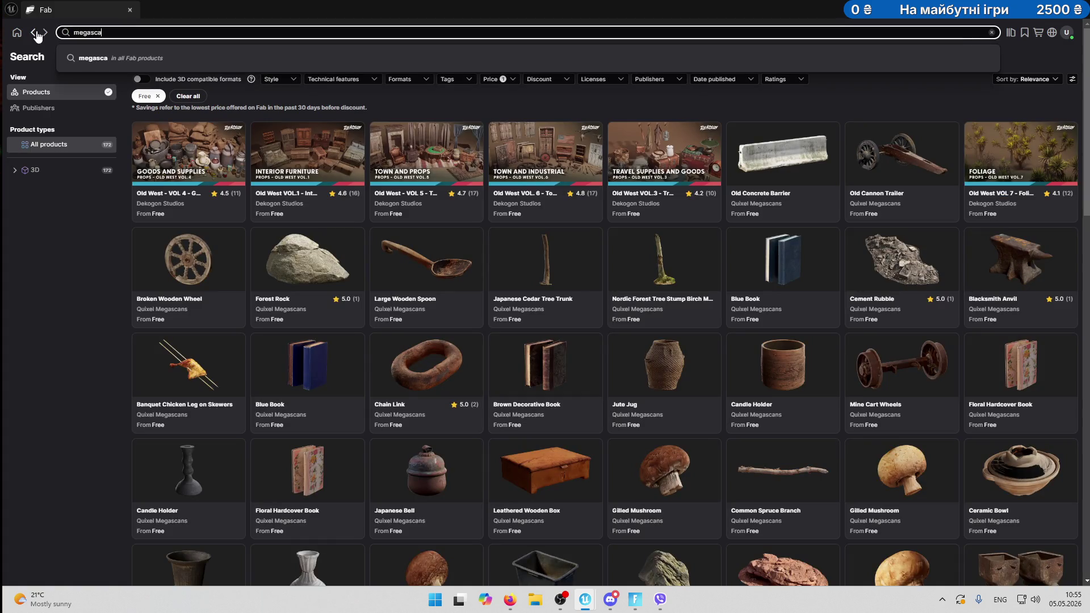
{"action": "type", "text": "n"}
{"action": "key", "text": "Return"}
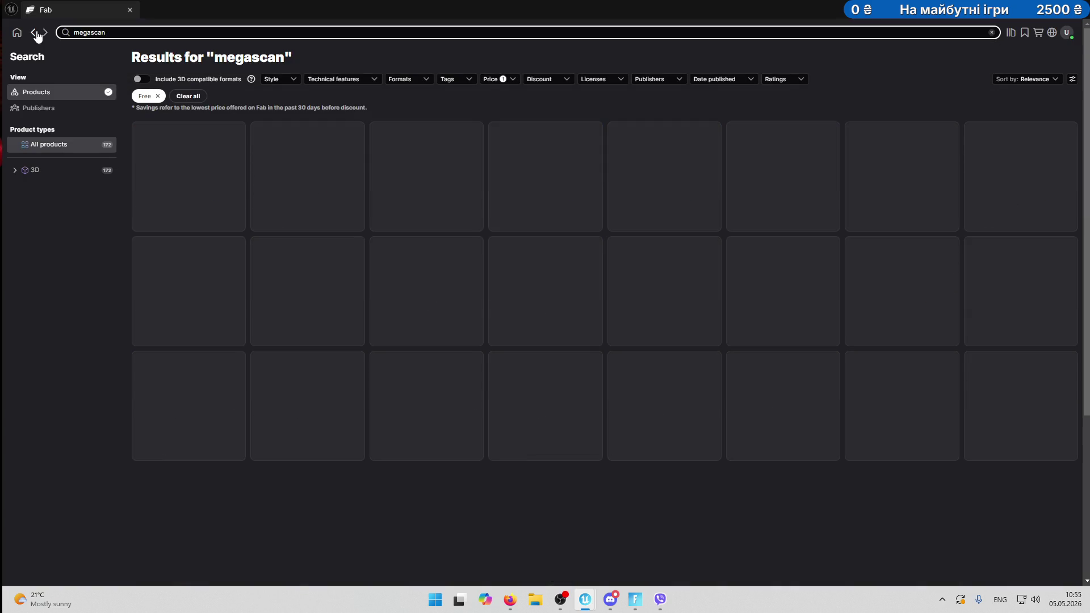
{"action": "scroll", "coordinate": [873, 361], "scroll_direction": "down", "scroll_amount": 2}
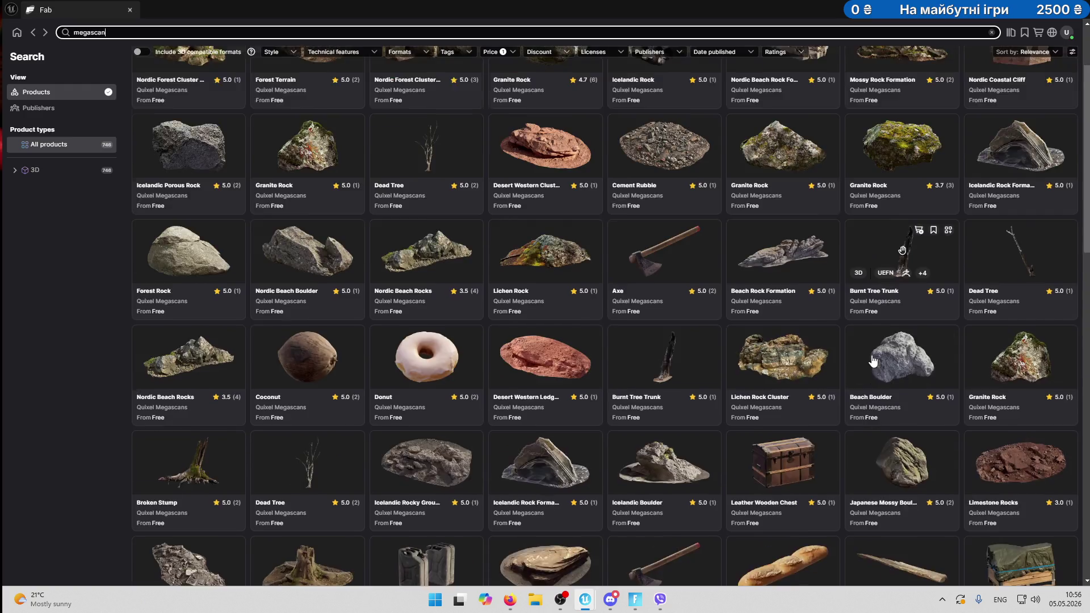
{"action": "scroll", "coordinate": [873, 361], "scroll_direction": "down", "scroll_amount": 8}
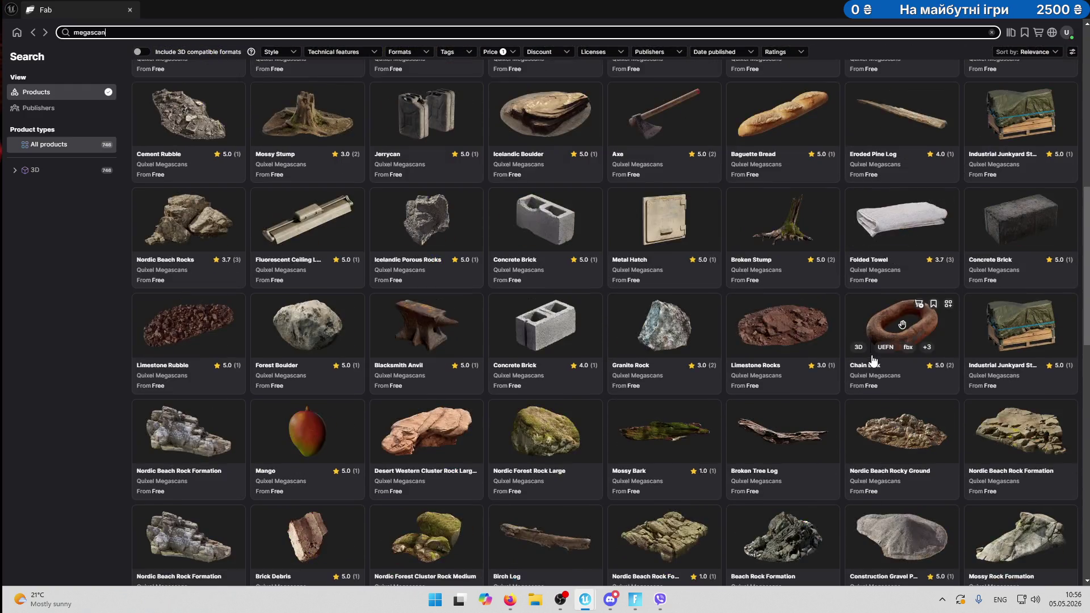
{"action": "scroll", "coordinate": [873, 361], "scroll_direction": "down", "scroll_amount": 8}
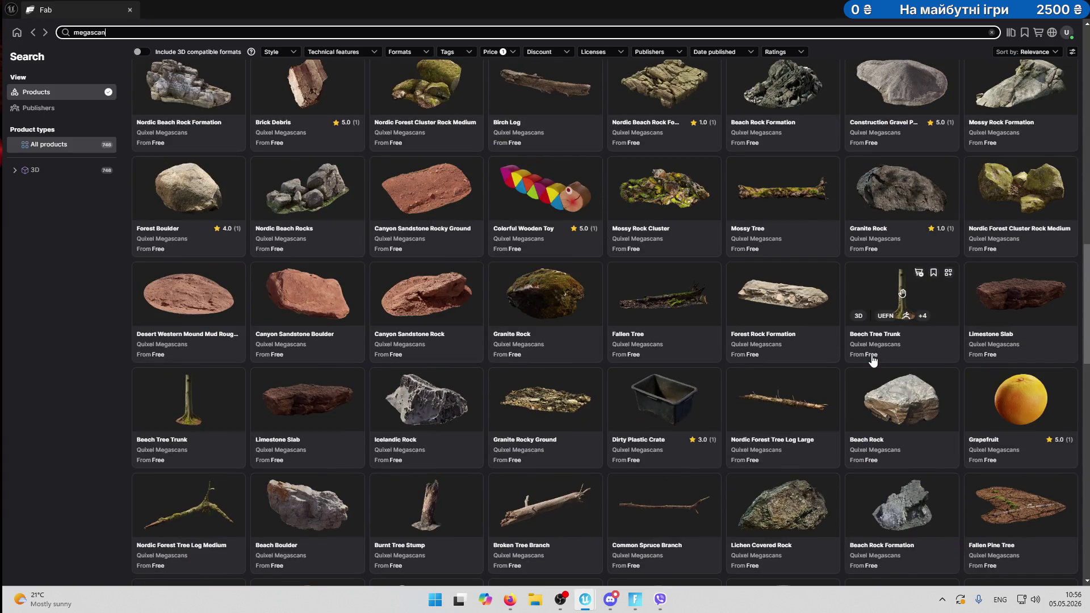
{"action": "scroll", "coordinate": [873, 361], "scroll_direction": "down", "scroll_amount": 13}
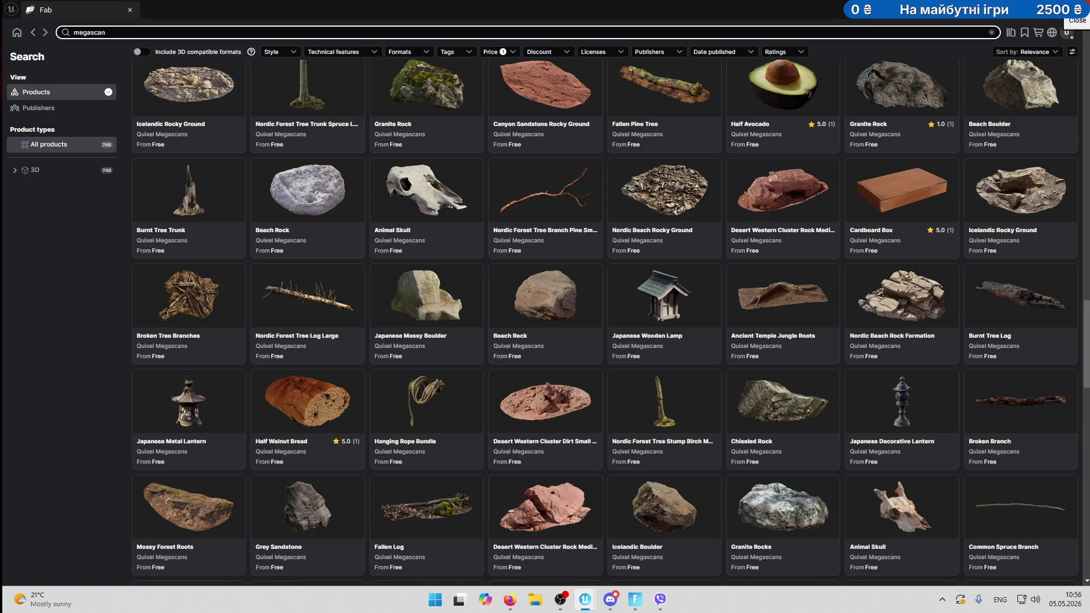
Close the Fab window and Push Changes, saving the modified content with Save Selected.
{"action": "left_click", "coordinate": [1079, 9]}
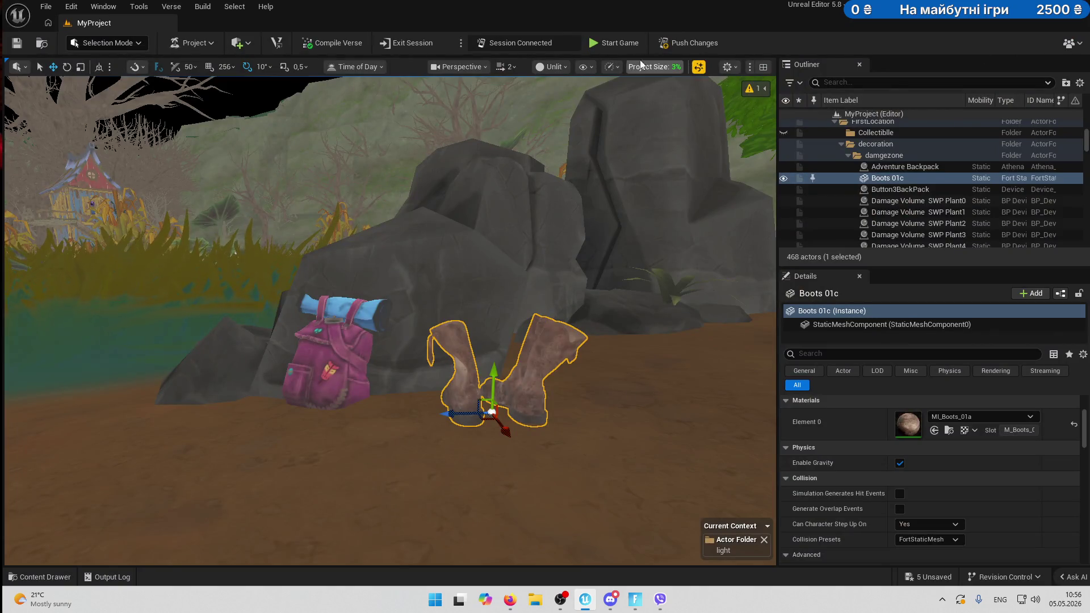
{"action": "left_click", "coordinate": [687, 42]}
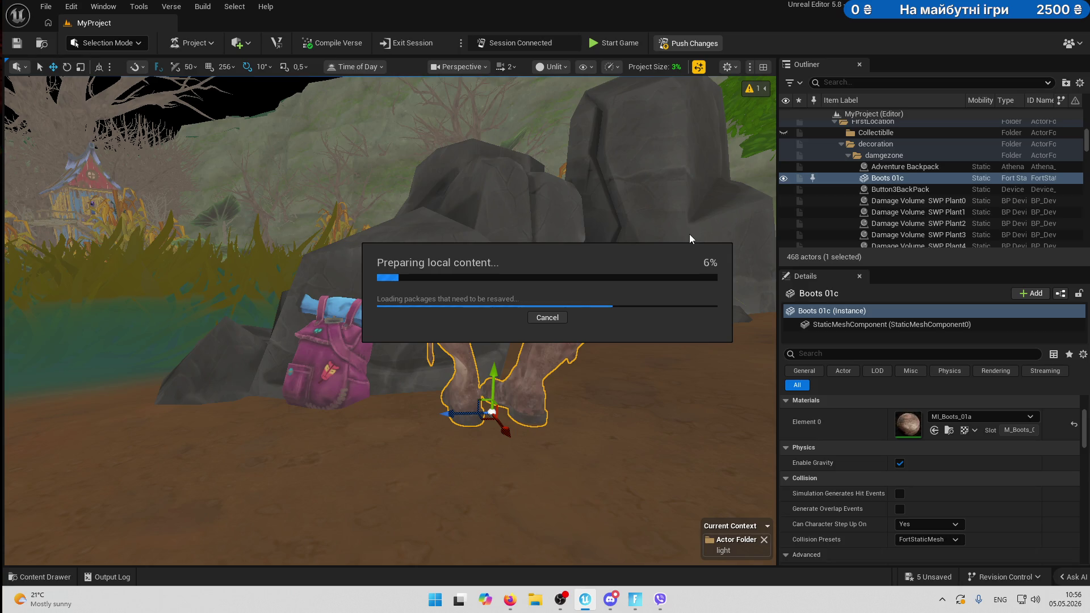
{"action": "left_click", "coordinate": [638, 426]}
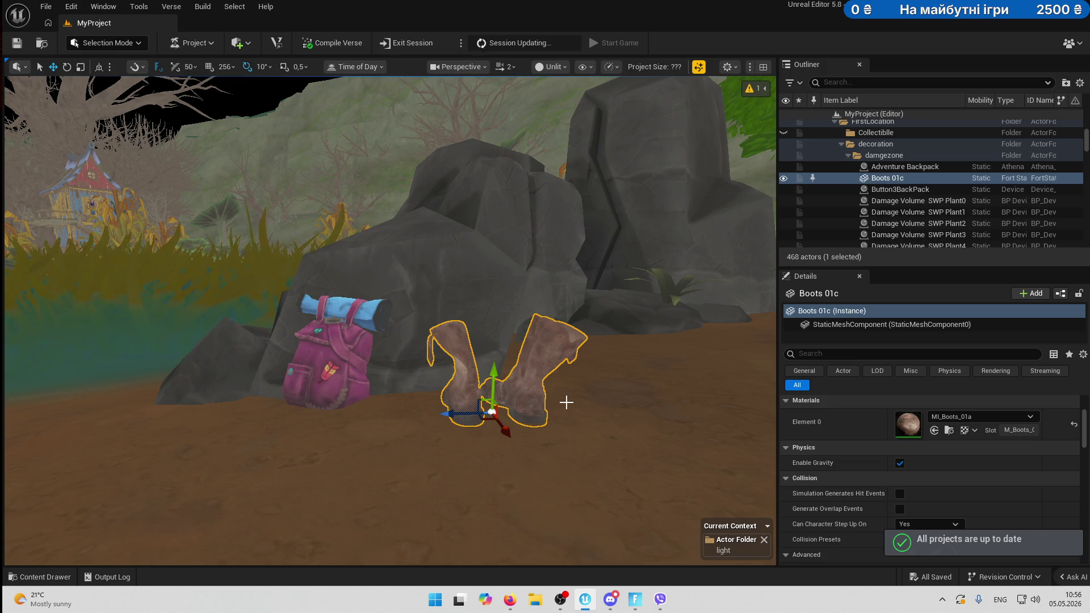
Fly from the rocks into the Japanese house and down the red-lantern corridor toward the stairs.
{"action": "left_click_drag", "start_coordinate": [396, 317], "coordinate": [431, 340]}
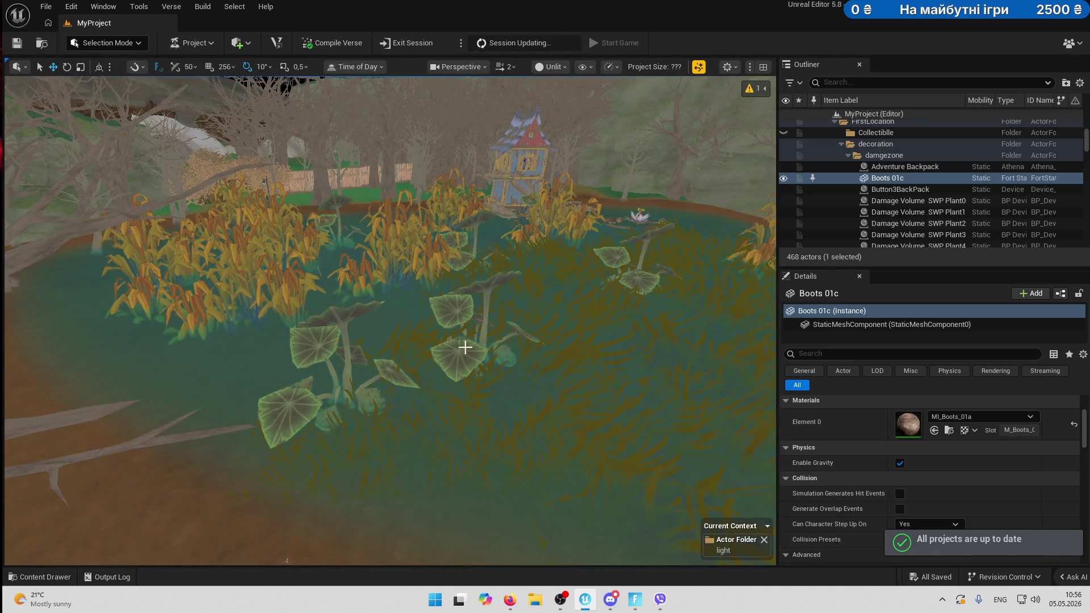
{"action": "left_click_drag", "start_coordinate": [504, 348], "coordinate": [556, 357]}
{"action": "key", "text": "f"}
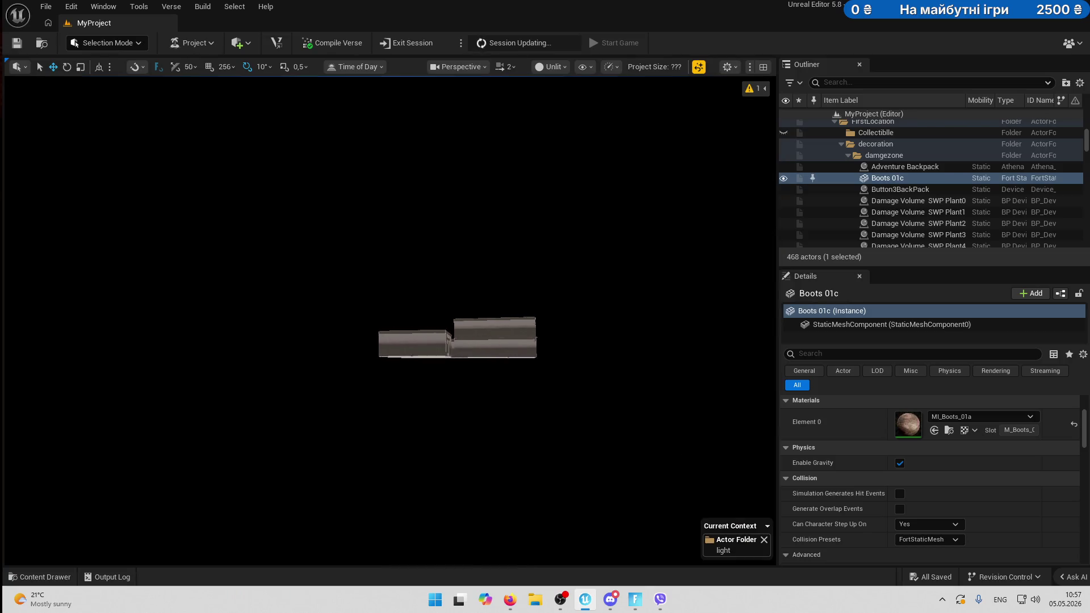
{"action": "left_click_drag", "start_coordinate": [556, 356], "coordinate": [556, 356]}
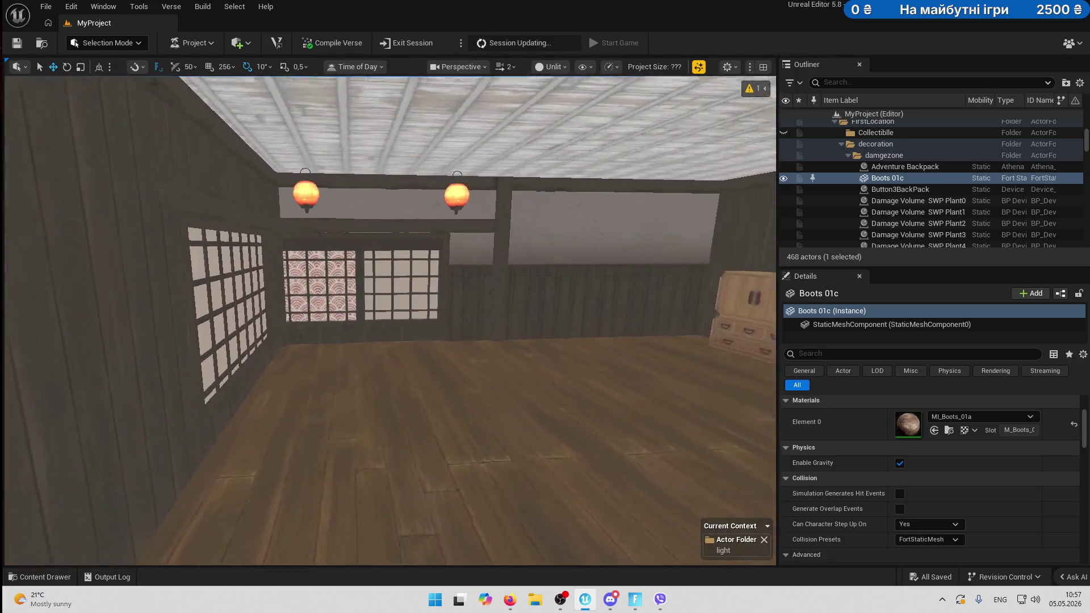
{"action": "left_click_drag", "start_coordinate": [556, 357], "coordinate": [556, 356]}
{"action": "left_click_drag", "start_coordinate": [366, 278], "coordinate": [366, 278]}
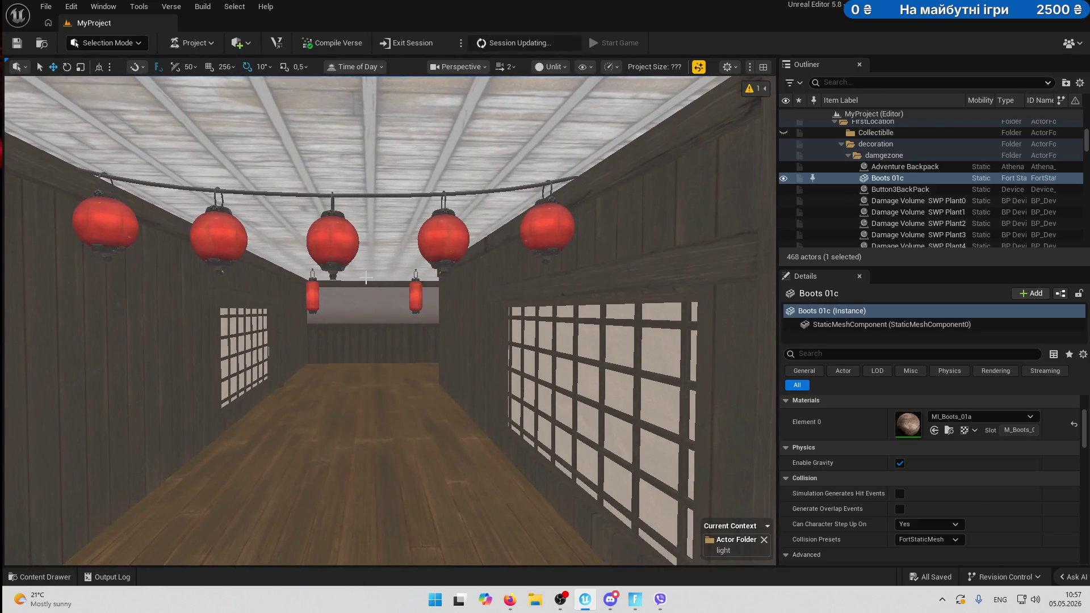
{"action": "mouse_move", "coordinate": [457, 313]}
{"action": "left_mouse_down"}
{"action": "mouse_move", "coordinate": [480, 363]}
{"action": "mouse_move", "coordinate": [370, 351]}
{"action": "left_mouse_up"}
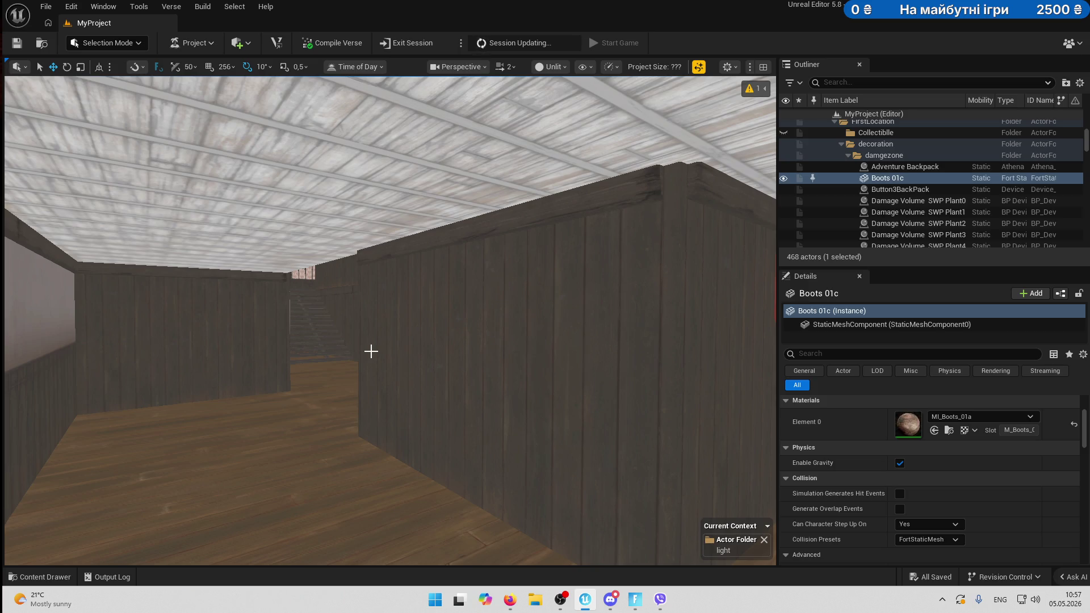
{"action": "mouse_move", "coordinate": [371, 352]}
{"action": "left_mouse_down"}
{"action": "mouse_move", "coordinate": [329, 355]}
{"action": "mouse_move", "coordinate": [351, 355]}
{"action": "left_mouse_up"}
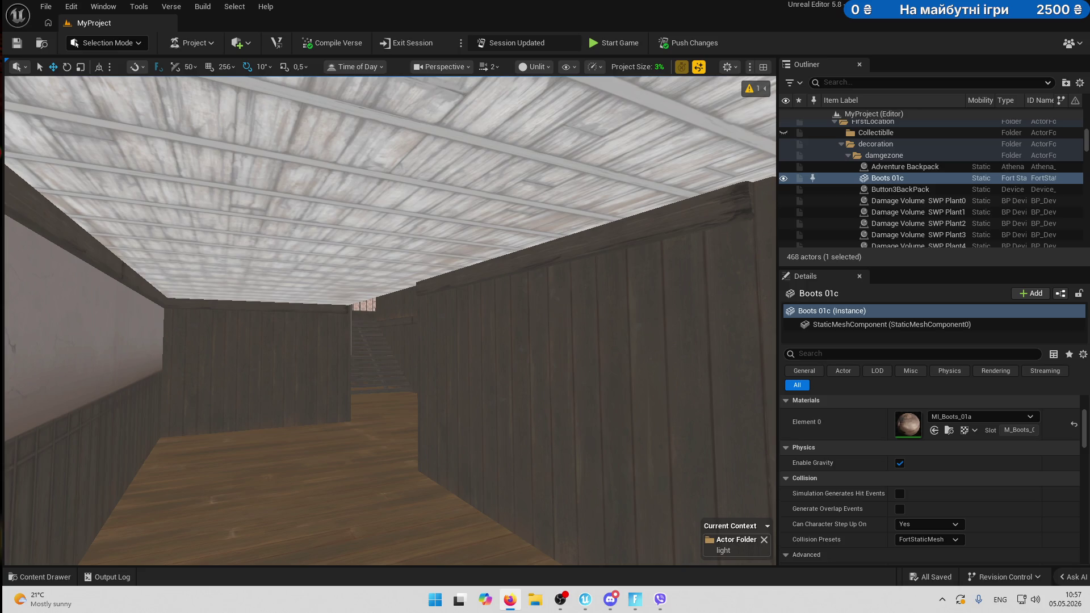
Fly past the red lanterns, through the window, past the chests and up the wooden stairwell.
{"action": "mouse_move", "coordinate": [564, 365]}
{"action": "left_mouse_down"}
{"action": "mouse_move", "coordinate": [624, 318]}
{"action": "mouse_move", "coordinate": [625, 295]}
{"action": "mouse_move", "coordinate": [624, 317]}
{"action": "mouse_move", "coordinate": [563, 365]}
{"action": "left_mouse_up"}
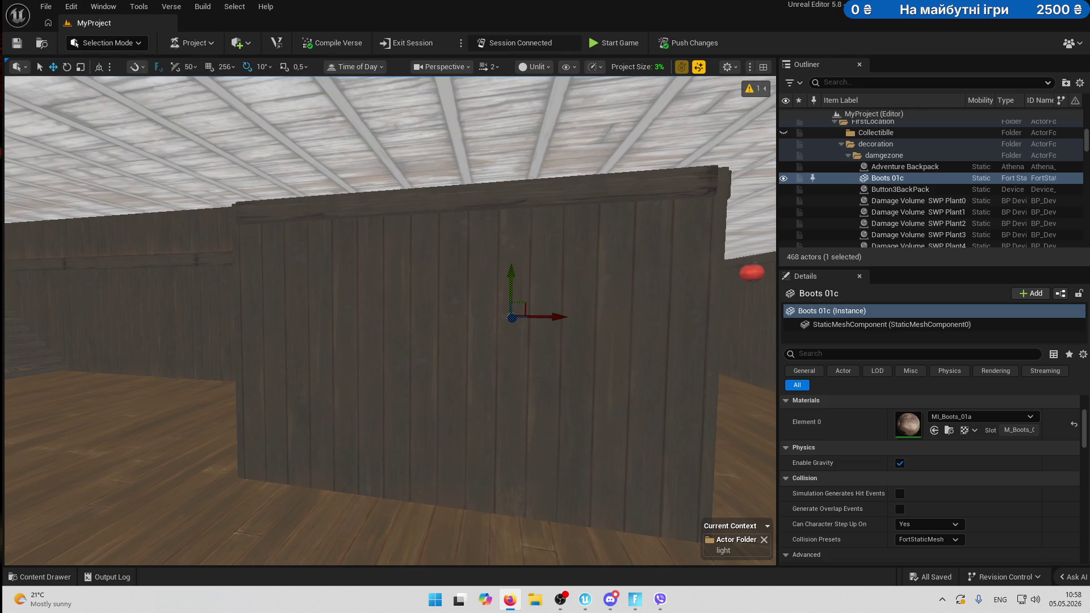
{"action": "mouse_move", "coordinate": [621, 403]}
{"action": "left_mouse_down"}
{"action": "mouse_move", "coordinate": [420, 355]}
{"action": "mouse_move", "coordinate": [457, 356]}
{"action": "mouse_move", "coordinate": [434, 357]}
{"action": "left_mouse_up"}
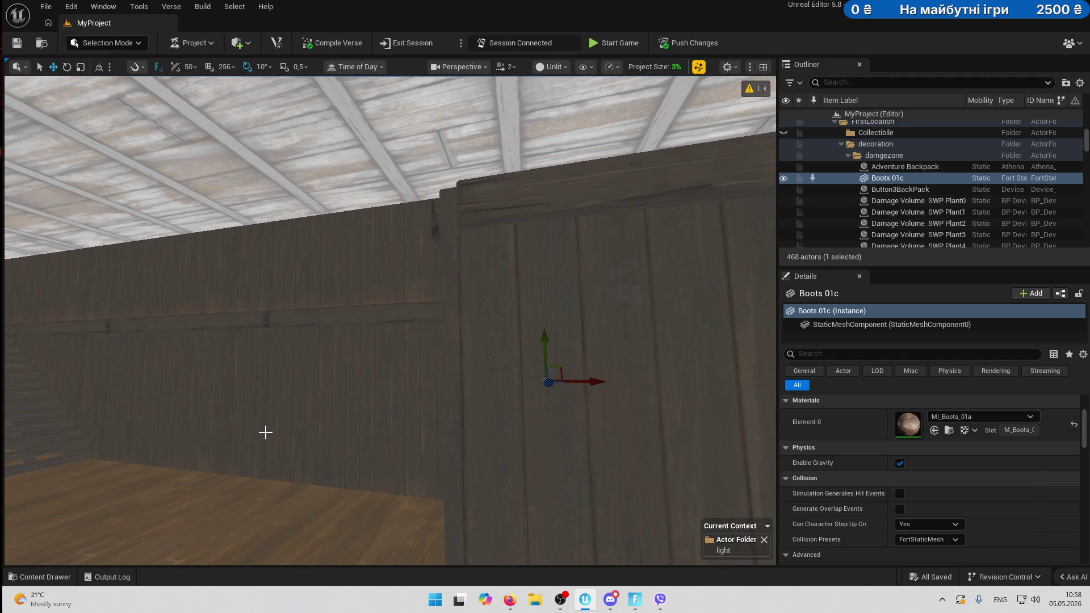
{"action": "left_click_drag", "start_coordinate": [380, 418], "coordinate": [395, 409]}
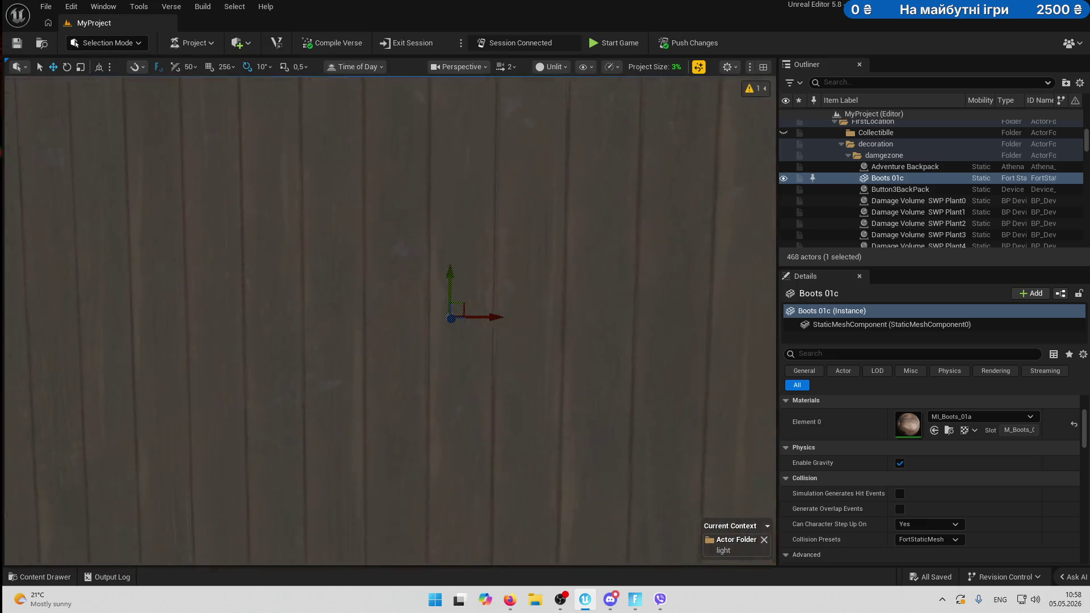
{"action": "key", "text": "f"}
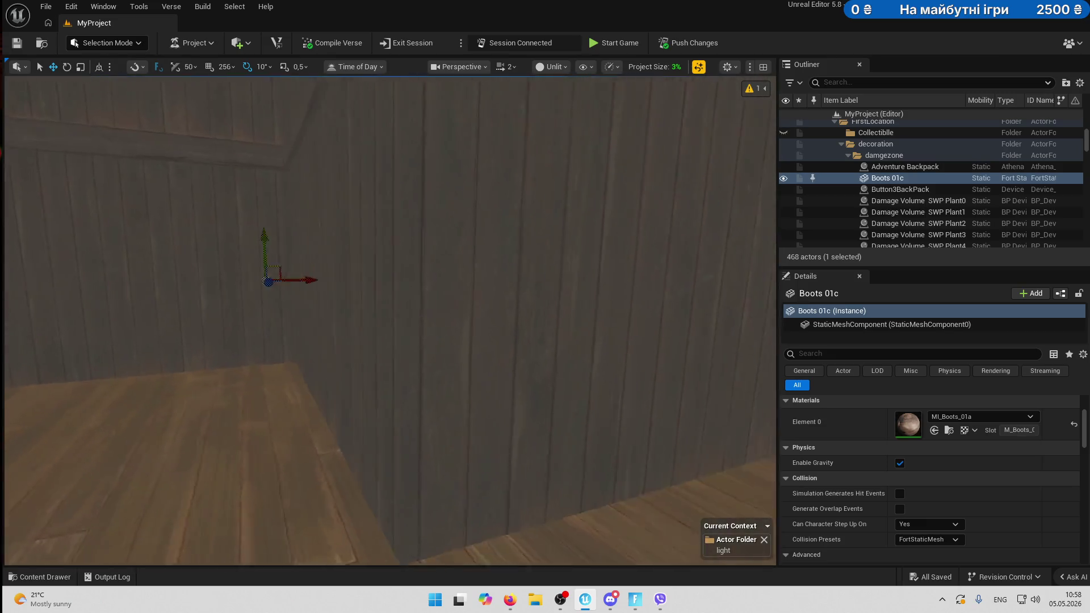
{"action": "key", "text": "w"}
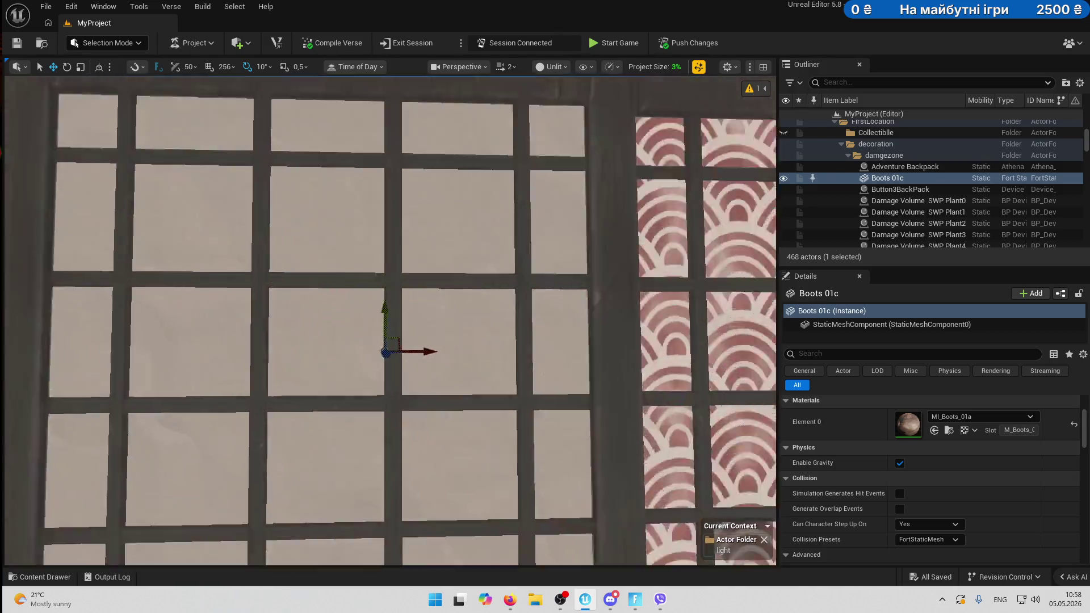
{"action": "key", "text": "w"}
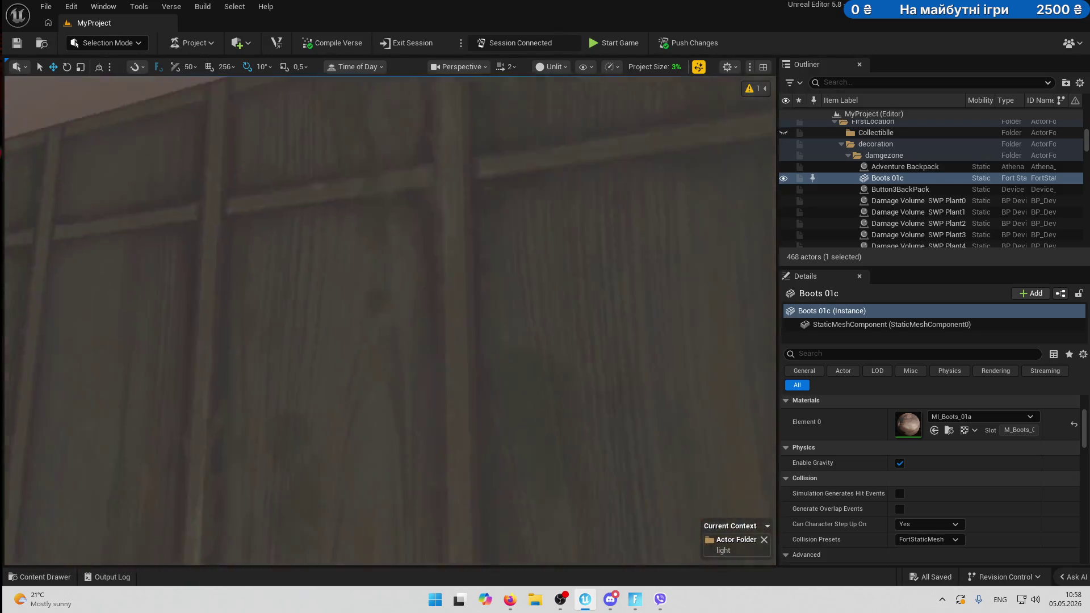
{"action": "key", "text": "w"}
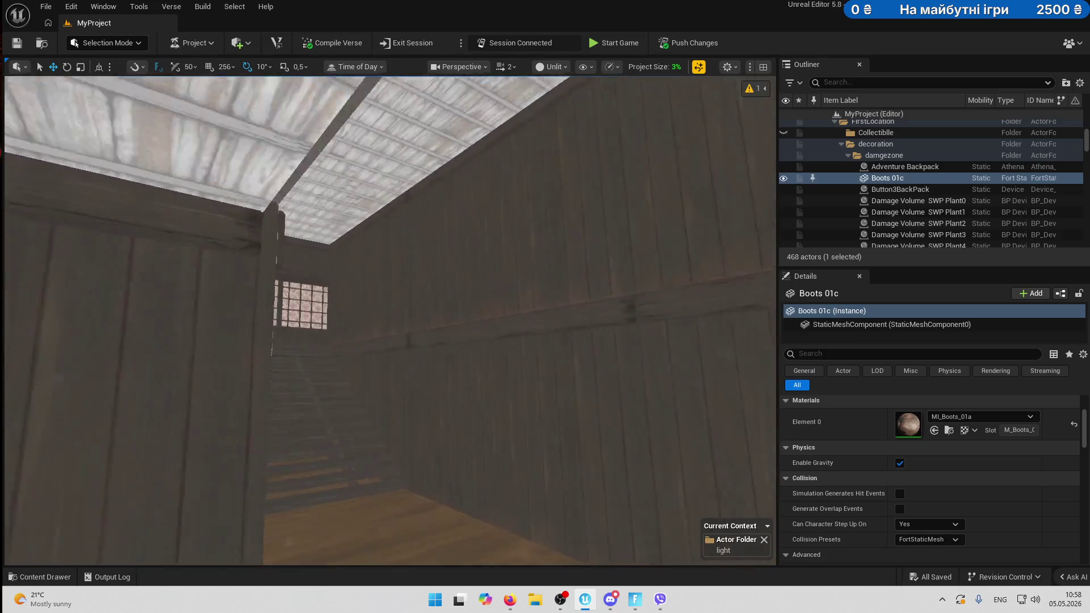
{"action": "key", "text": "w"}
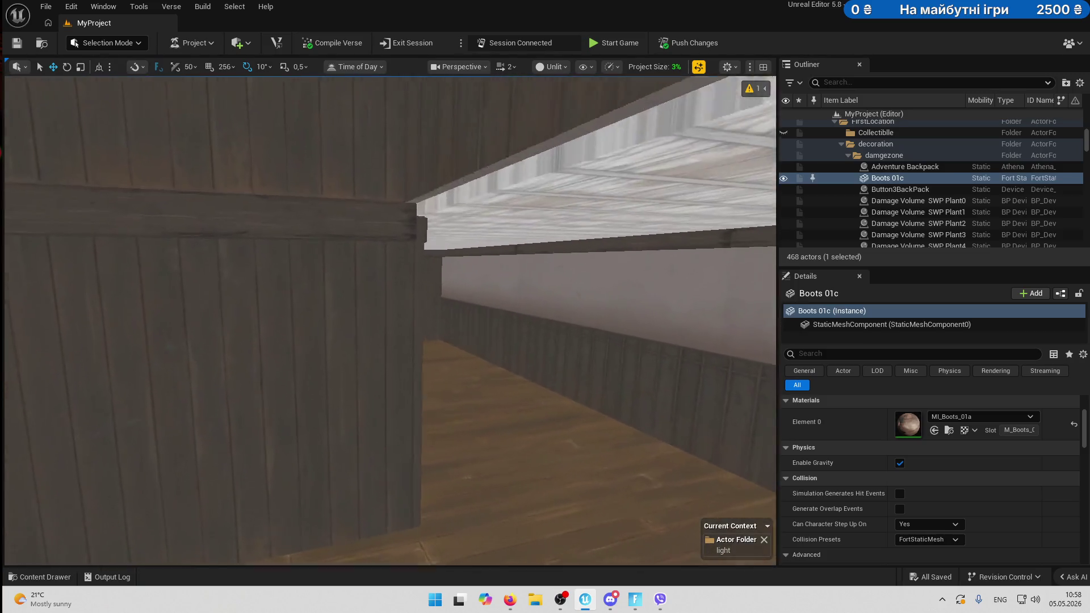
{"action": "key", "text": "w"}
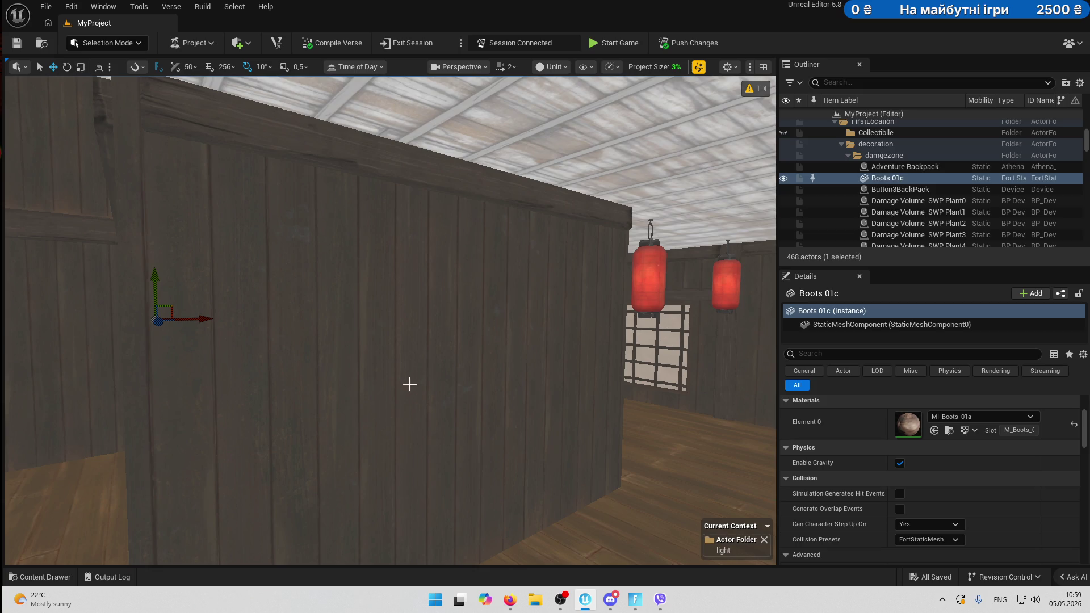
{"action": "mouse_move", "coordinate": [455, 363]}
{"action": "left_mouse_down"}
{"action": "mouse_move", "coordinate": [431, 363]}
{"action": "mouse_move", "coordinate": [420, 340]}
{"action": "mouse_move", "coordinate": [432, 295]}
{"action": "mouse_move", "coordinate": [408, 318]}
{"action": "mouse_move", "coordinate": [426, 312]}
{"action": "mouse_move", "coordinate": [459, 362]}
{"action": "mouse_move", "coordinate": [432, 366]}
{"action": "mouse_move", "coordinate": [438, 323]}
{"action": "mouse_move", "coordinate": [404, 347]}
{"action": "left_mouse_up"}
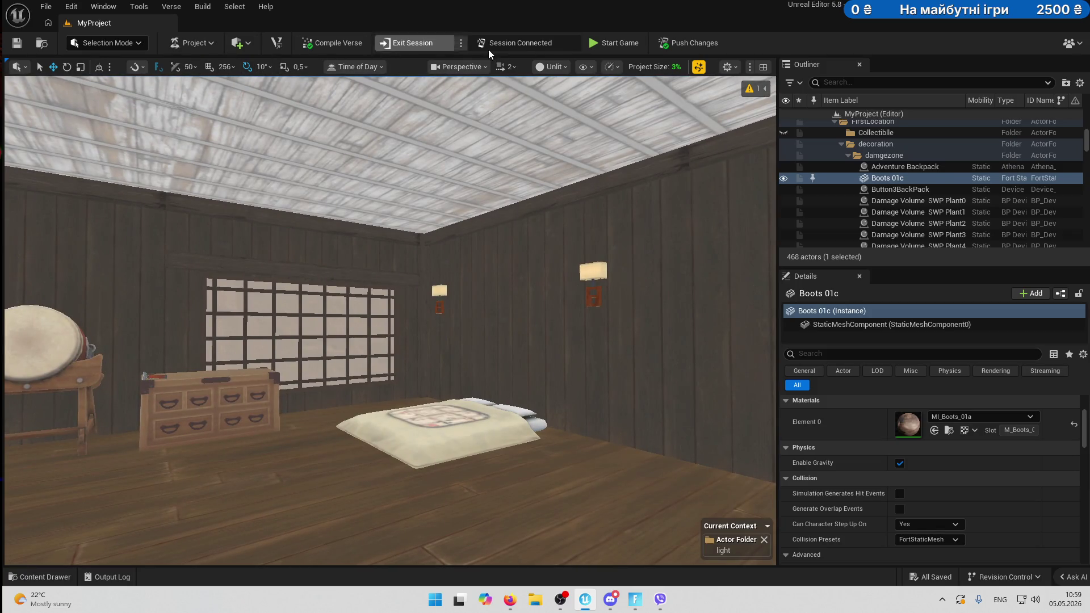
Switch to the Fortnite playtest, start playing with fog off, and equip the flashlight.
{"action": "left_click", "coordinate": [637, 600]}
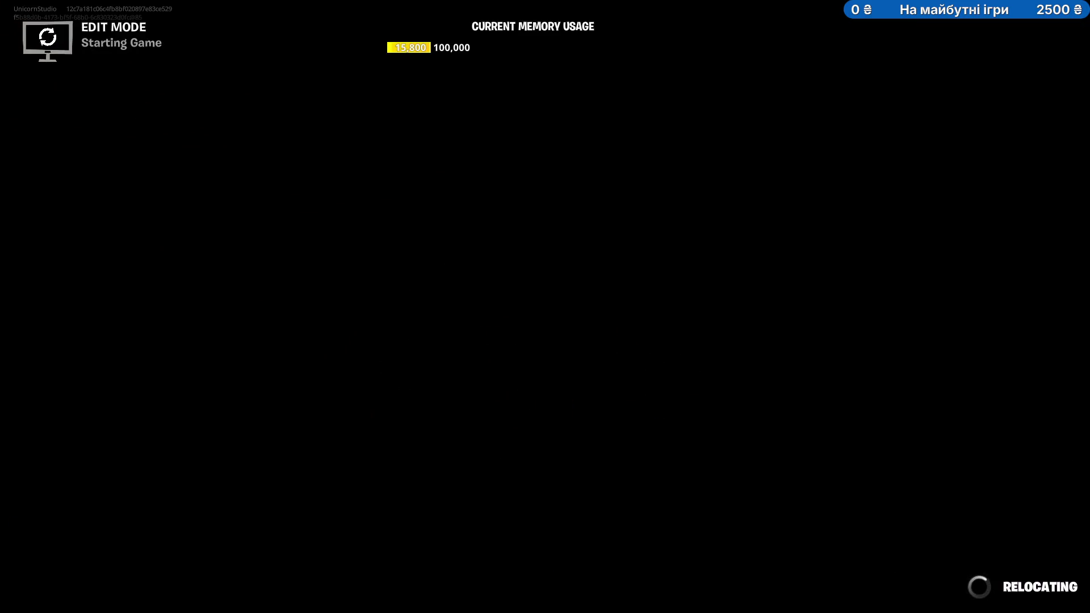
{"action": "left_click", "coordinate": [462, 373]}
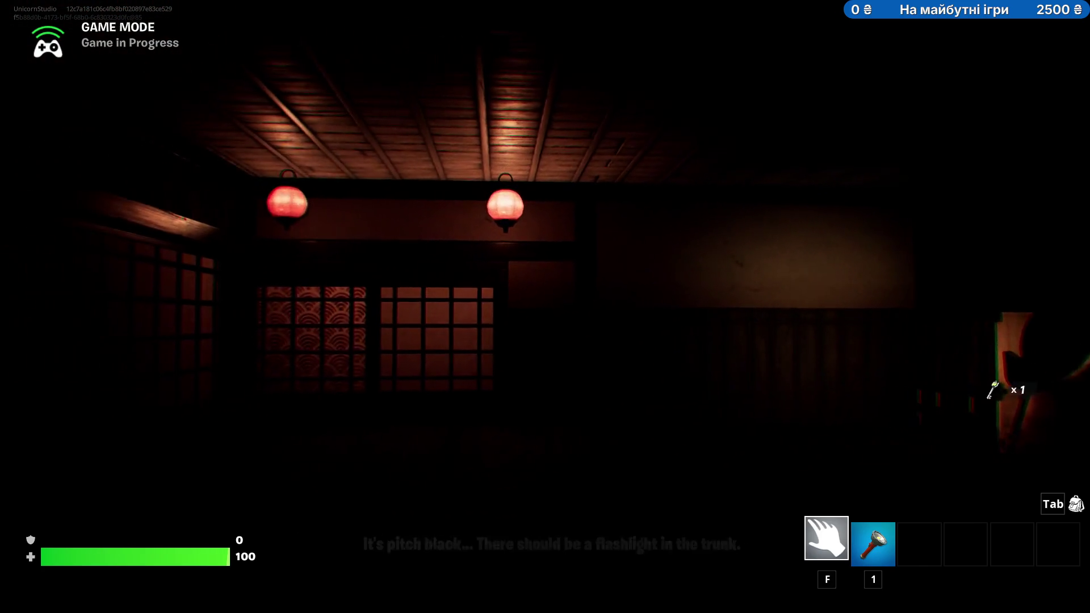
{"action": "key", "text": "1"}
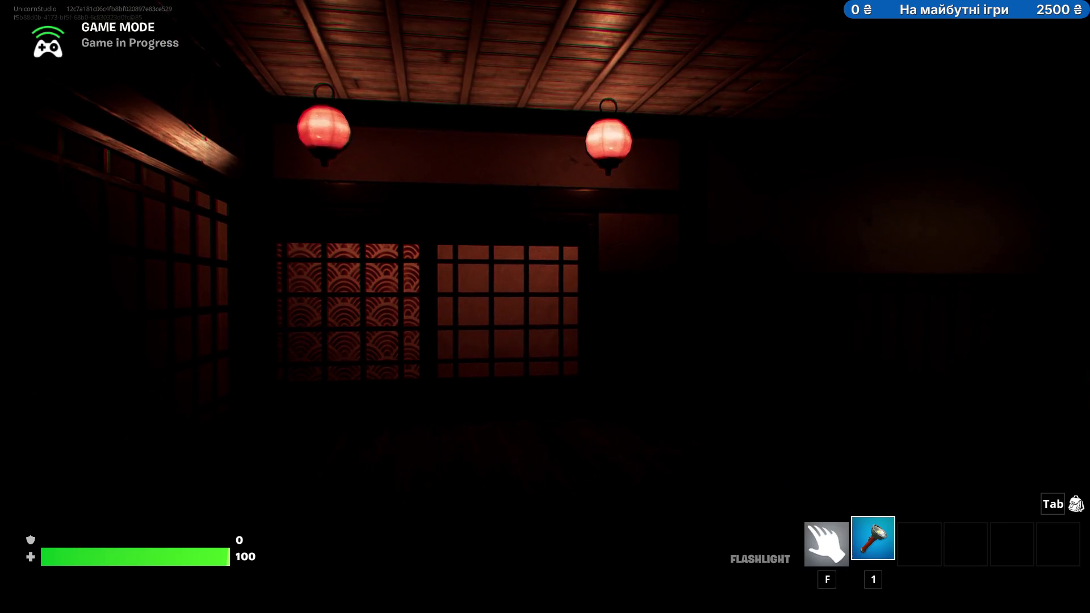
End the running playtest game and return to the Unreal Editor window.
{"action": "key", "text": "Escape"}
{"action": "left_click", "coordinate": [861, 299]}
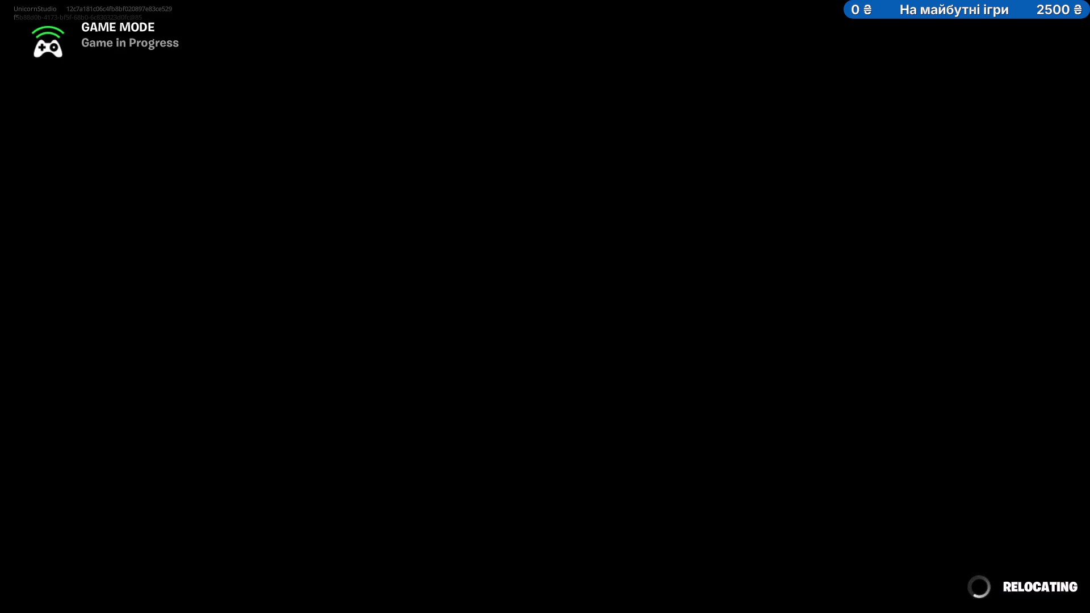
{"action": "key", "text": "alt+Tab"}
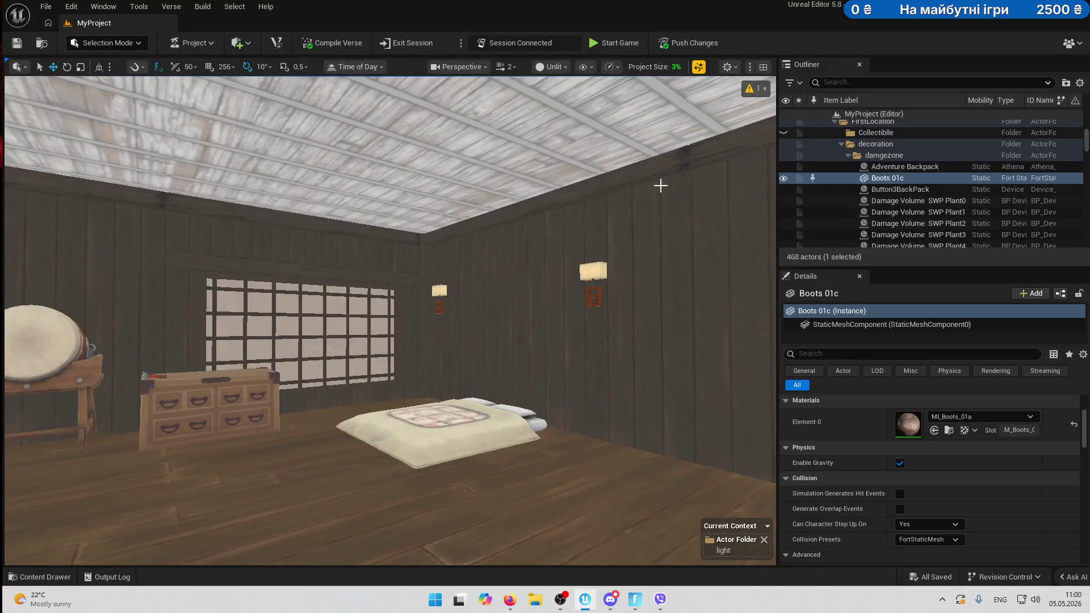
Start a new playtest, equip the flashlight, and try the locked shoji door and BAM-BAM object.
{"action": "left_click", "coordinate": [636, 597]}
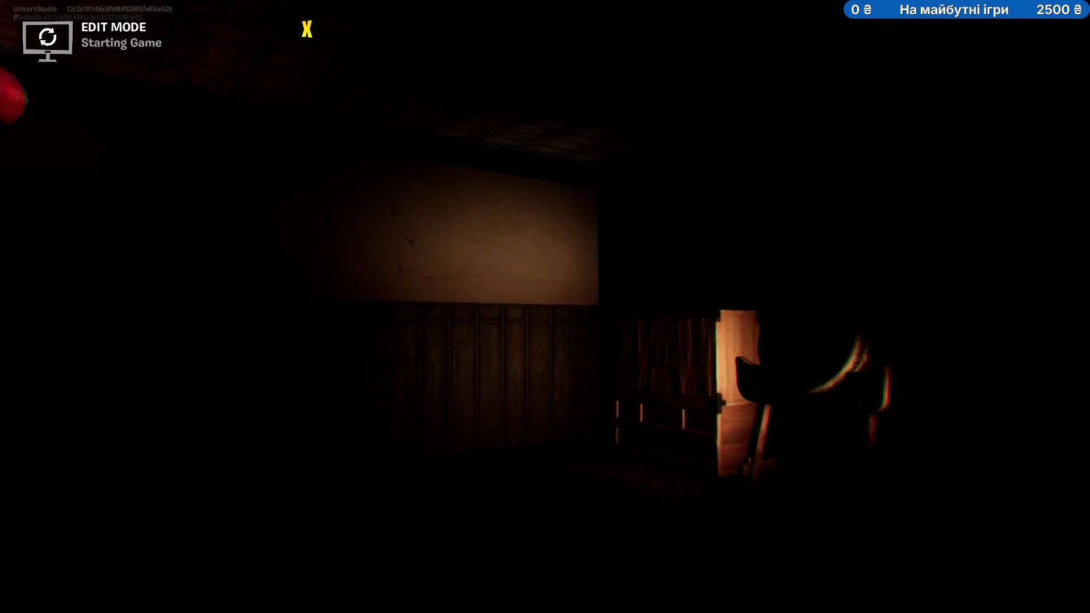
{"action": "key", "text": "Escape"}
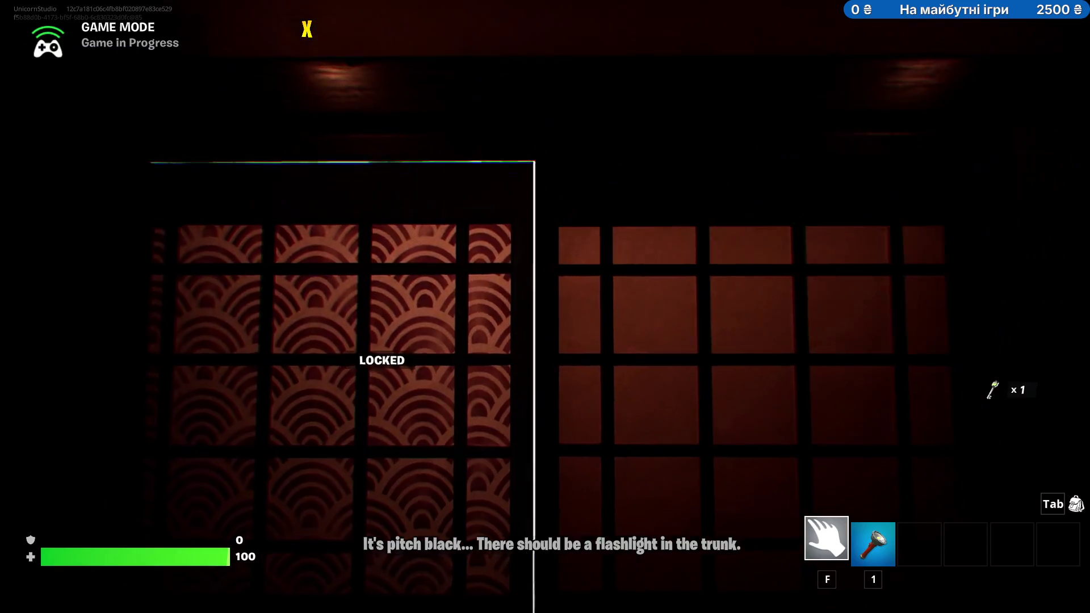
{"action": "key", "text": "1"}
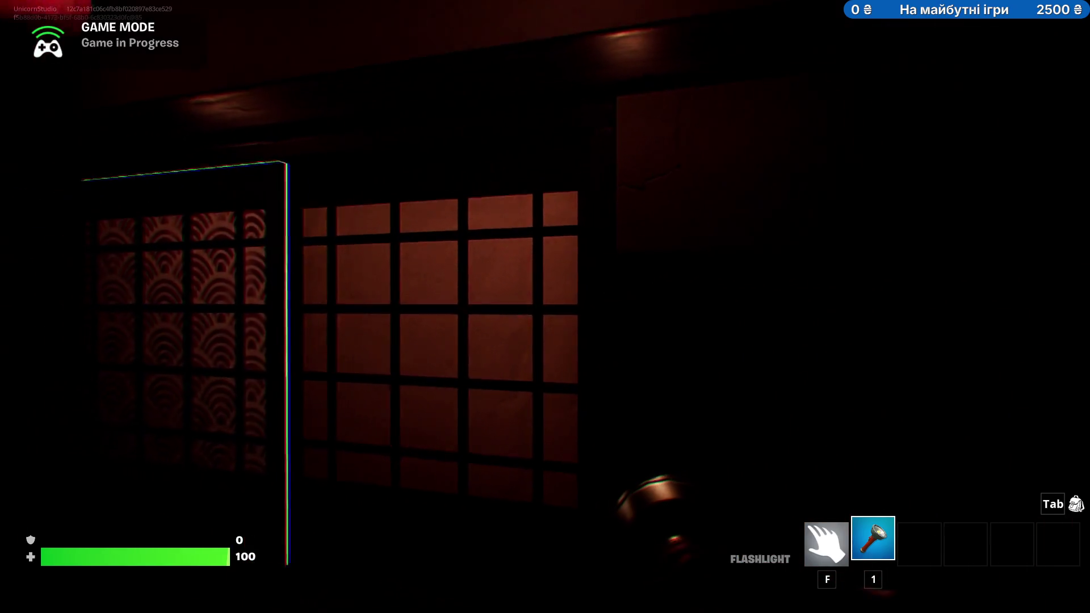
{"action": "key", "text": "e"}
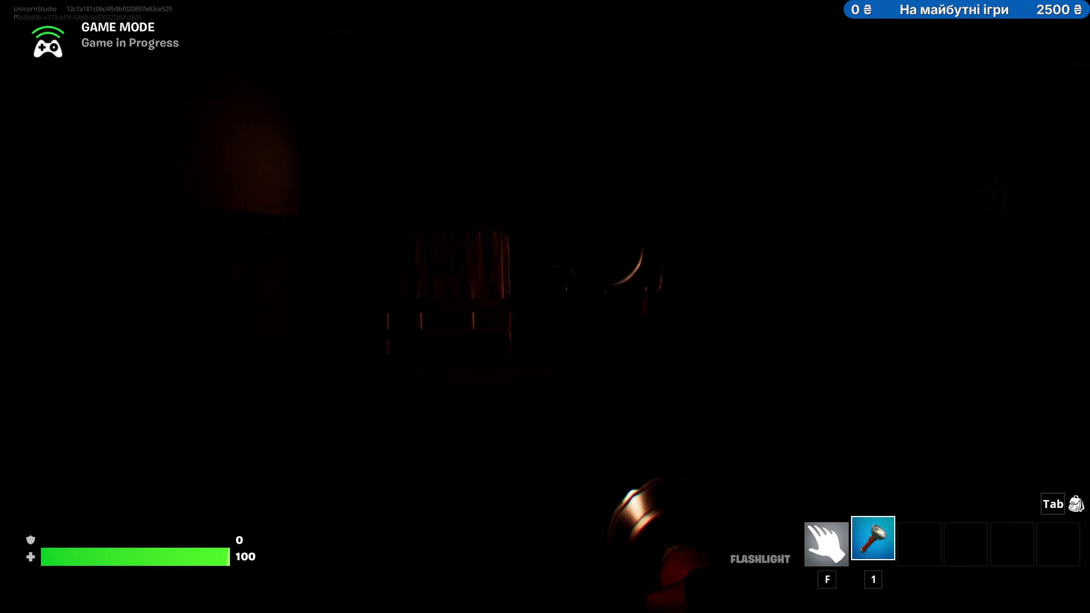
{"action": "key", "text": "w"}
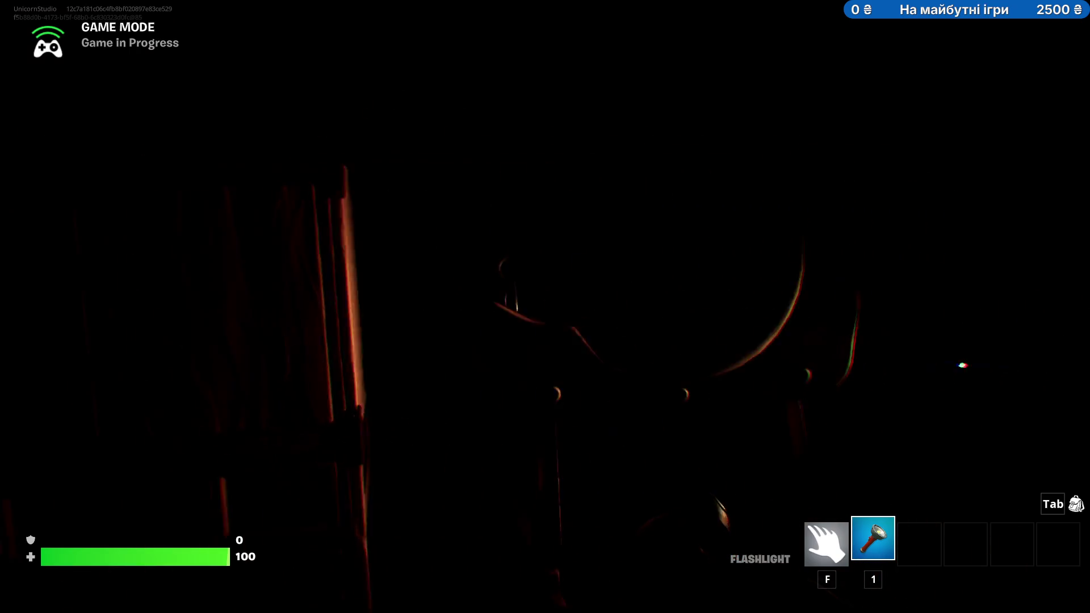
{"action": "key", "text": "e"}
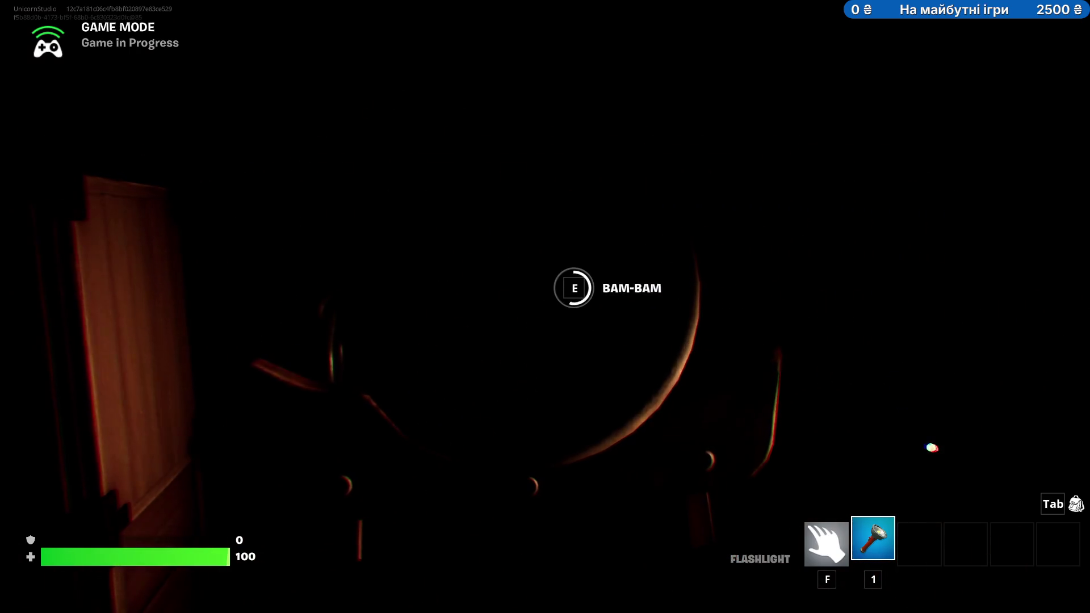
{"action": "mouse_move", "coordinate": [545, 307]}
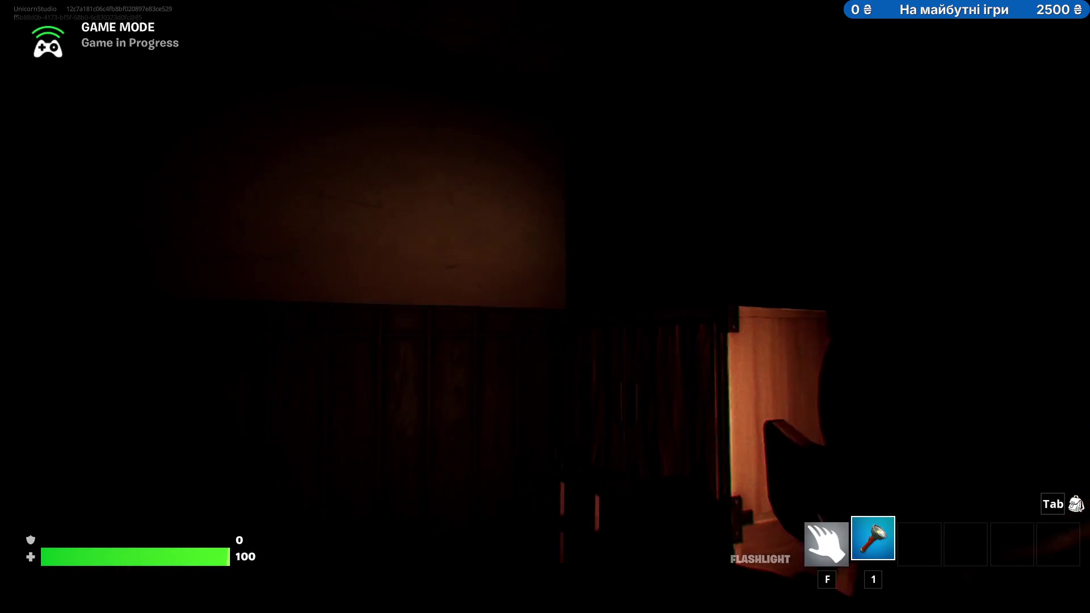
Walk to the patterned door, then turn and head down the red-lantern corridor.
{"action": "key", "text": "w"}
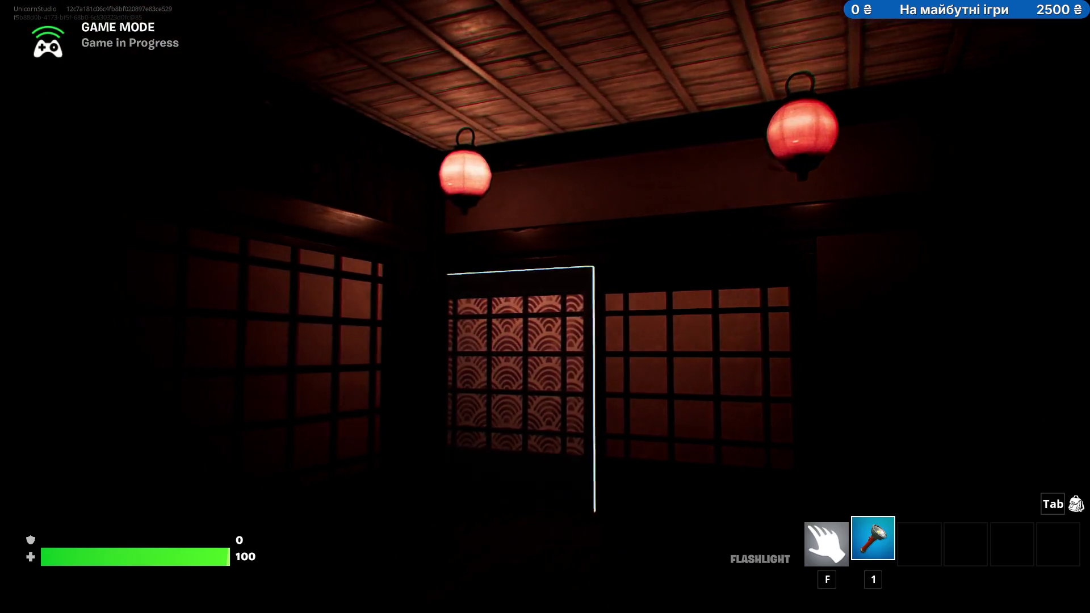
{"action": "key", "text": "w"}
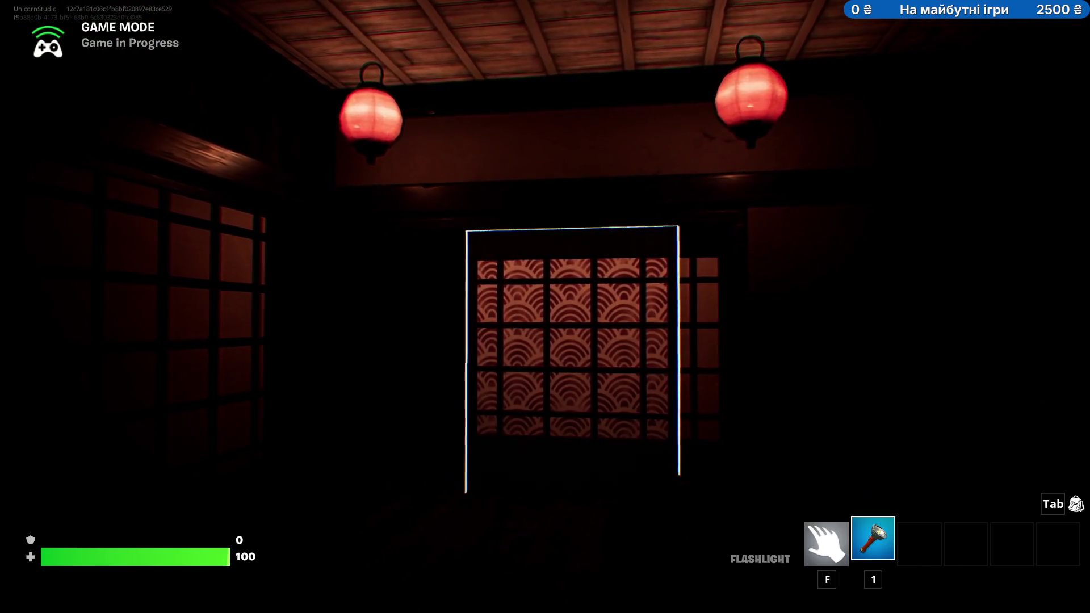
{"action": "key", "text": "a"}
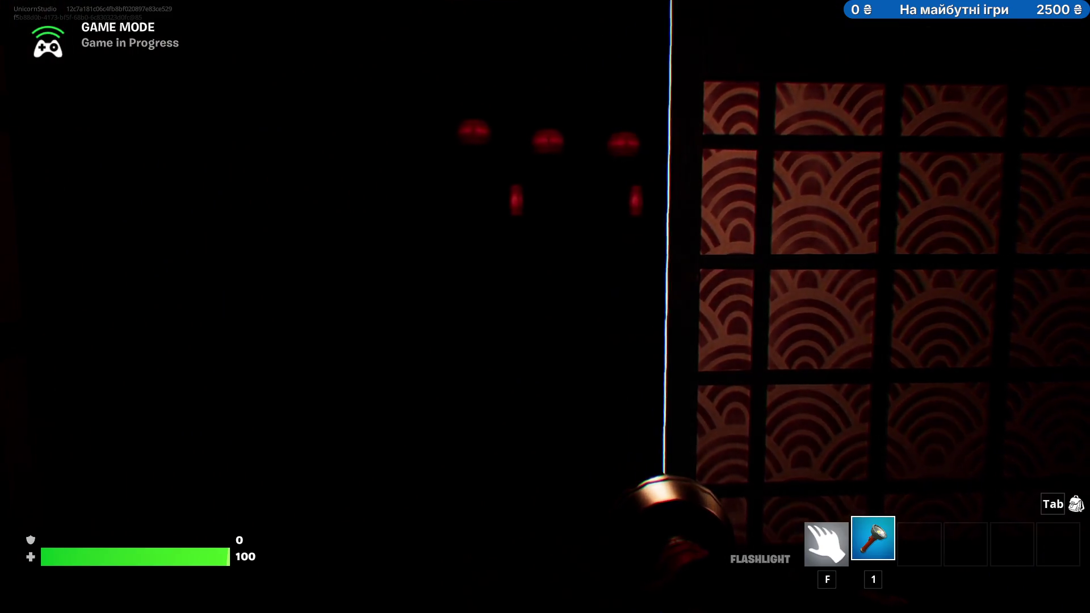
{"action": "key", "text": "a"}
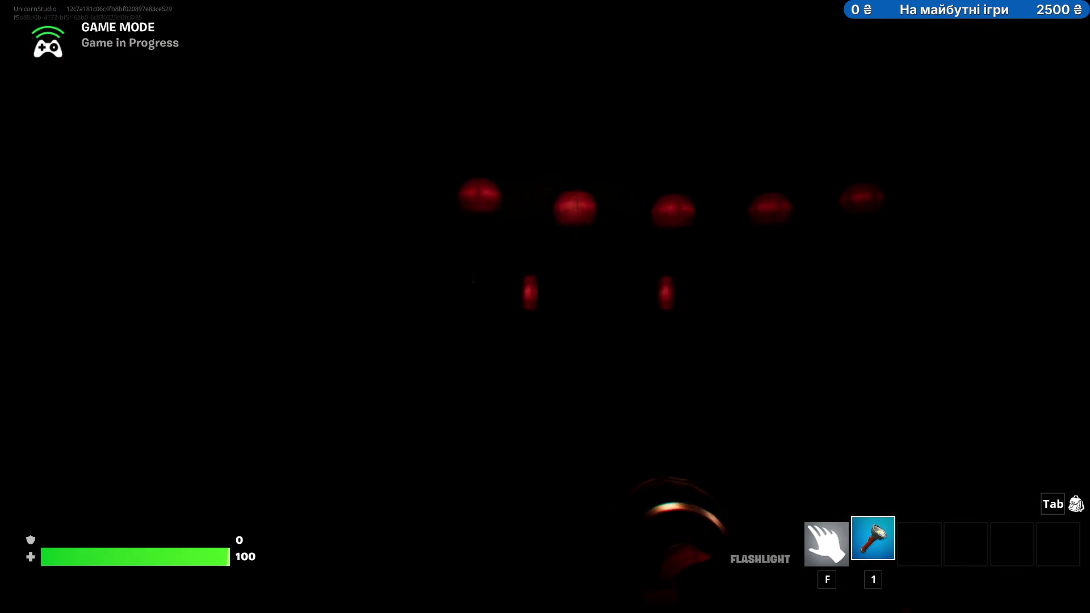
{"action": "key", "text": "w"}
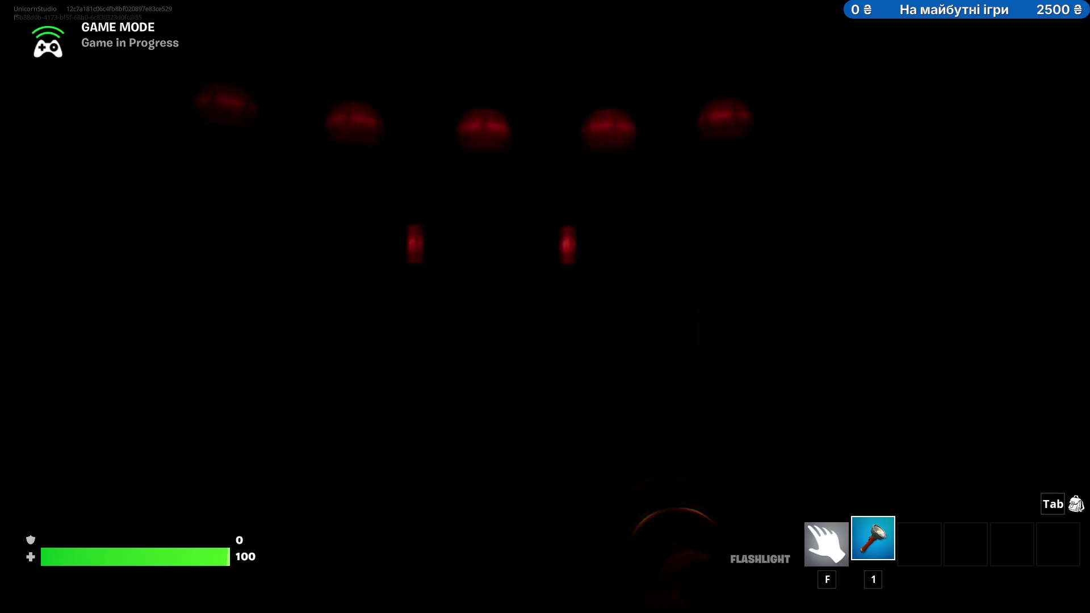
{"action": "key", "text": "w"}
{"action": "key", "text": "w"}
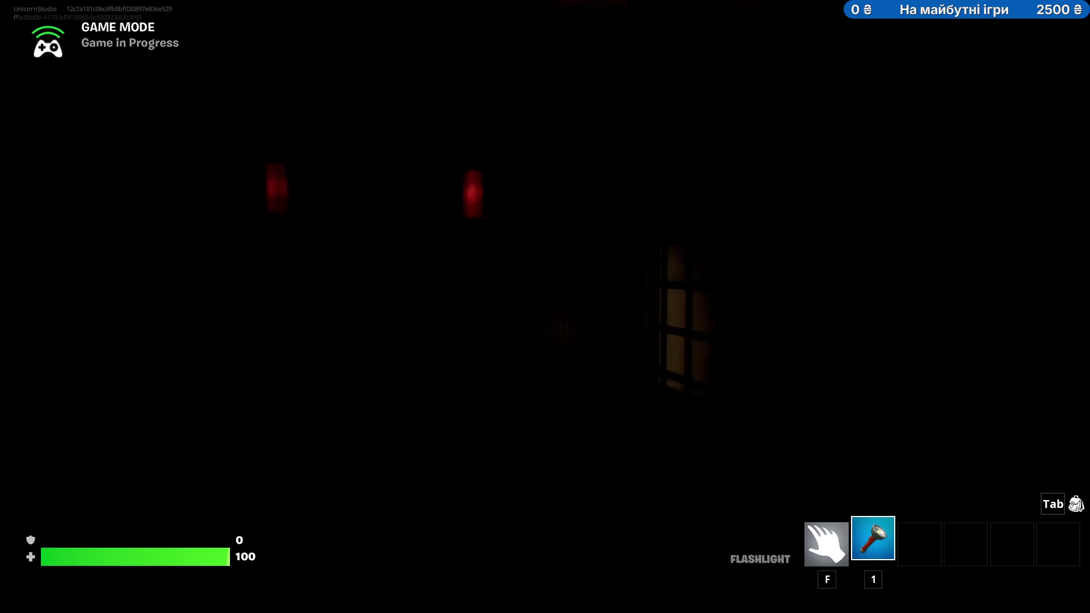
Explore under the lanterns toward the lit shoji screen and curtain wall, then open the game menu.
{"action": "key", "text": "w"}
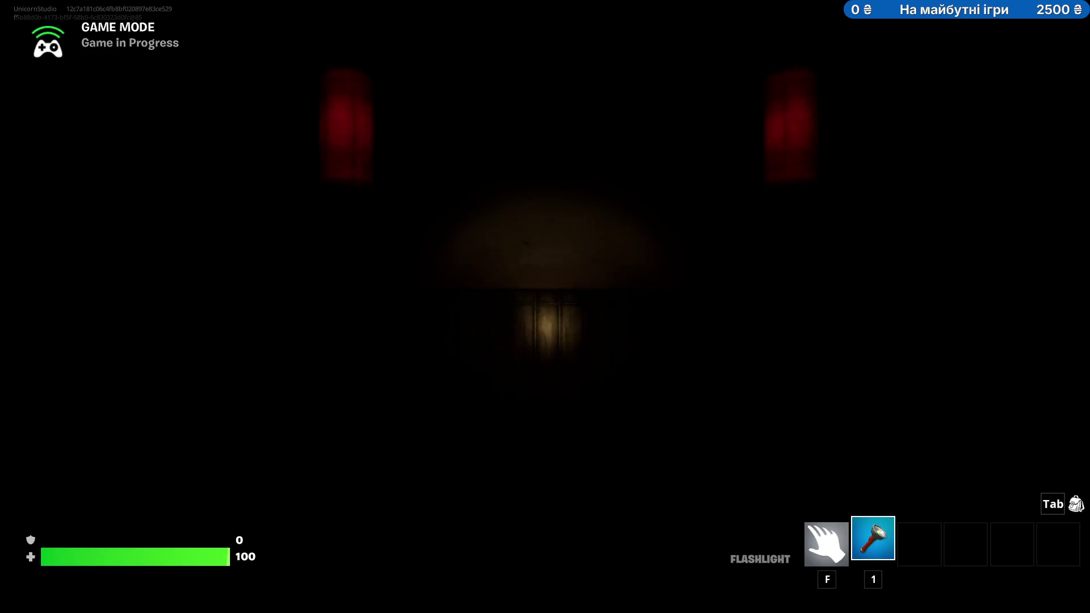
{"action": "key", "text": "w"}
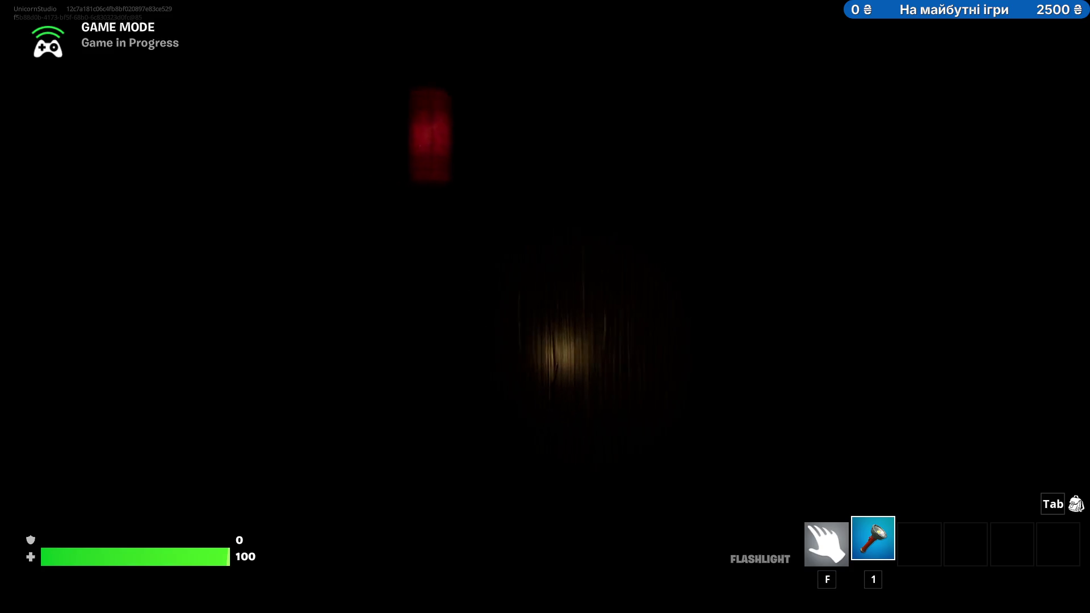
{"action": "key", "text": "w"}
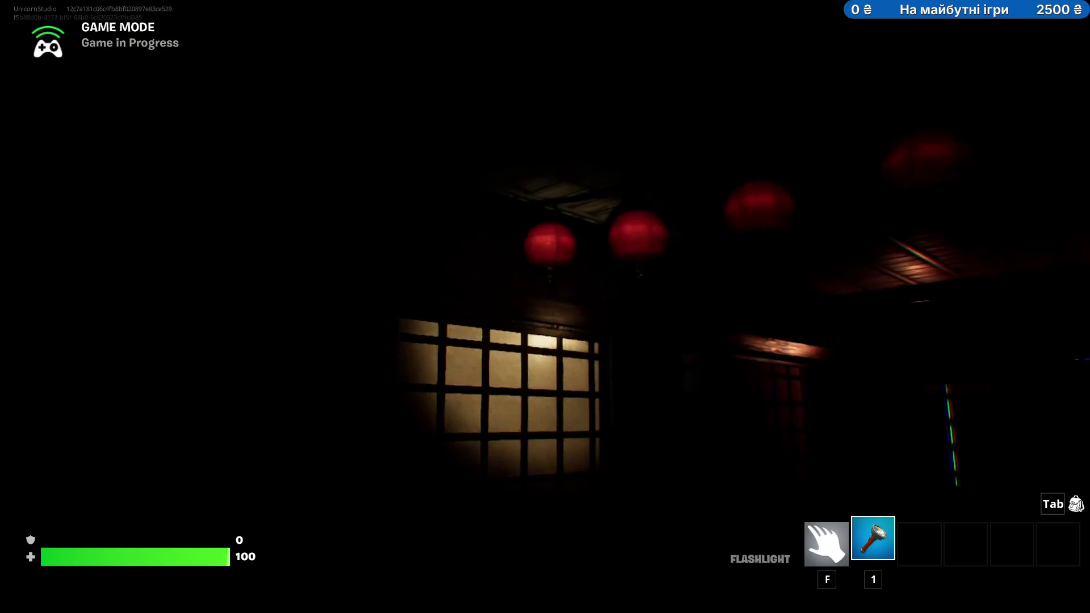
{"action": "key", "text": "w"}
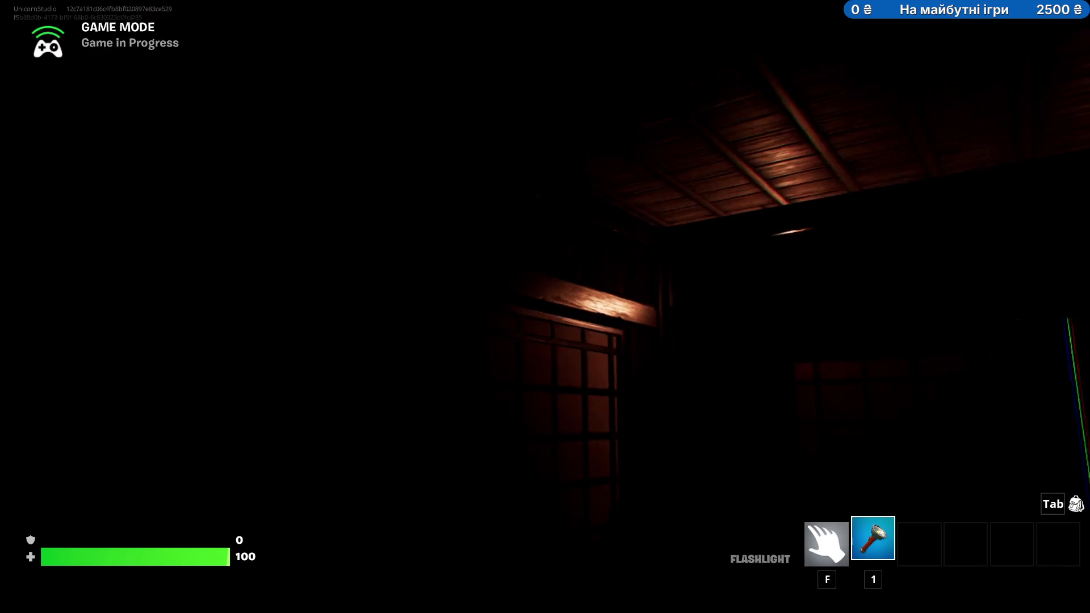
{"action": "key", "text": "w"}
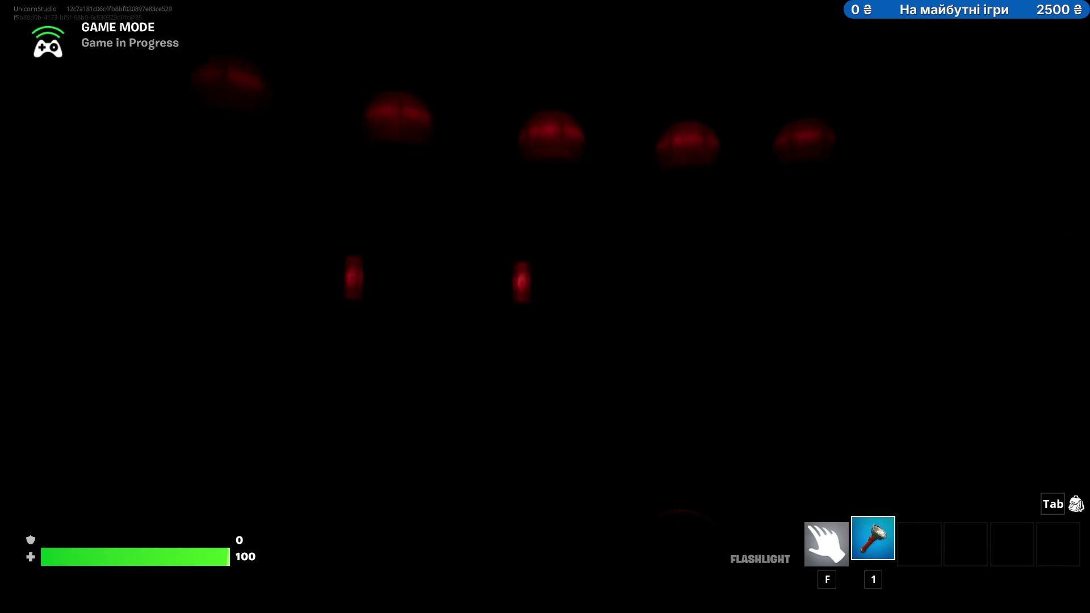
{"action": "key", "text": "w"}
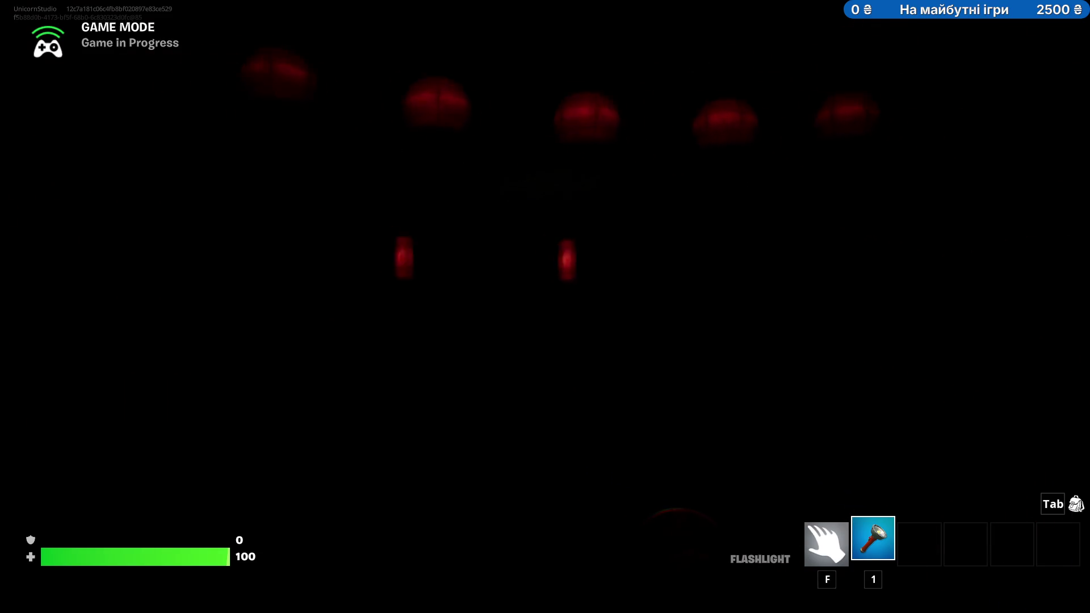
{"action": "key", "text": "w"}
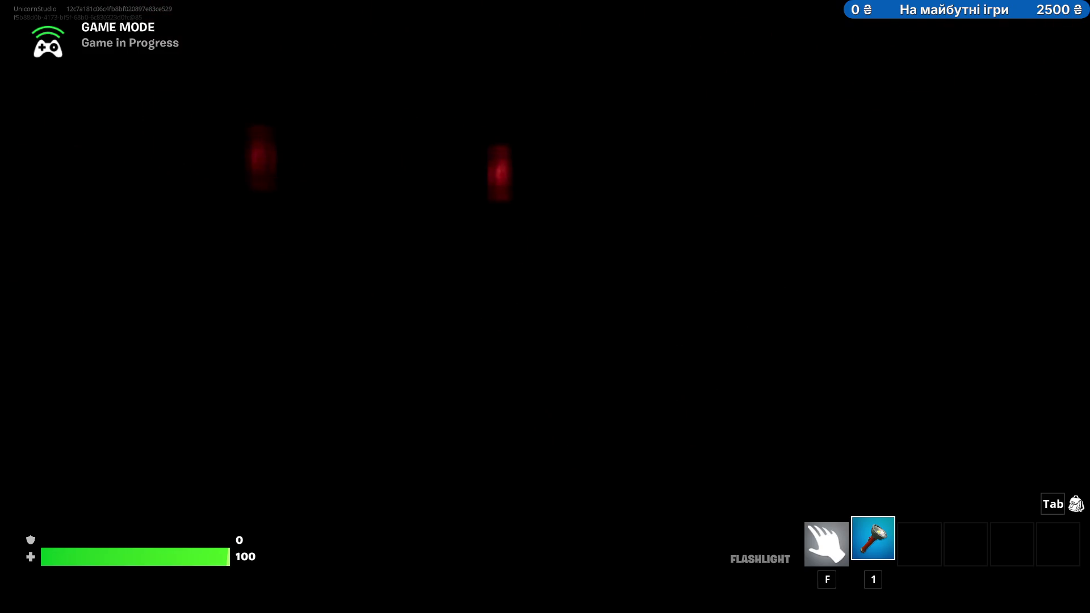
{"action": "key", "text": "w"}
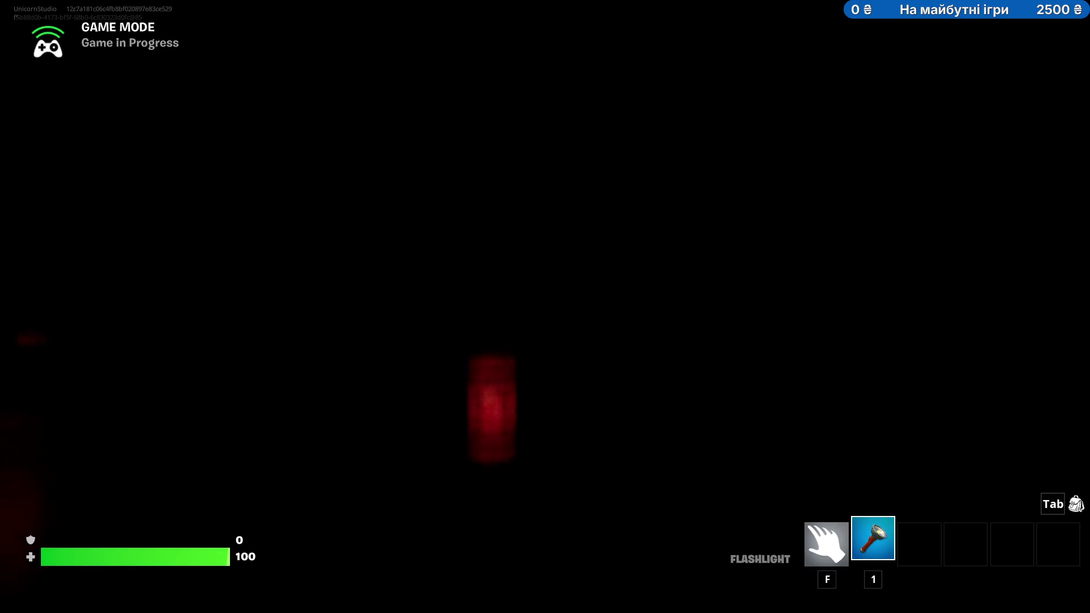
{"action": "key", "text": "Escape"}
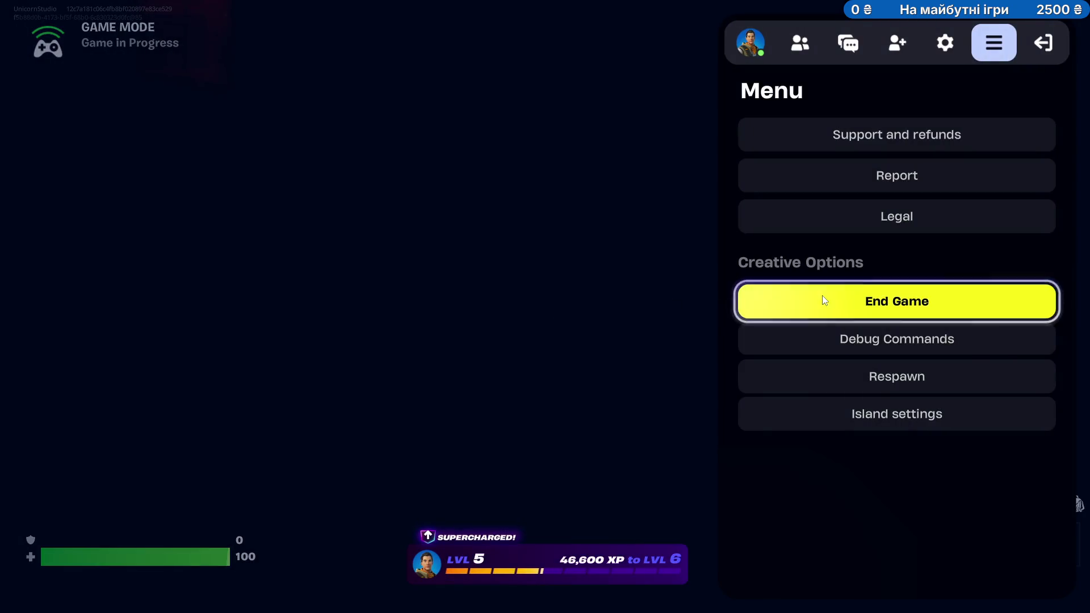
Click End Game to stop the playtest and Alt+Tab back to the editor.
{"action": "left_click", "coordinate": [827, 301]}
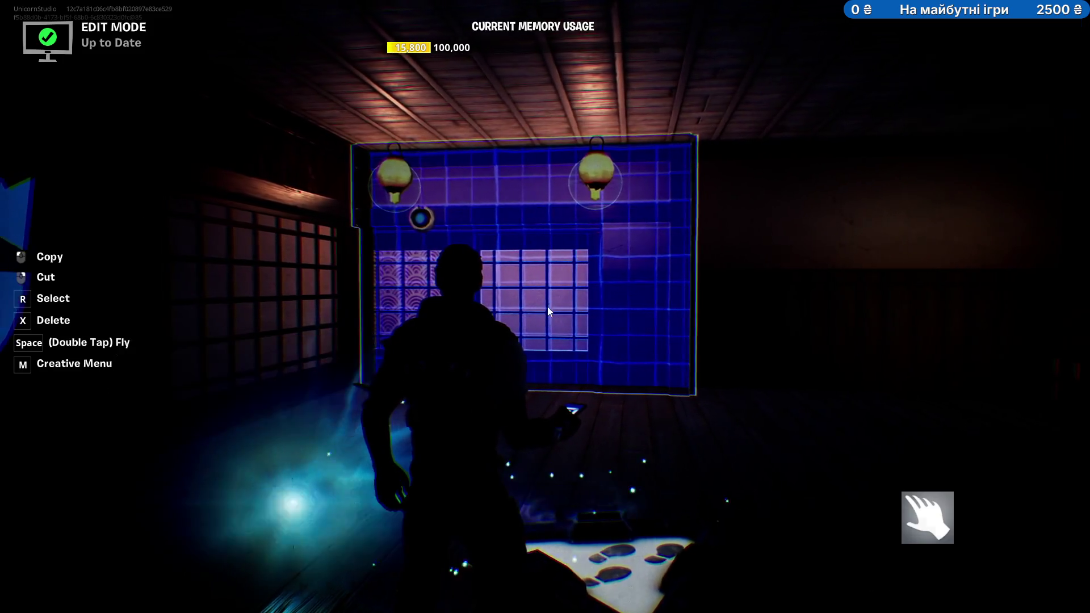
{"action": "key", "text": "alt+Tab"}
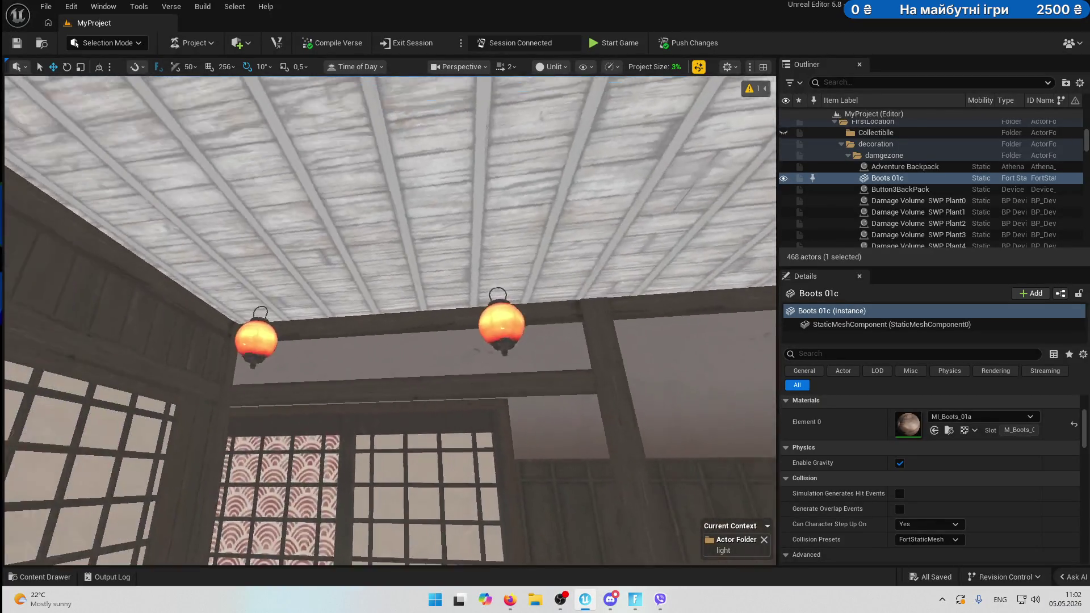
Toggle game view with G to reveal light icons and select the left lantern's light 'g'.
{"action": "scroll", "coordinate": [499, 324], "scroll_direction": "up", "scroll_amount": 3}
{"action": "key", "text": "g"}
{"action": "scroll", "coordinate": [539, 353], "scroll_direction": "down", "scroll_amount": 3}
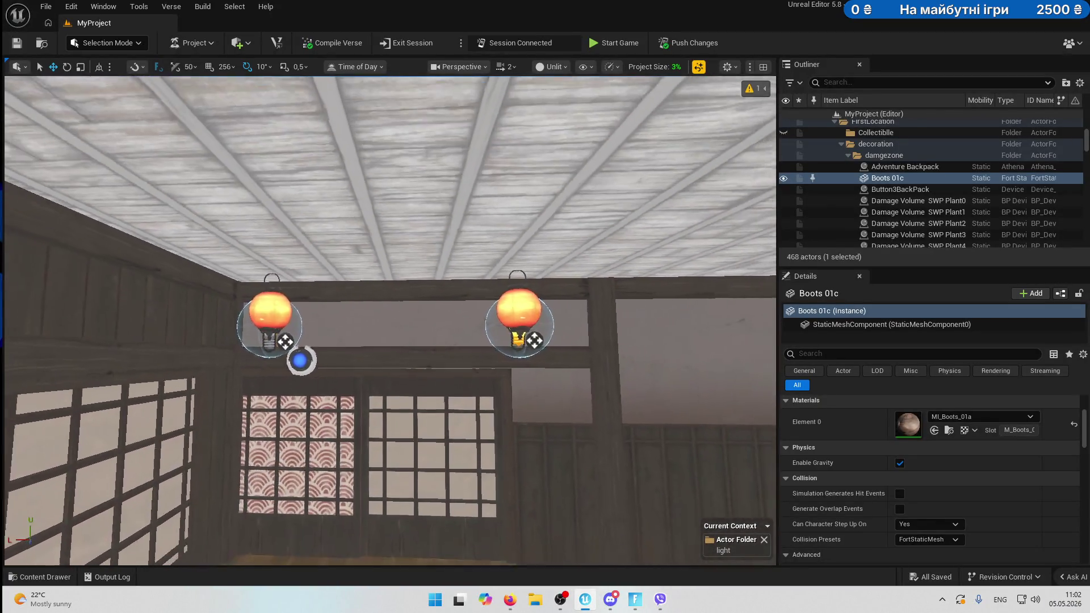
{"action": "left_click", "coordinate": [275, 347]}
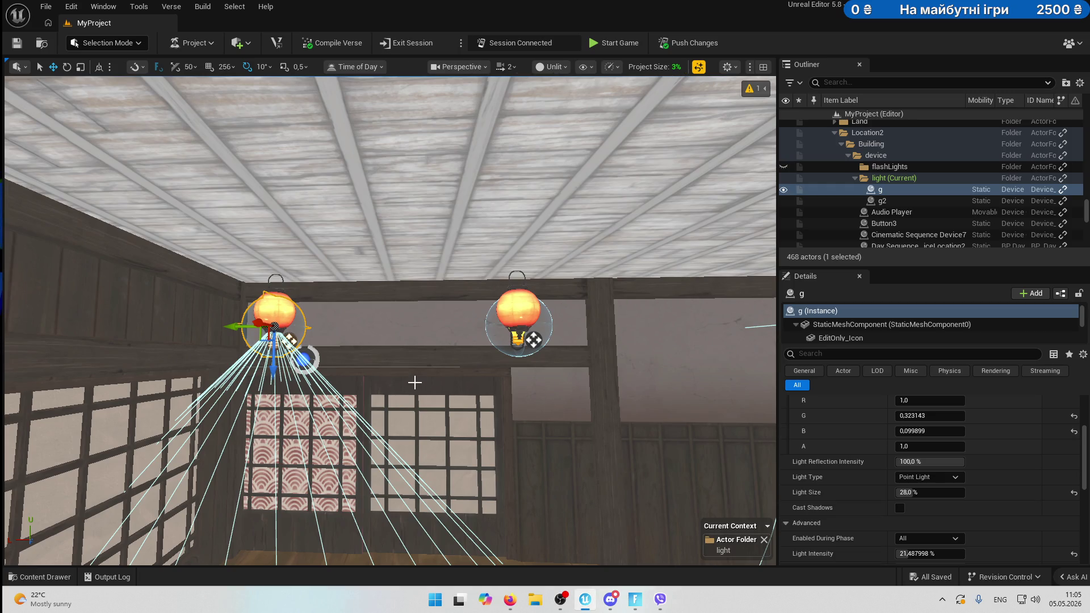
Move light g3 back up to the two lanterns and focus the view on it.
{"action": "left_click_drag", "start_coordinate": [438, 398], "coordinate": [429, 499]}
{"action": "mouse_move", "coordinate": [361, 467]}
{"action": "left_mouse_down"}
{"action": "mouse_move", "coordinate": [361, 406]}
{"action": "mouse_move", "coordinate": [361, 468]}
{"action": "mouse_move", "coordinate": [395, 465]}
{"action": "mouse_move", "coordinate": [372, 437]}
{"action": "mouse_move", "coordinate": [436, 426]}
{"action": "mouse_move", "coordinate": [391, 422]}
{"action": "mouse_move", "coordinate": [356, 430]}
{"action": "mouse_move", "coordinate": [627, 437]}
{"action": "mouse_move", "coordinate": [568, 397]}
{"action": "mouse_move", "coordinate": [510, 408]}
{"action": "mouse_move", "coordinate": [647, 348]}
{"action": "left_mouse_up"}
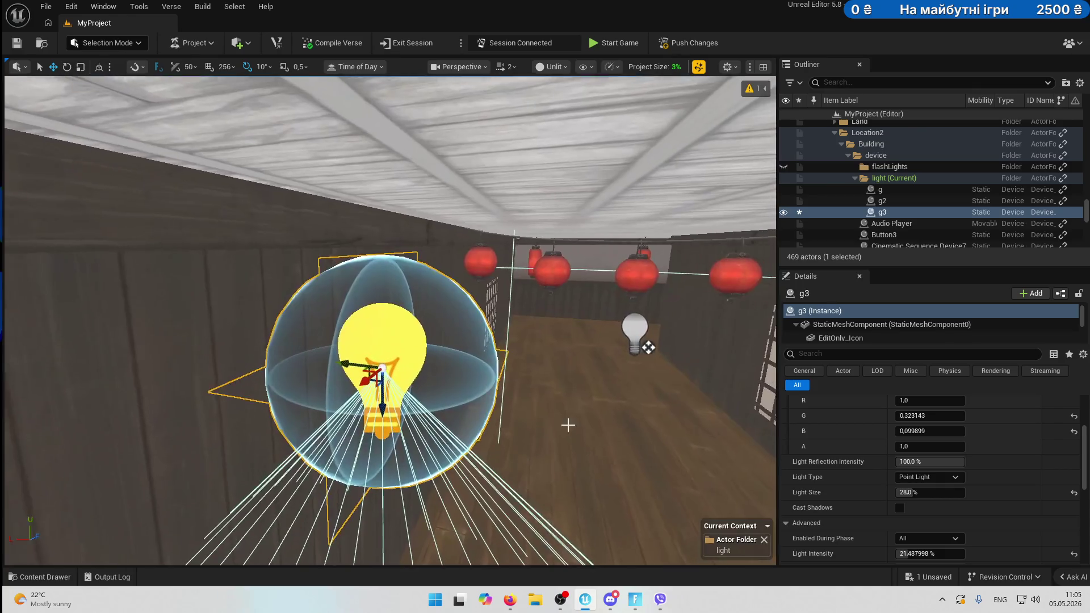
{"action": "left_click_drag", "start_coordinate": [418, 370], "coordinate": [486, 283]}
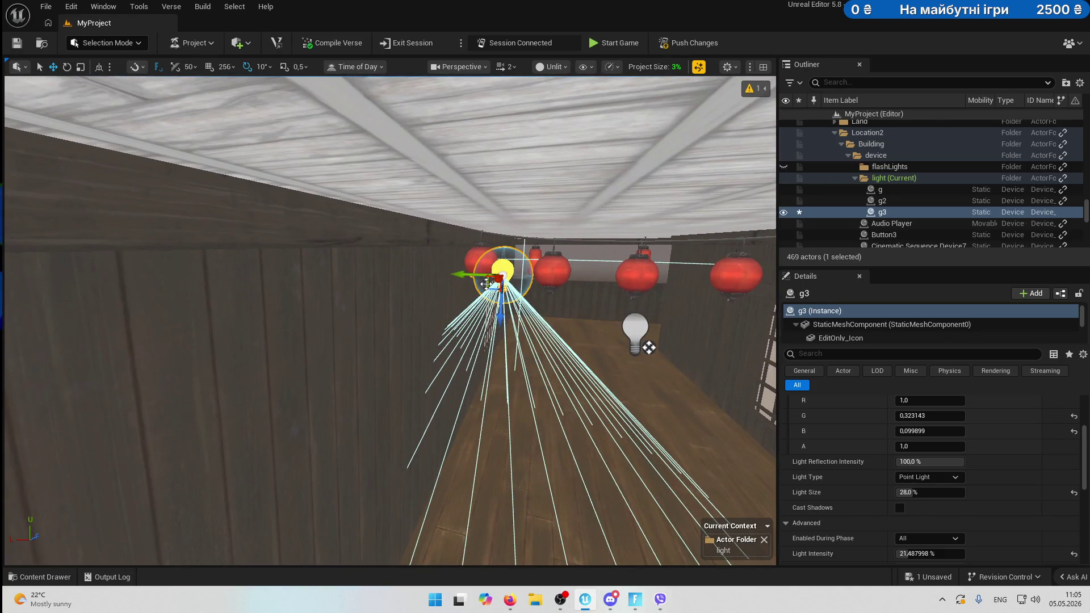
{"action": "key", "text": "f"}
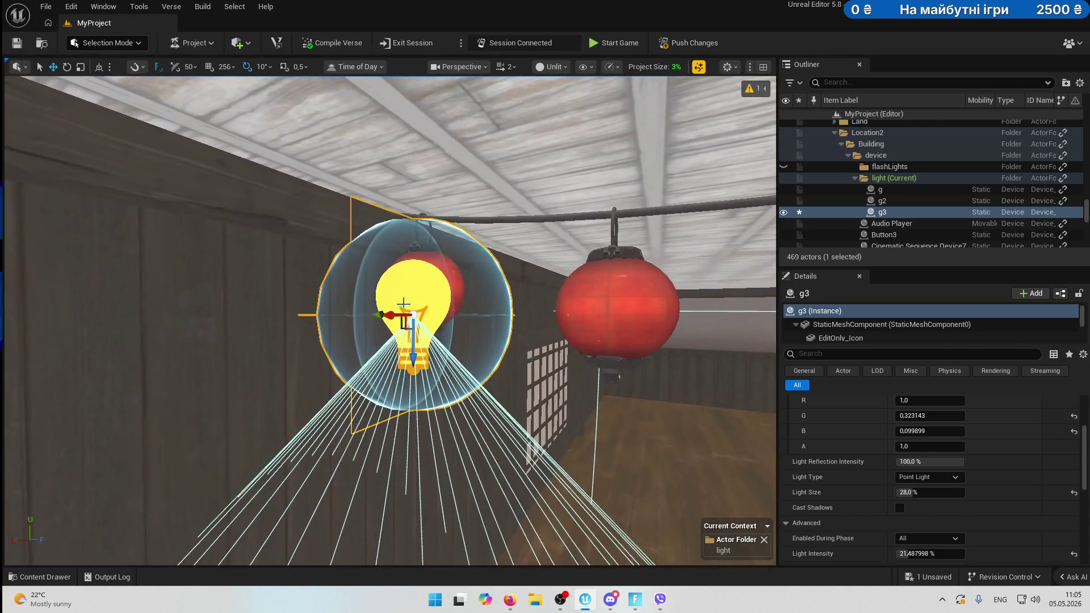
Delete the Asteria NeonCity Lanterns A B string from the corridor ceiling and open the Content Drawer.
{"action": "left_click_drag", "start_coordinate": [395, 320], "coordinate": [653, 497]}
{"action": "mouse_move", "coordinate": [448, 294]}
{"action": "left_mouse_down"}
{"action": "mouse_move", "coordinate": [463, 298]}
{"action": "mouse_move", "coordinate": [448, 294]}
{"action": "left_mouse_up"}
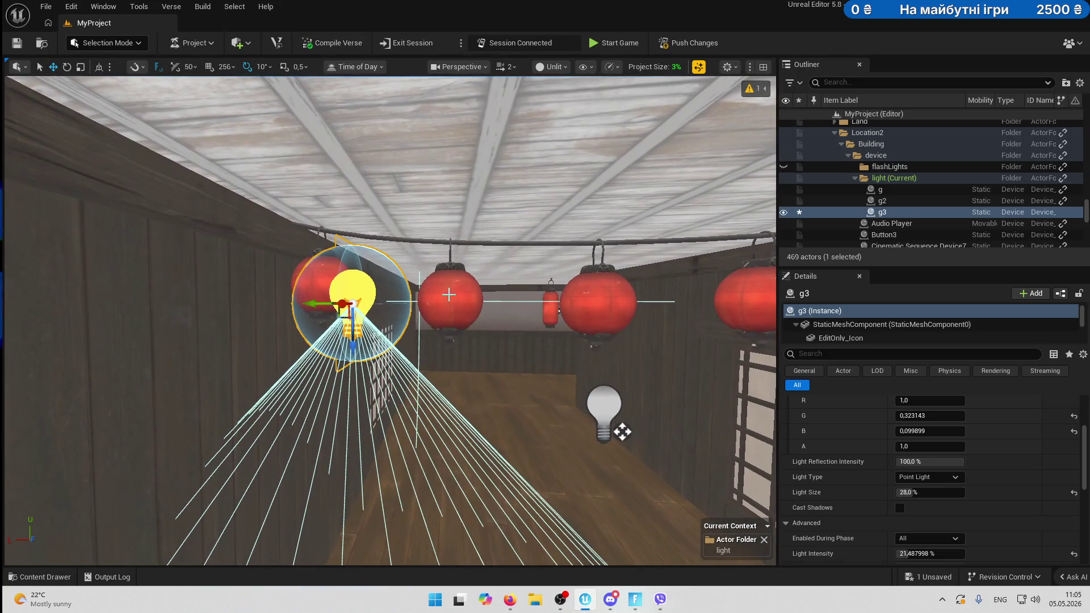
{"action": "left_click", "coordinate": [622, 431]}
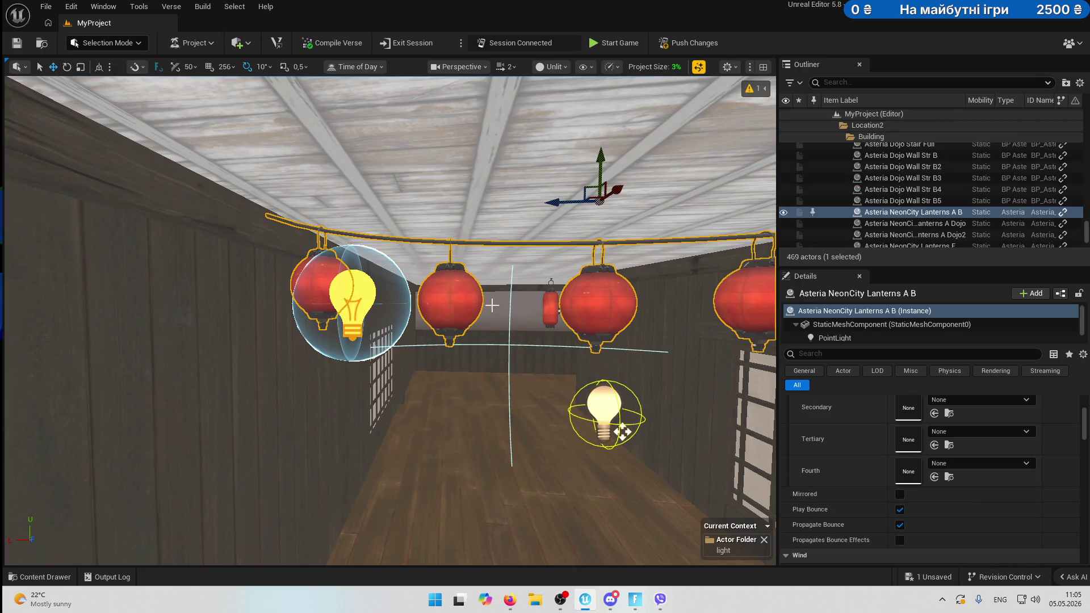
{"action": "left_click_drag", "start_coordinate": [622, 431], "coordinate": [606, 425]}
{"action": "key", "text": "Delete"}
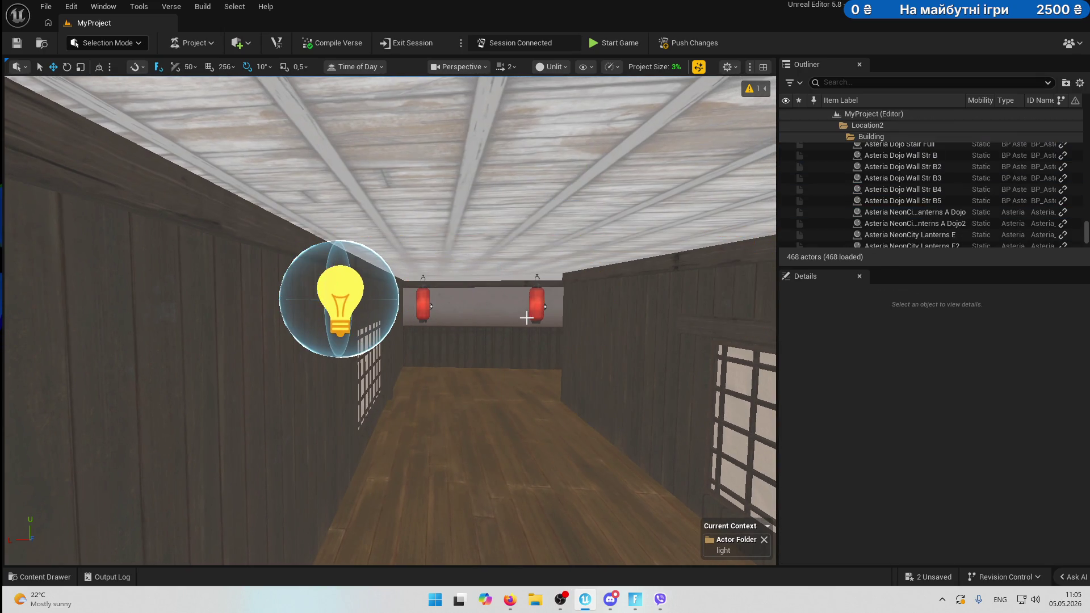
{"action": "left_click", "coordinate": [61, 578]}
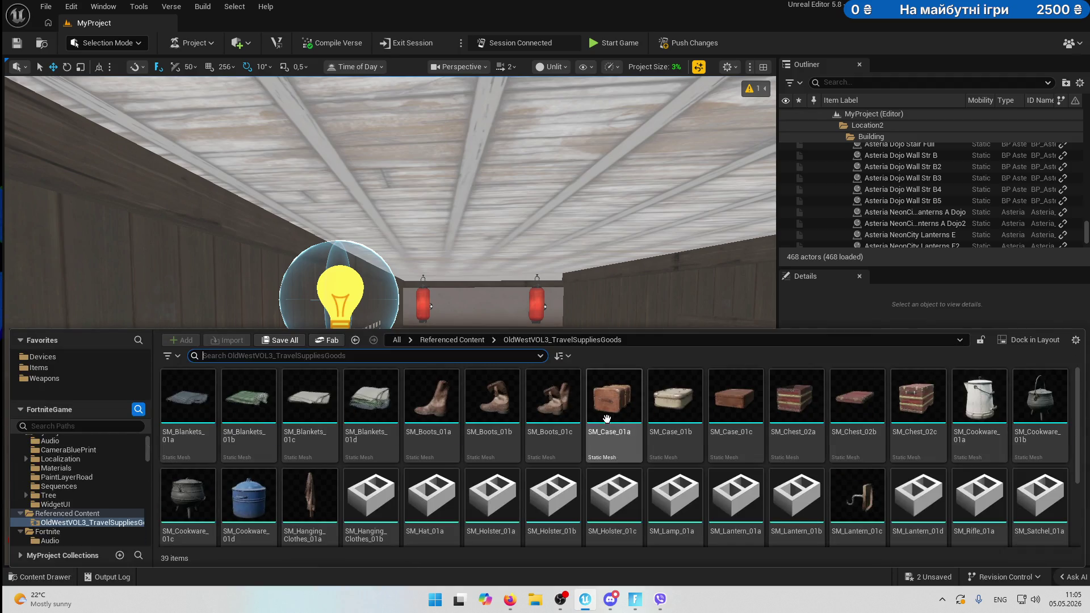
Navigate the folder tree to the Fortnite Props CH4S2 folder.
{"action": "scroll", "coordinate": [76, 461], "scroll_direction": "down", "scroll_amount": 3}
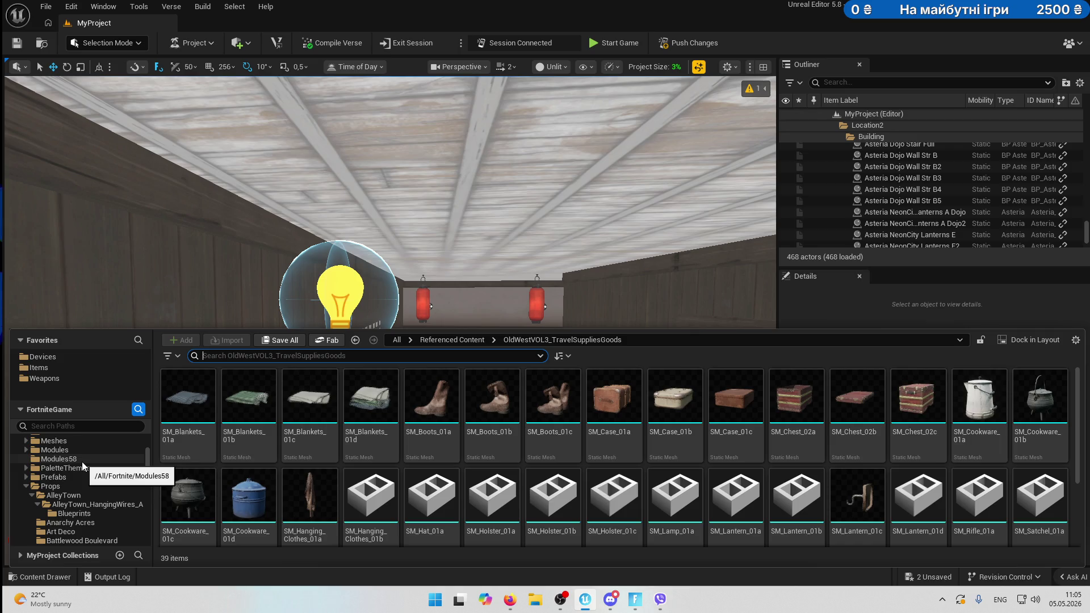
{"action": "scroll", "coordinate": [82, 461], "scroll_direction": "down", "scroll_amount": 5}
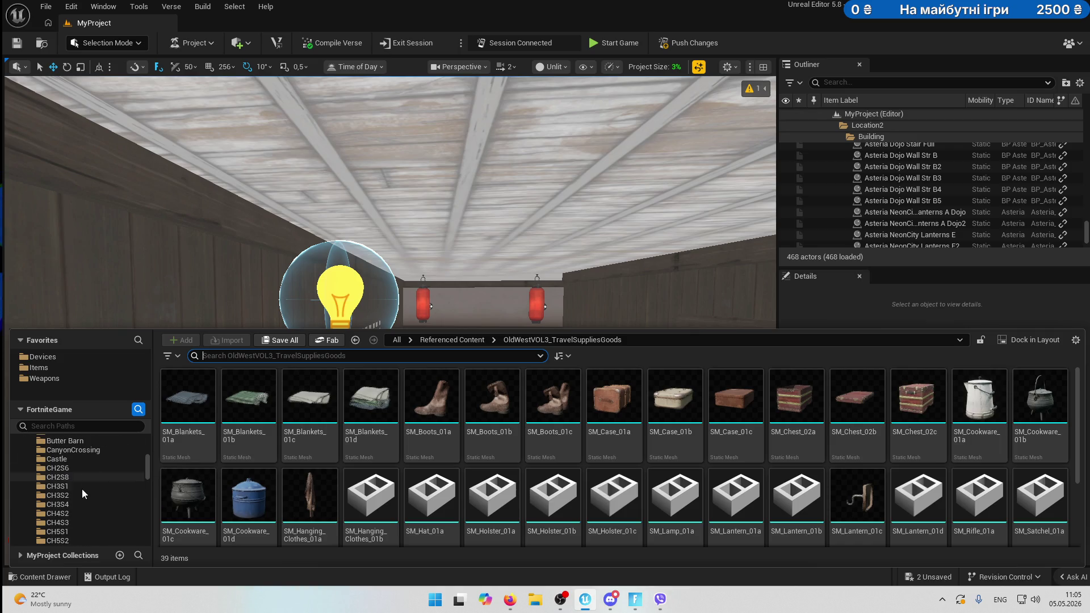
{"action": "left_click", "coordinate": [66, 504]}
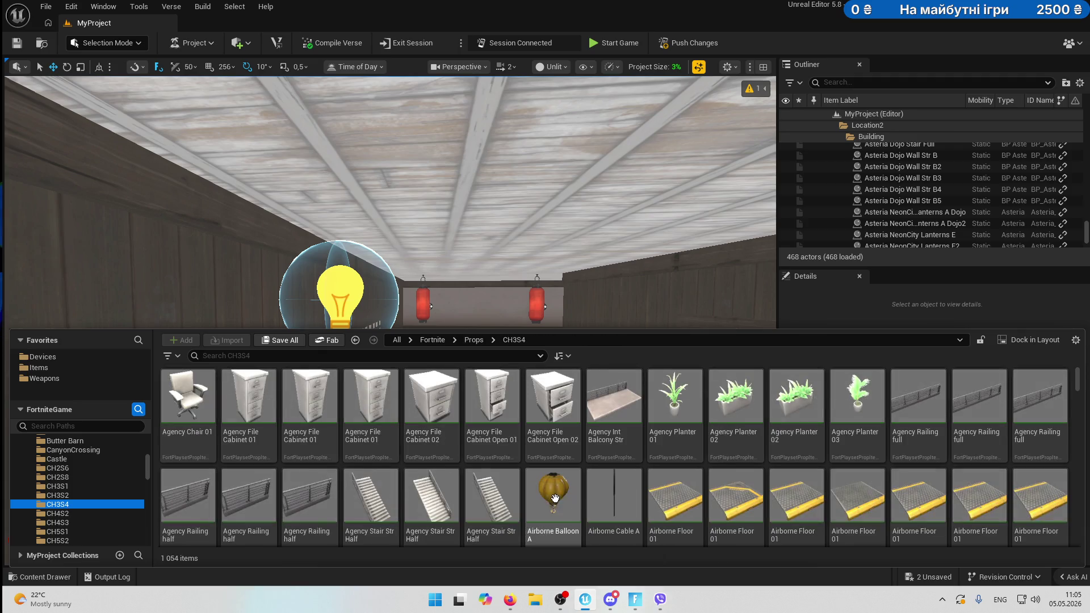
{"action": "left_click", "coordinate": [130, 513]}
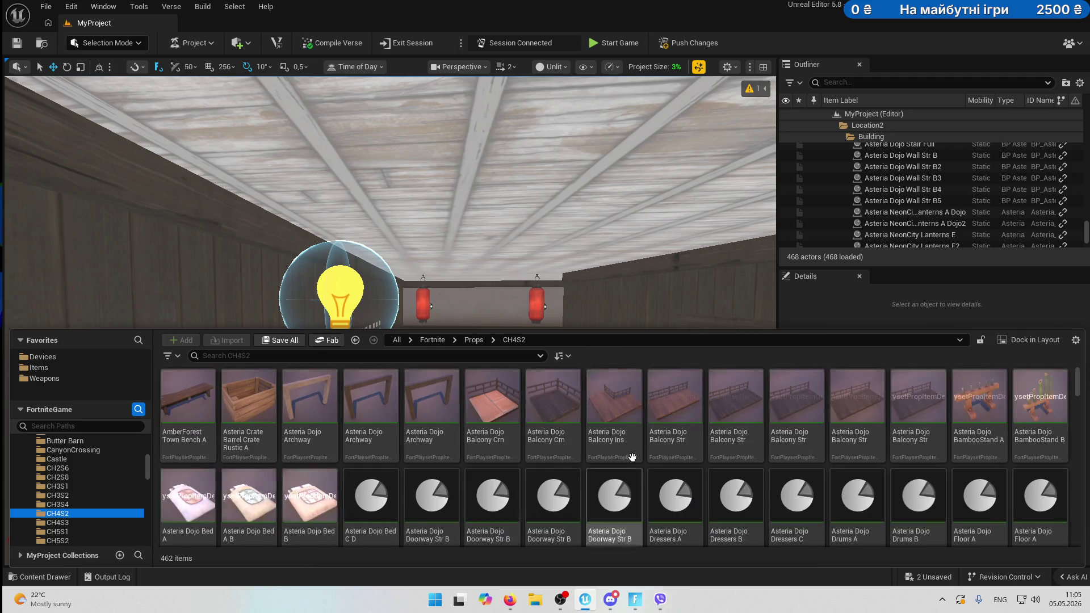
Scroll the CH4S2 asset grid down to the HarvestHomes StandingLamp assets.
{"action": "scroll", "coordinate": [863, 475], "scroll_direction": "down", "scroll_amount": 3}
{"action": "scroll", "coordinate": [863, 475], "scroll_direction": "down", "scroll_amount": 8}
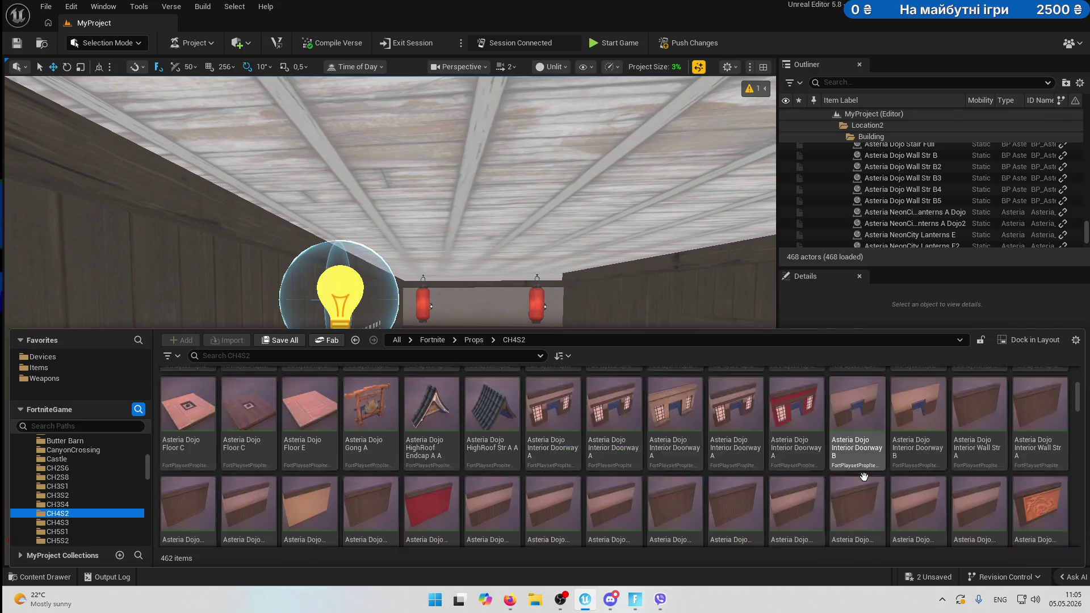
{"action": "scroll", "coordinate": [862, 476], "scroll_direction": "down", "scroll_amount": 10}
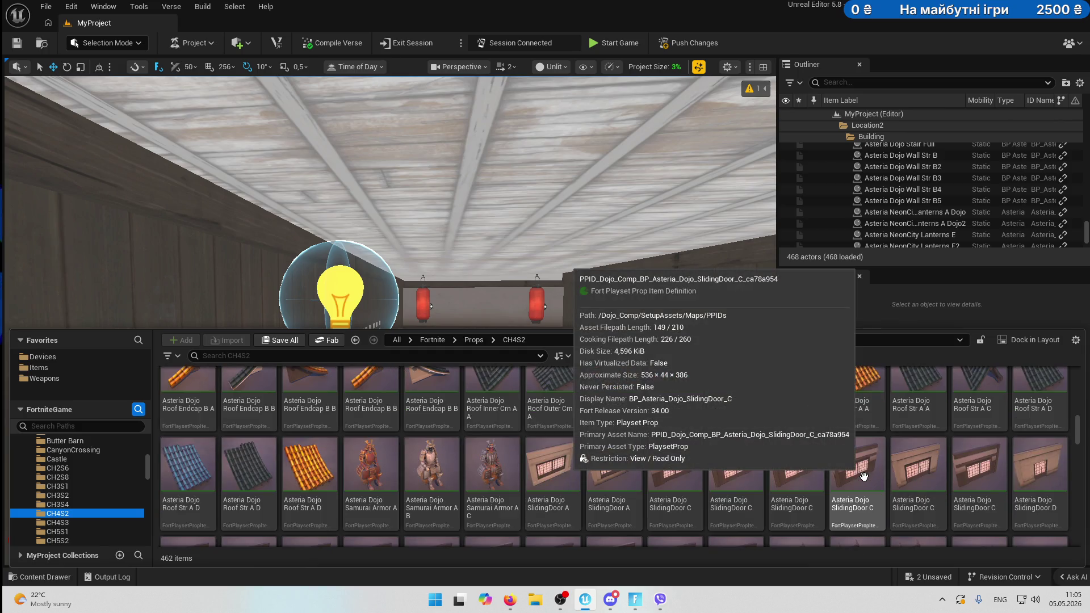
{"action": "scroll", "coordinate": [863, 476], "scroll_direction": "down", "scroll_amount": 3}
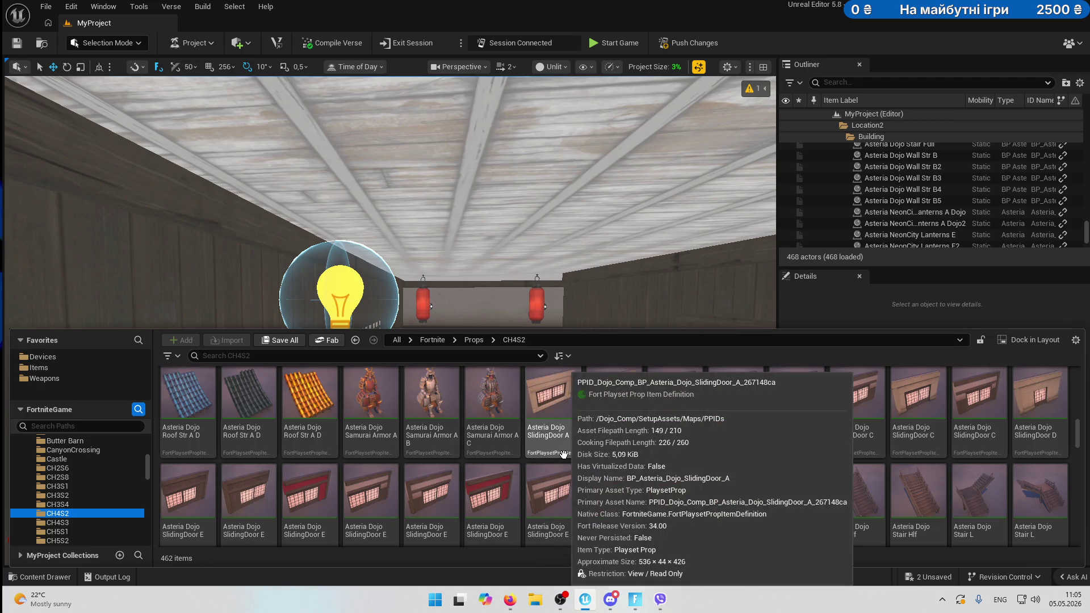
{"action": "scroll", "coordinate": [823, 486], "scroll_direction": "down", "scroll_amount": 5}
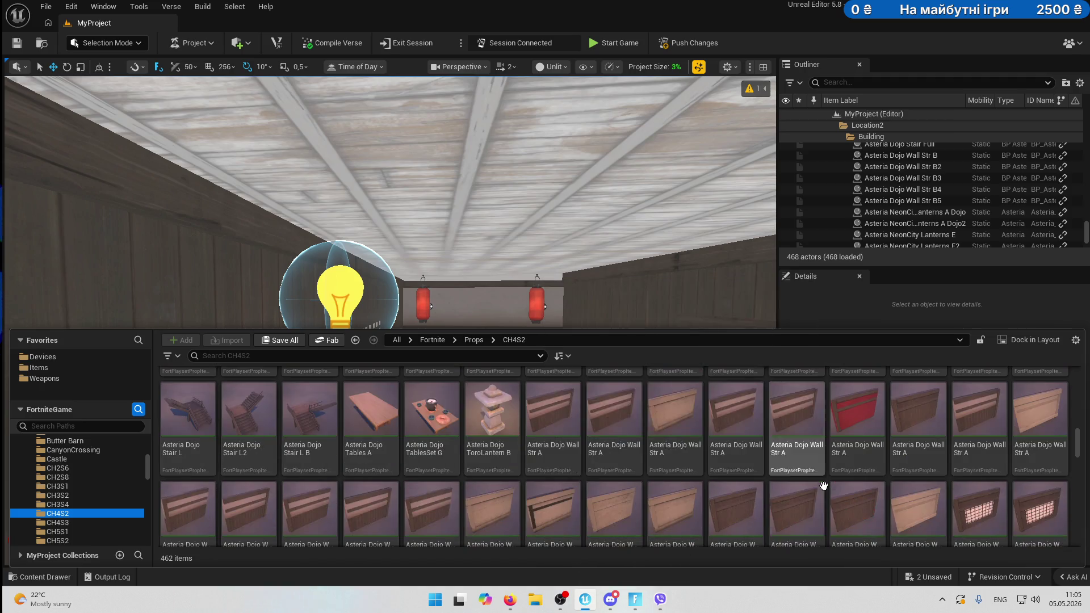
{"action": "scroll", "coordinate": [823, 486], "scroll_direction": "down", "scroll_amount": 8}
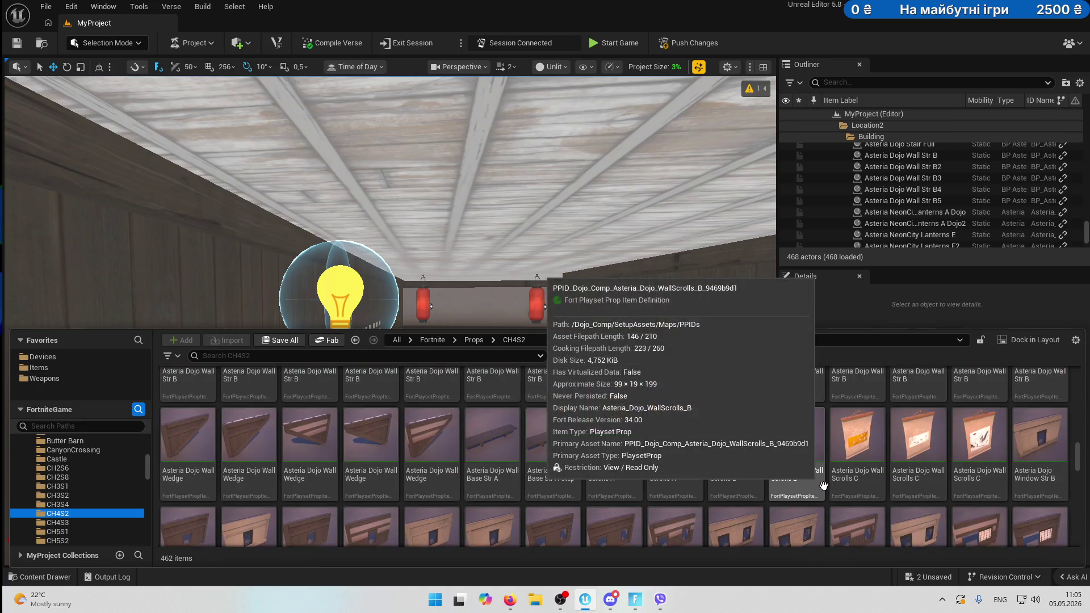
{"action": "scroll", "coordinate": [823, 486], "scroll_direction": "down", "scroll_amount": 3}
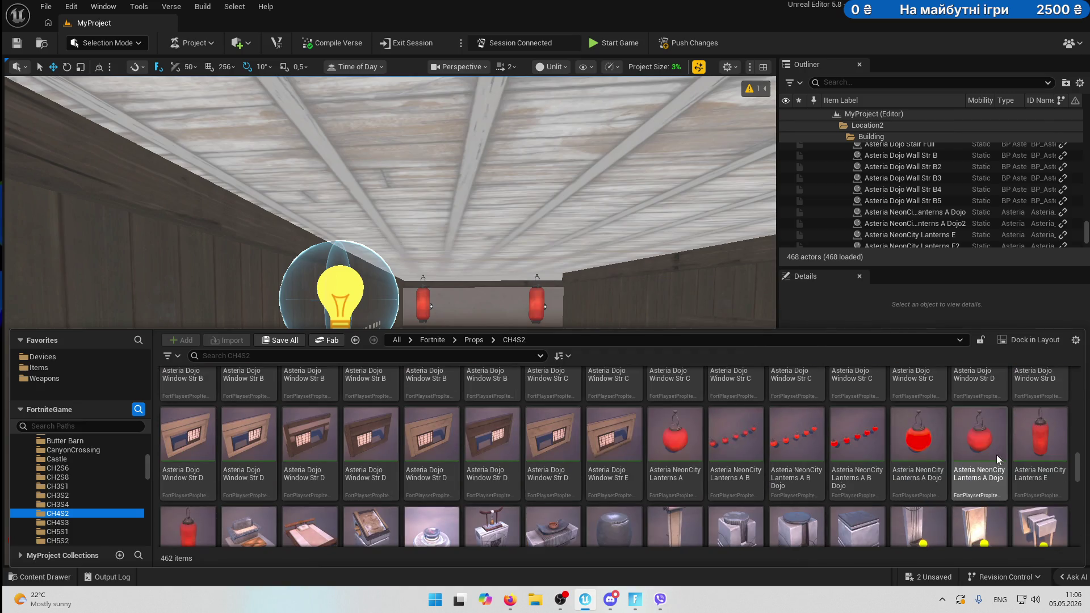
{"action": "scroll", "coordinate": [1022, 452], "scroll_direction": "down", "scroll_amount": 1}
{"action": "scroll", "coordinate": [1047, 450], "scroll_direction": "down", "scroll_amount": 1}
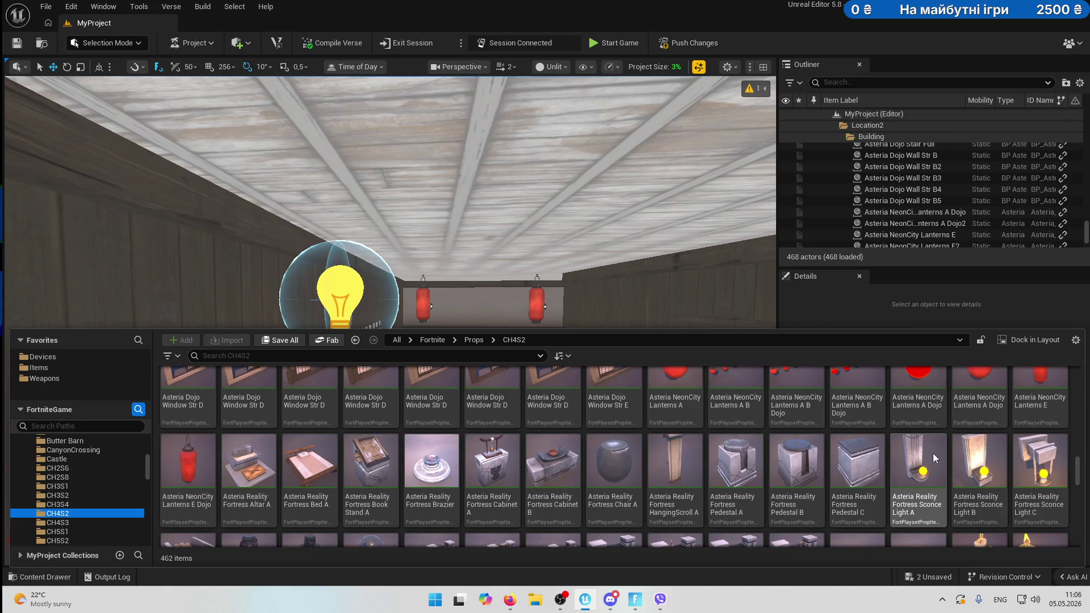
{"action": "scroll", "coordinate": [477, 457], "scroll_direction": "down", "scroll_amount": 1}
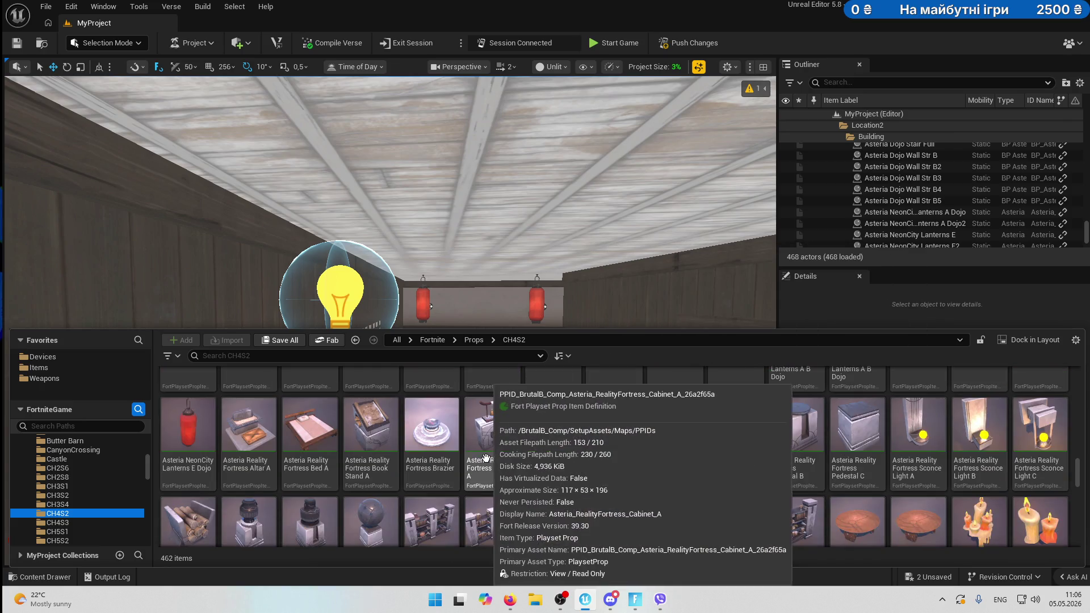
{"action": "scroll", "coordinate": [485, 458], "scroll_direction": "down", "scroll_amount": 2}
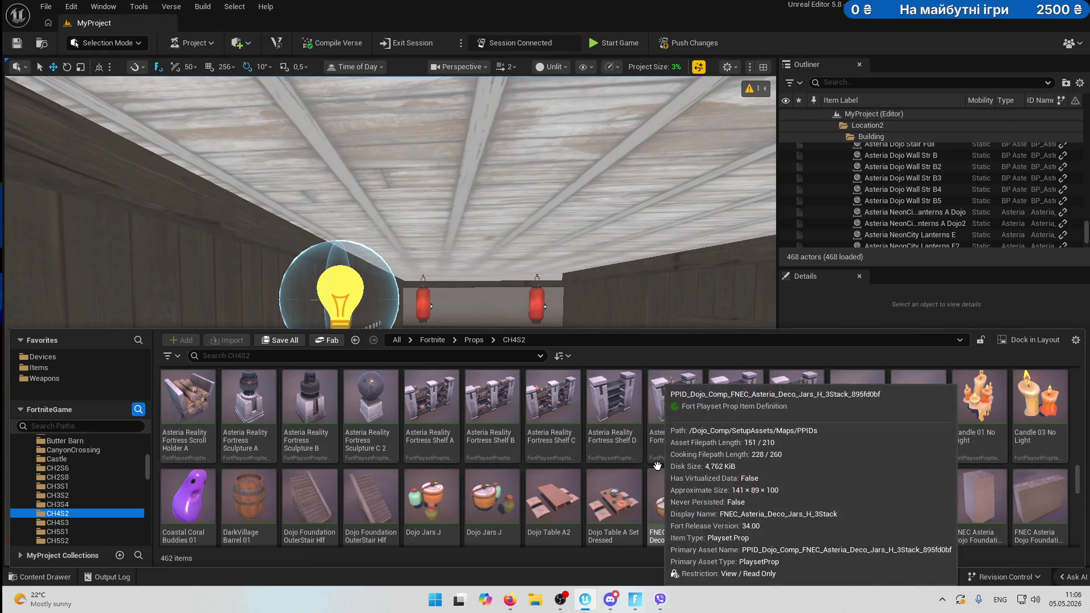
{"action": "scroll", "coordinate": [656, 466], "scroll_direction": "down", "scroll_amount": 6}
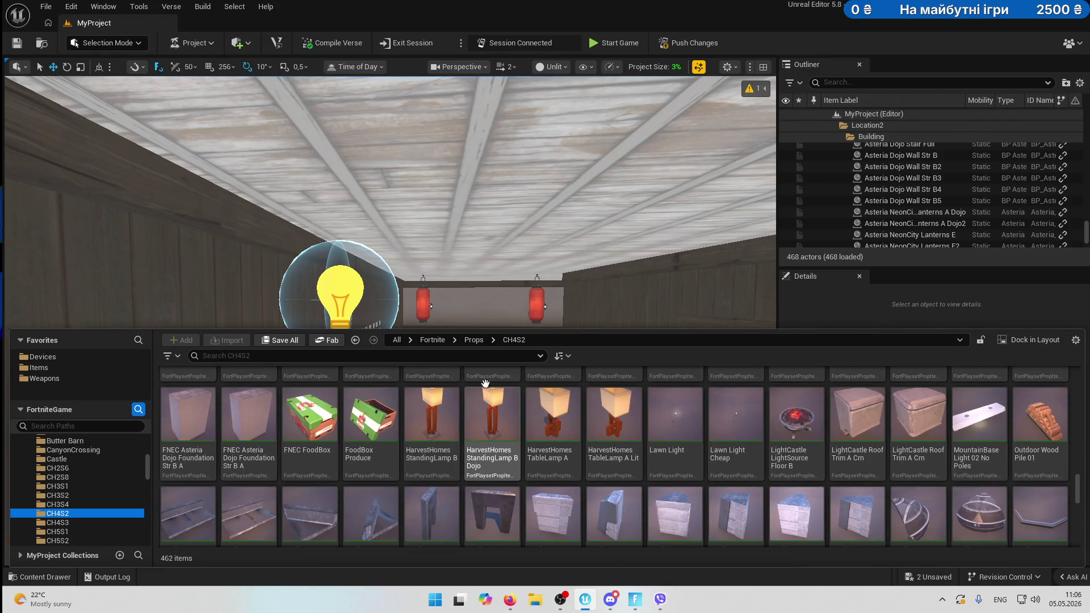
{"action": "left_click_drag", "start_coordinate": [432, 256], "coordinate": [416, 381]}
Place a HarvestHomes StandingLamp B in the corridor and slide it slightly along Y.
{"action": "left_click", "coordinate": [52, 575]}
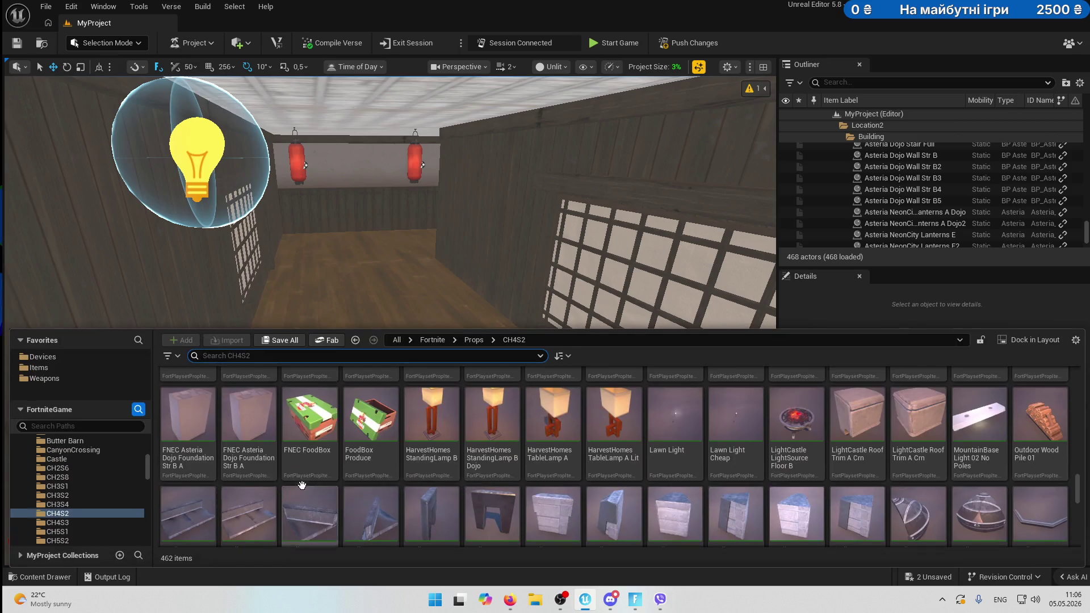
{"action": "mouse_move", "coordinate": [431, 421]}
{"action": "left_mouse_down"}
{"action": "mouse_move", "coordinate": [503, 316]}
{"action": "mouse_move", "coordinate": [523, 337]}
{"action": "mouse_move", "coordinate": [482, 335]}
{"action": "mouse_move", "coordinate": [483, 291]}
{"action": "left_mouse_up"}
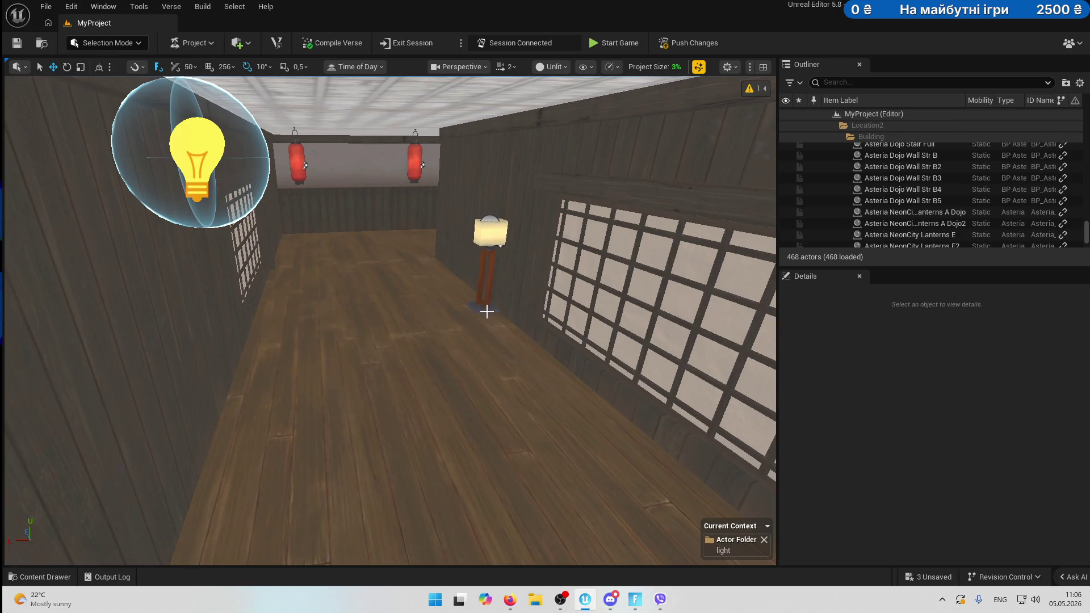
{"action": "key", "text": "f"}
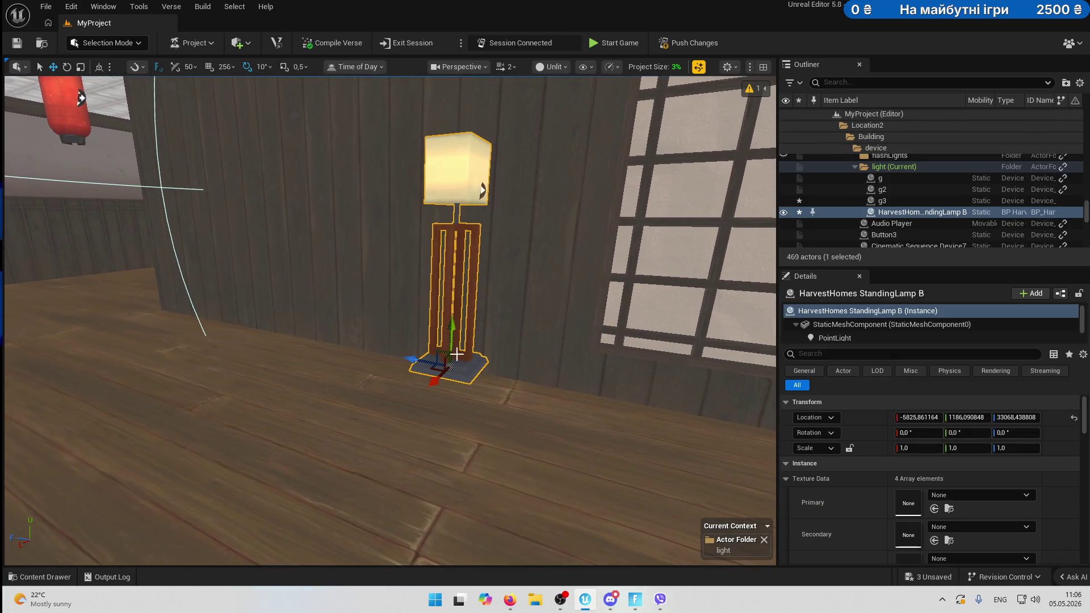
{"action": "mouse_move", "coordinate": [451, 327]}
{"action": "left_mouse_down"}
{"action": "mouse_move", "coordinate": [244, 341]}
{"action": "mouse_move", "coordinate": [285, 221]}
{"action": "left_mouse_up"}
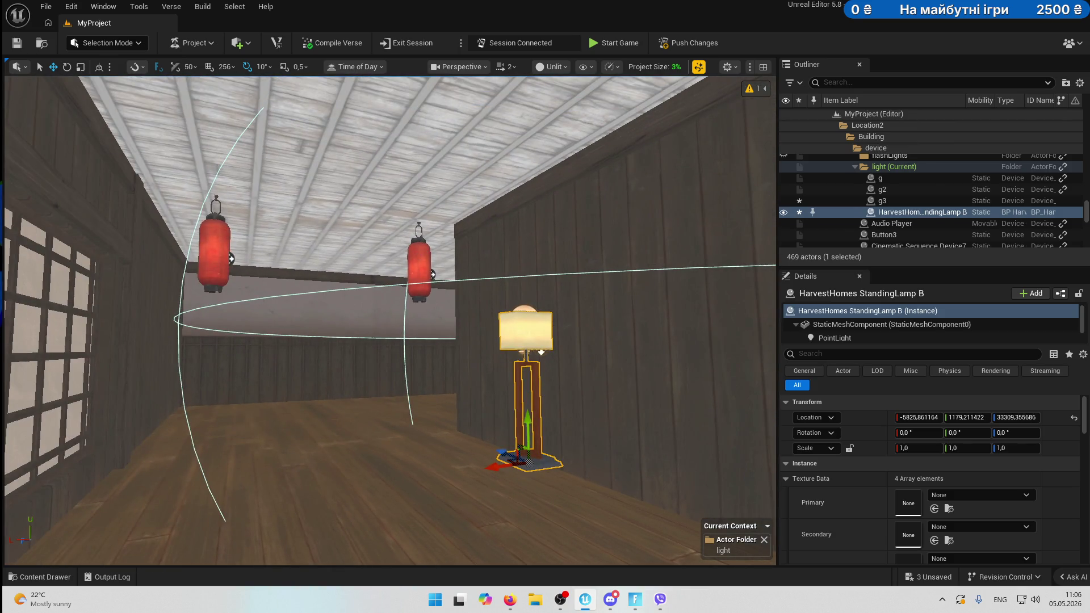
Delete the left and right red lanterns.
{"action": "left_click", "coordinate": [420, 252]}
{"action": "key", "text": "Delete"}
{"action": "left_click", "coordinate": [214, 250]}
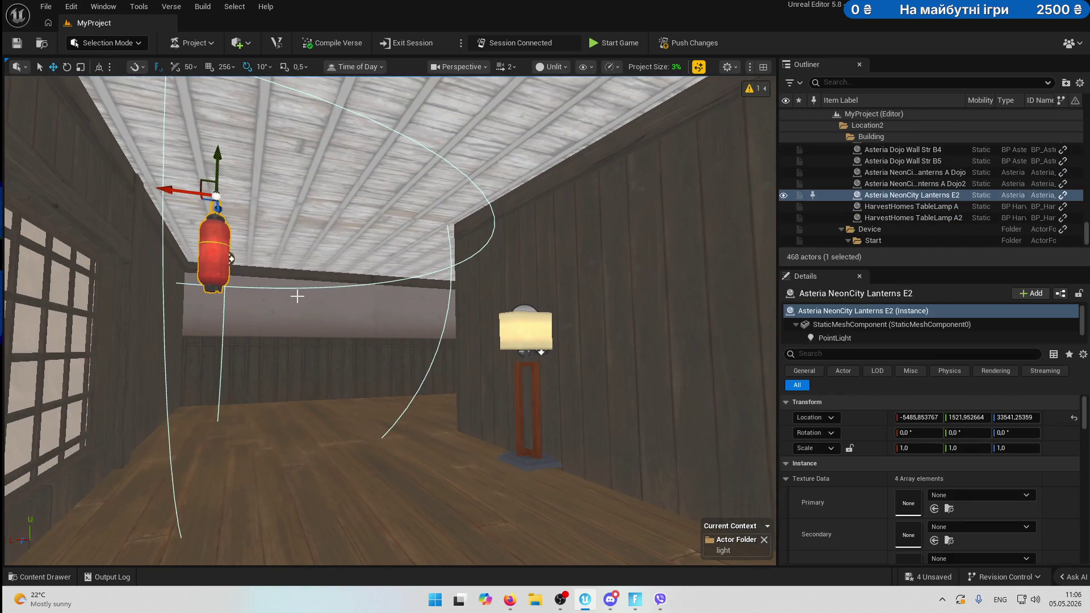
{"action": "key", "text": "Delete"}
Raise light g3 toward the ceiling, then undo that move.
{"action": "mouse_move", "coordinate": [390, 320]}
{"action": "left_mouse_down"}
{"action": "mouse_move", "coordinate": [363, 317]}
{"action": "mouse_move", "coordinate": [341, 341]}
{"action": "mouse_move", "coordinate": [352, 295]}
{"action": "mouse_move", "coordinate": [374, 329]}
{"action": "mouse_move", "coordinate": [284, 312]}
{"action": "left_mouse_up"}
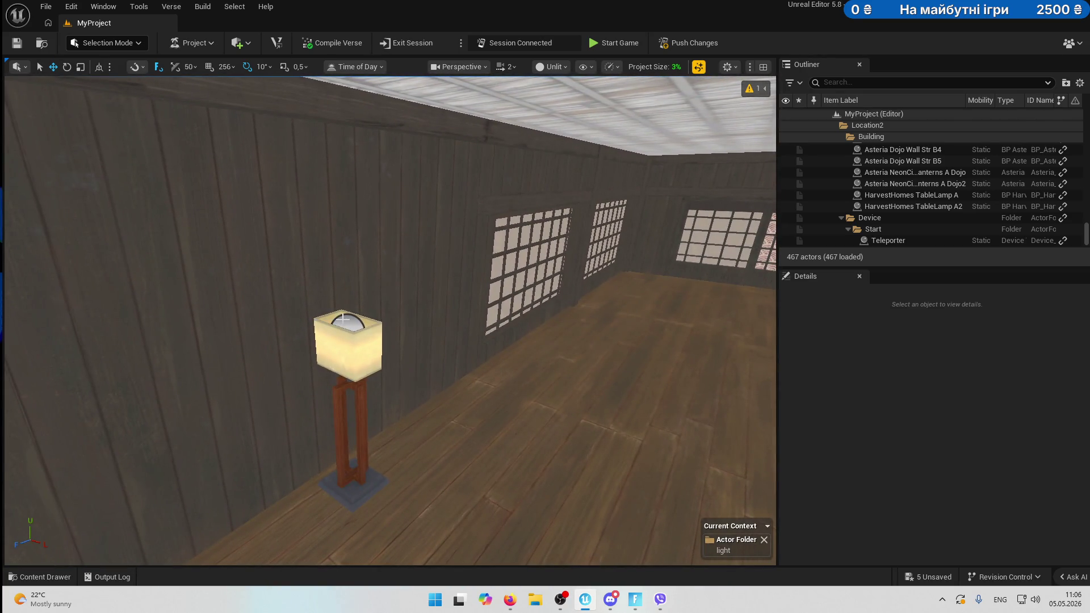
{"action": "left_click", "coordinate": [380, 320]}
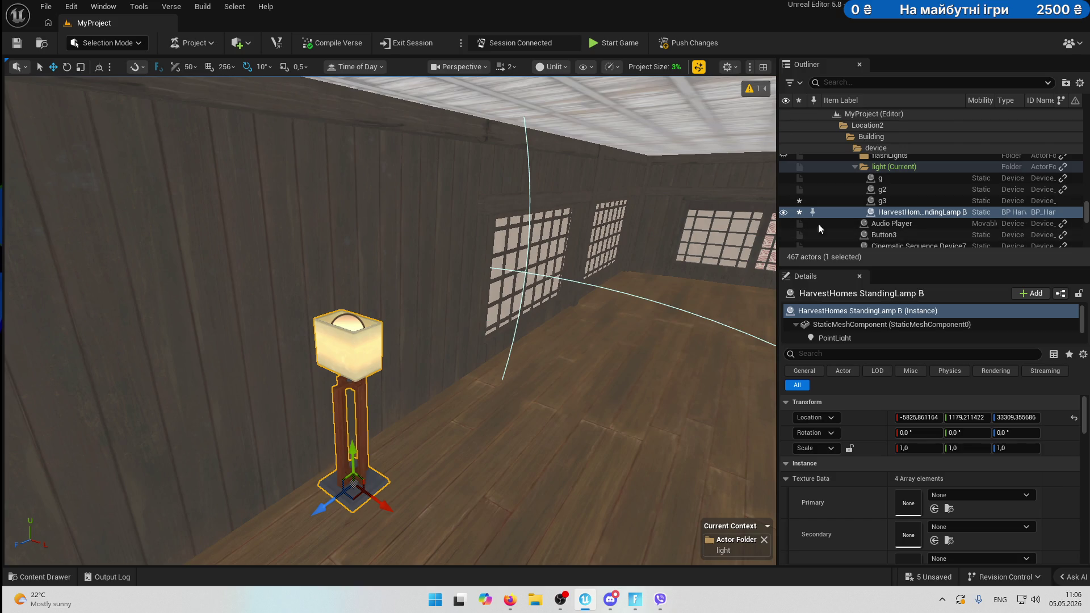
{"action": "left_click_drag", "start_coordinate": [738, 239], "coordinate": [709, 256]}
{"action": "left_click", "coordinate": [573, 211]}
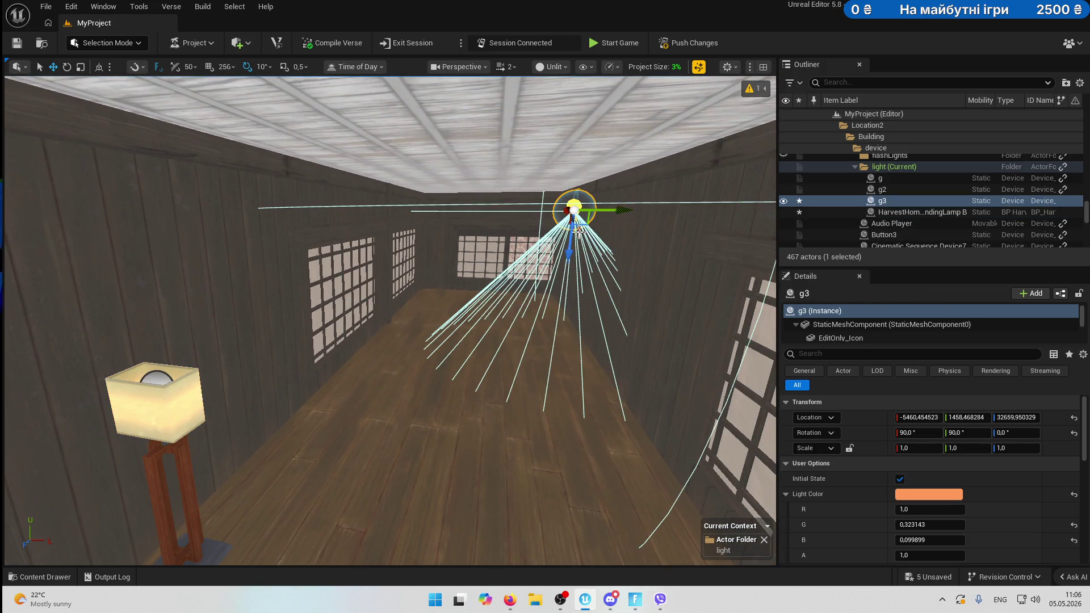
{"action": "key", "text": "f"}
{"action": "left_click_drag", "start_coordinate": [463, 214], "coordinate": [495, 231]}
{"action": "key", "text": "ctrl+z"}
Use Move To to file the StandingLamp B into a folder from the Outliner.
{"action": "scroll", "coordinate": [548, 260], "scroll_direction": "down", "scroll_amount": 5}
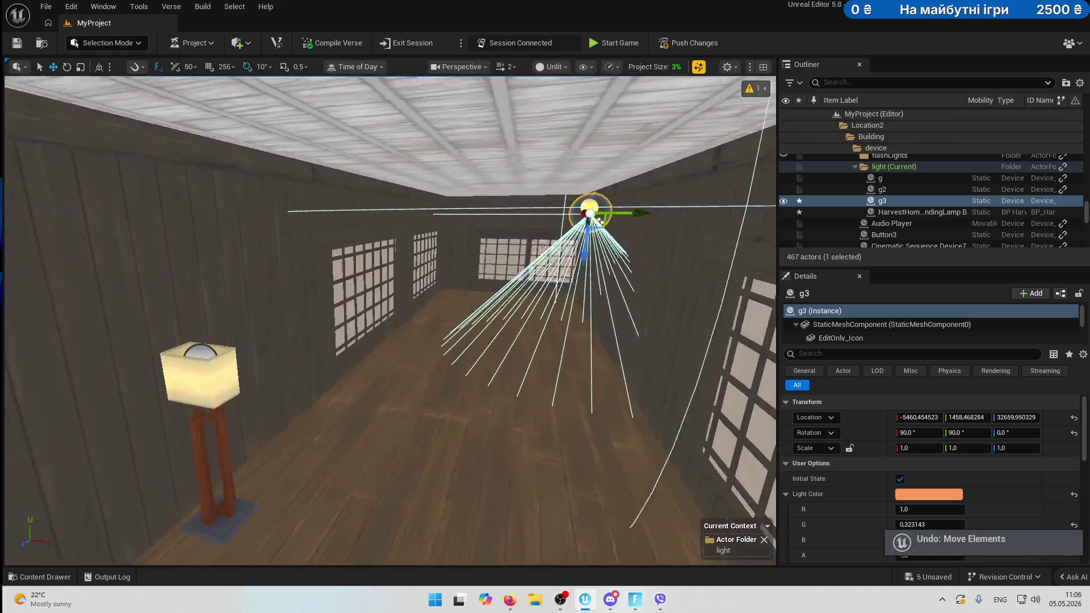
{"action": "left_click", "coordinate": [264, 341]}
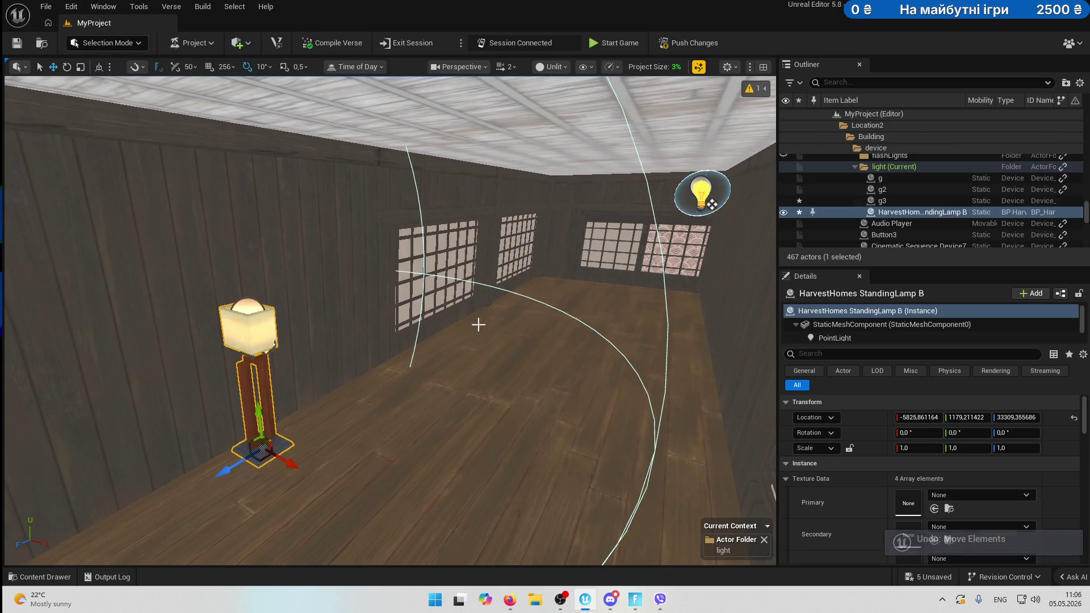
{"action": "left_click", "coordinate": [890, 216]}
{"action": "right_click", "coordinate": [890, 215]}
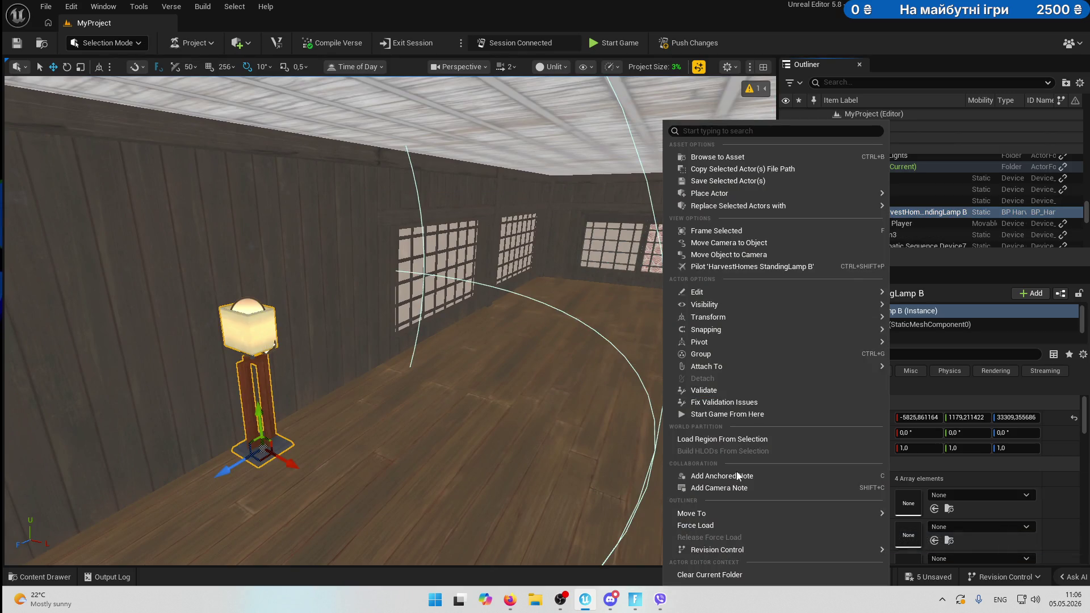
{"action": "mouse_move", "coordinate": [723, 508]}
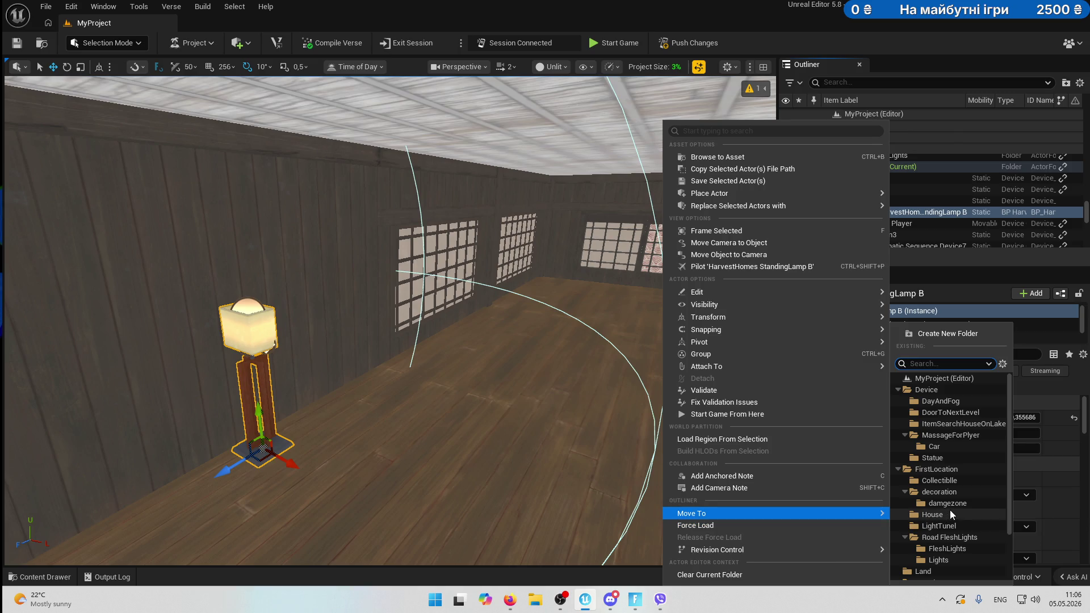
{"action": "scroll", "coordinate": [956, 510], "scroll_direction": "down", "scroll_amount": 2}
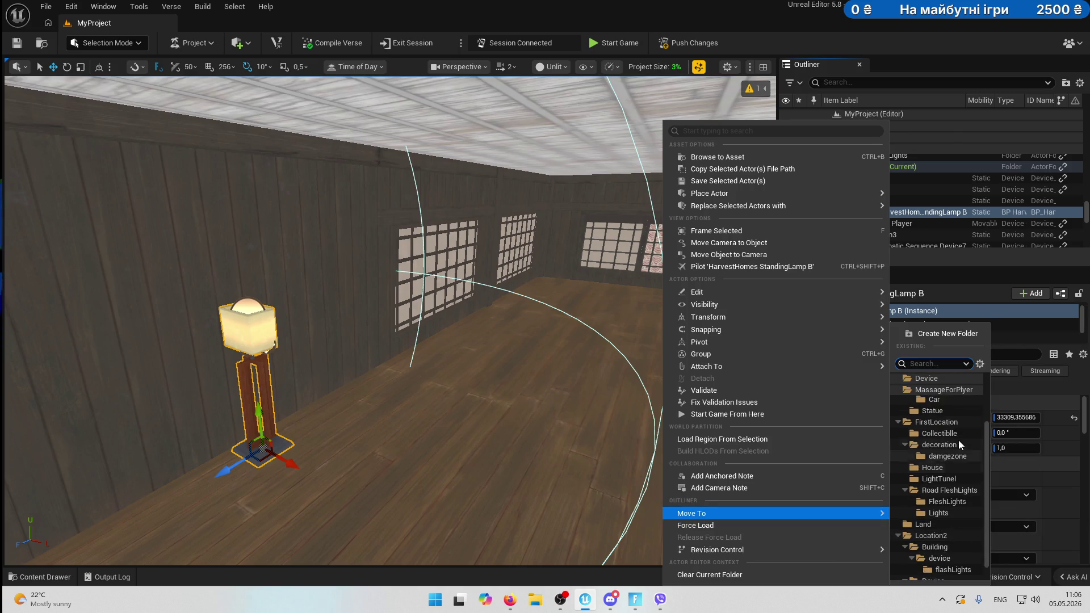
{"action": "left_click", "coordinate": [983, 500]}
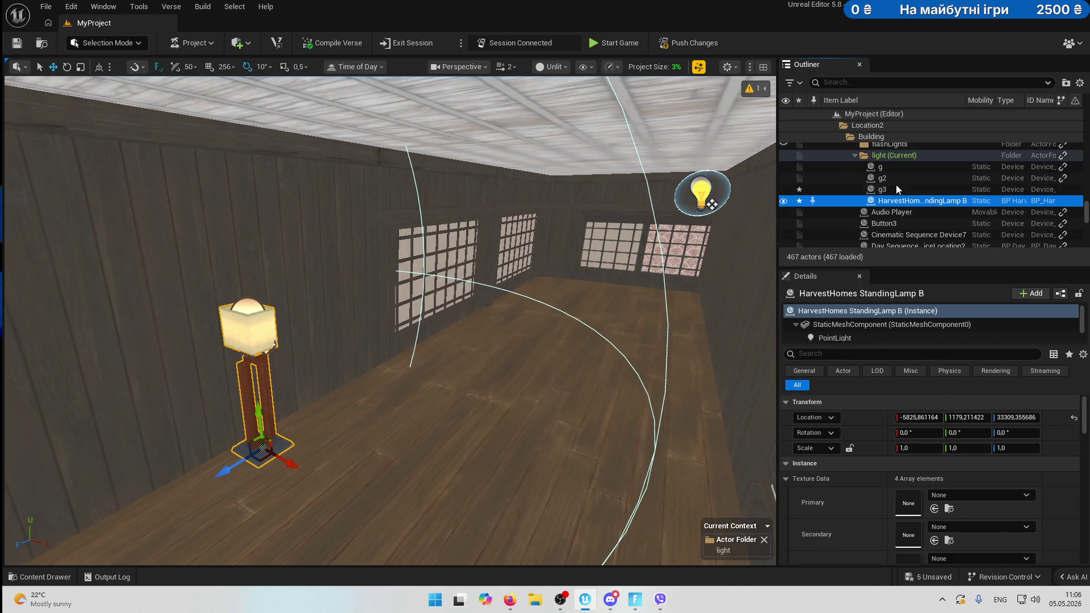
Regroup the Audio Player and drag the standing lamp into Location2/Building.
{"action": "scroll", "coordinate": [904, 207], "scroll_direction": "up", "scroll_amount": 2}
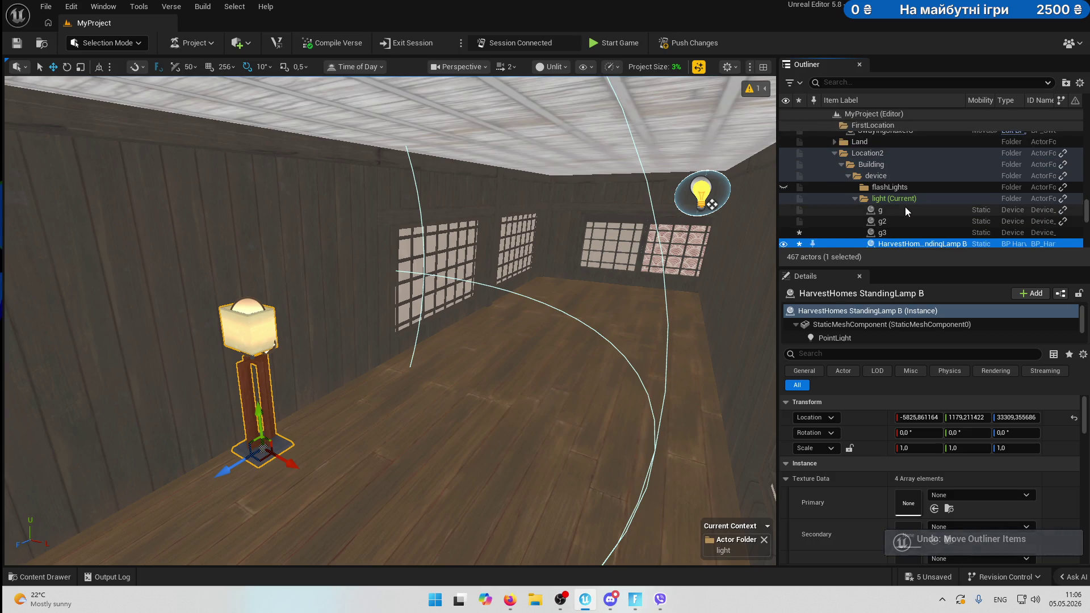
{"action": "scroll", "coordinate": [902, 211], "scroll_direction": "down", "scroll_amount": 2}
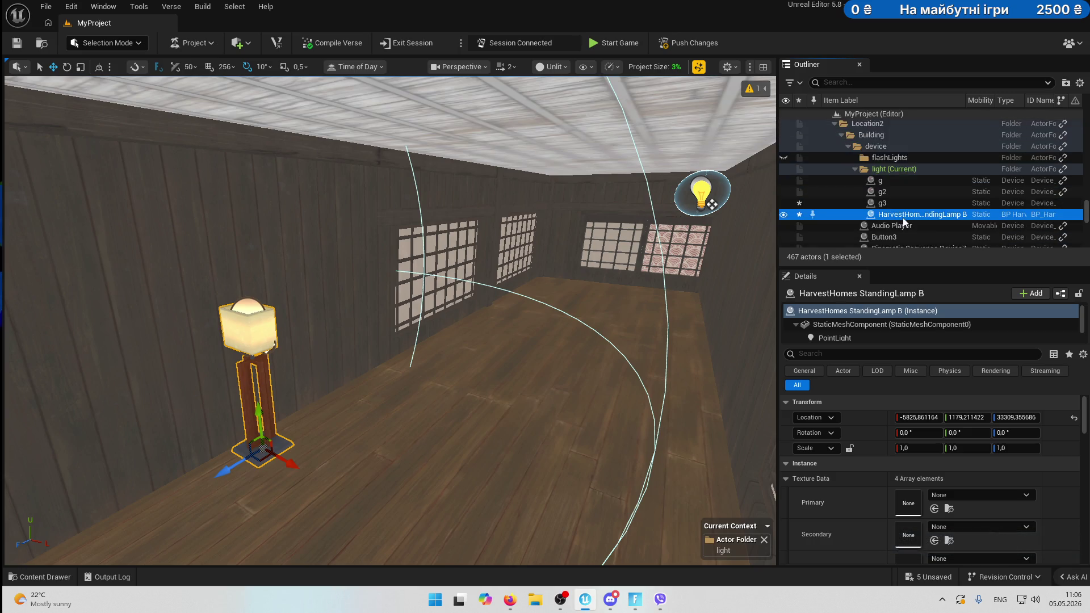
{"action": "left_click", "coordinate": [901, 222]}
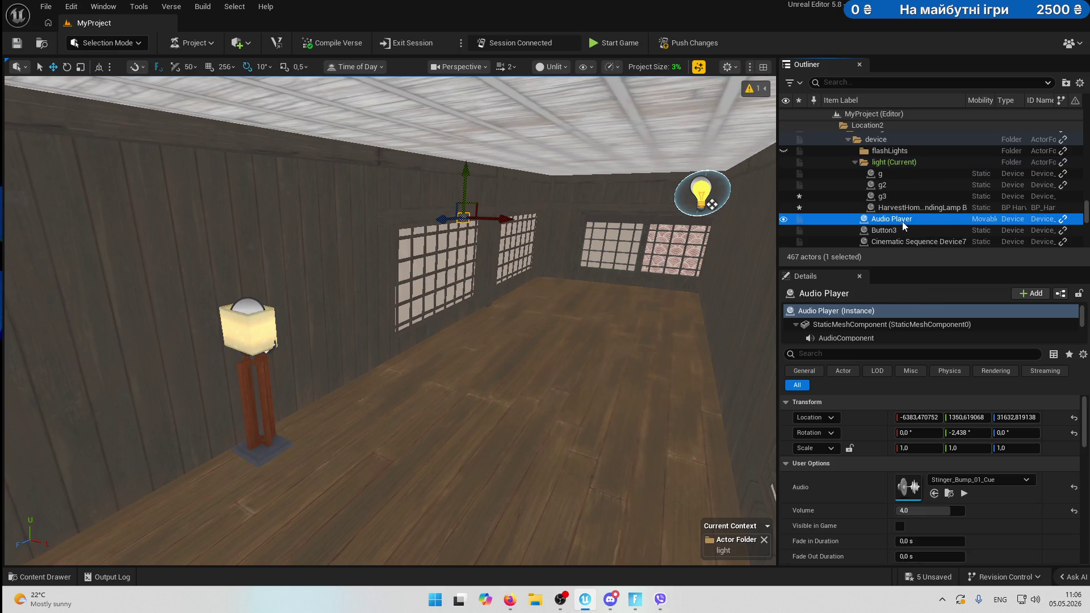
{"action": "mouse_move", "coordinate": [902, 221]}
{"action": "left_mouse_down"}
{"action": "mouse_move", "coordinate": [929, 214]}
{"action": "mouse_move", "coordinate": [900, 191]}
{"action": "mouse_move", "coordinate": [886, 142]}
{"action": "mouse_move", "coordinate": [920, 230]}
{"action": "left_mouse_up"}
{"action": "left_click", "coordinate": [883, 219]}
{"action": "left_click", "coordinate": [920, 229]}
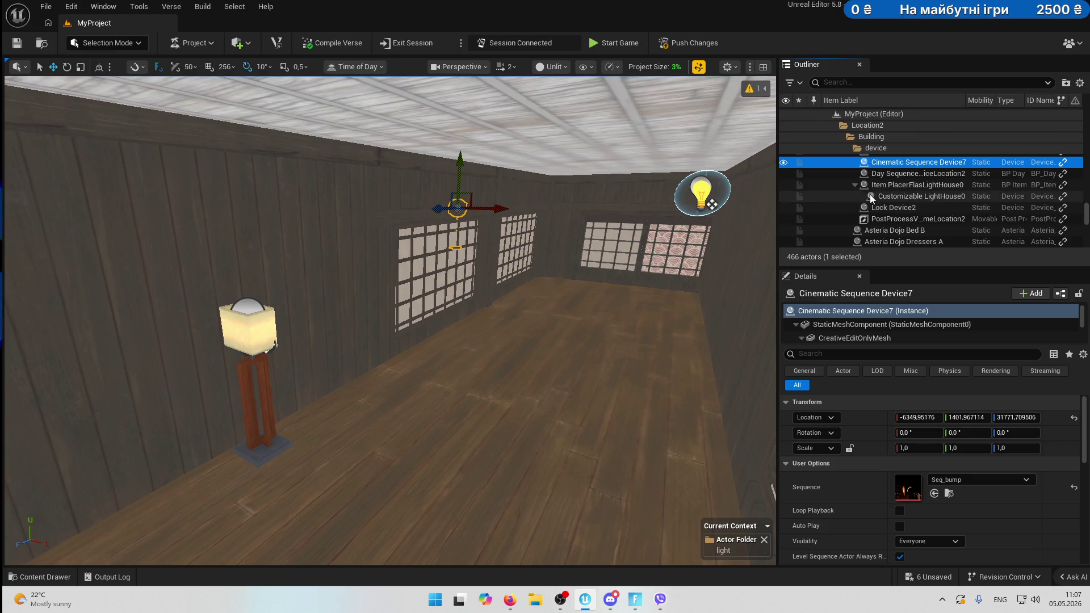
{"action": "scroll", "coordinate": [900, 210], "scroll_direction": "up", "scroll_amount": 3}
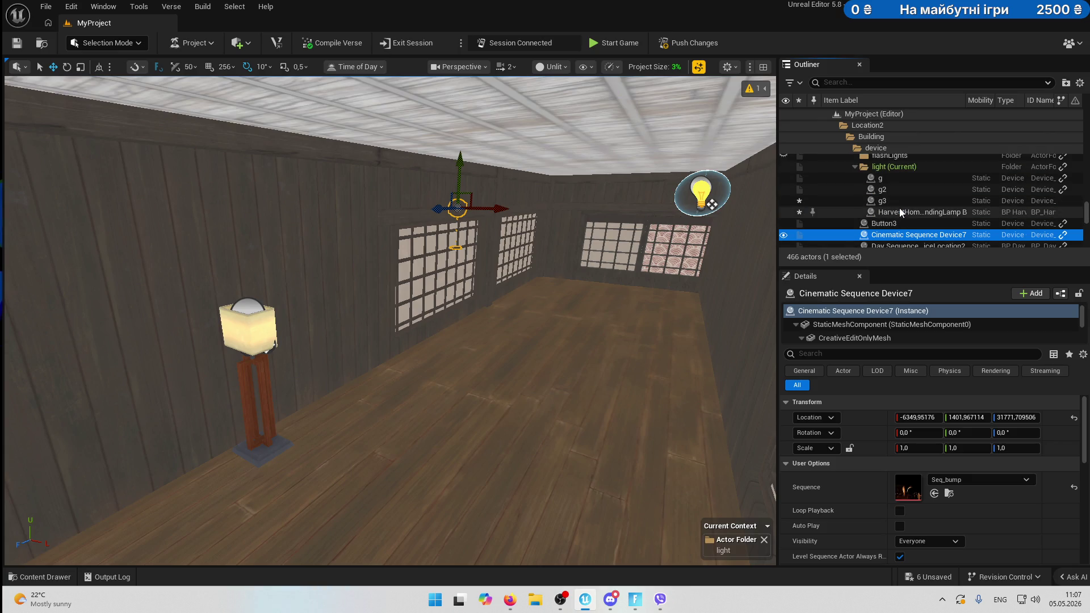
{"action": "mouse_move", "coordinate": [908, 210]}
{"action": "left_mouse_down"}
{"action": "mouse_move", "coordinate": [910, 192]}
{"action": "mouse_move", "coordinate": [875, 164]}
{"action": "mouse_move", "coordinate": [900, 179]}
{"action": "left_mouse_up"}
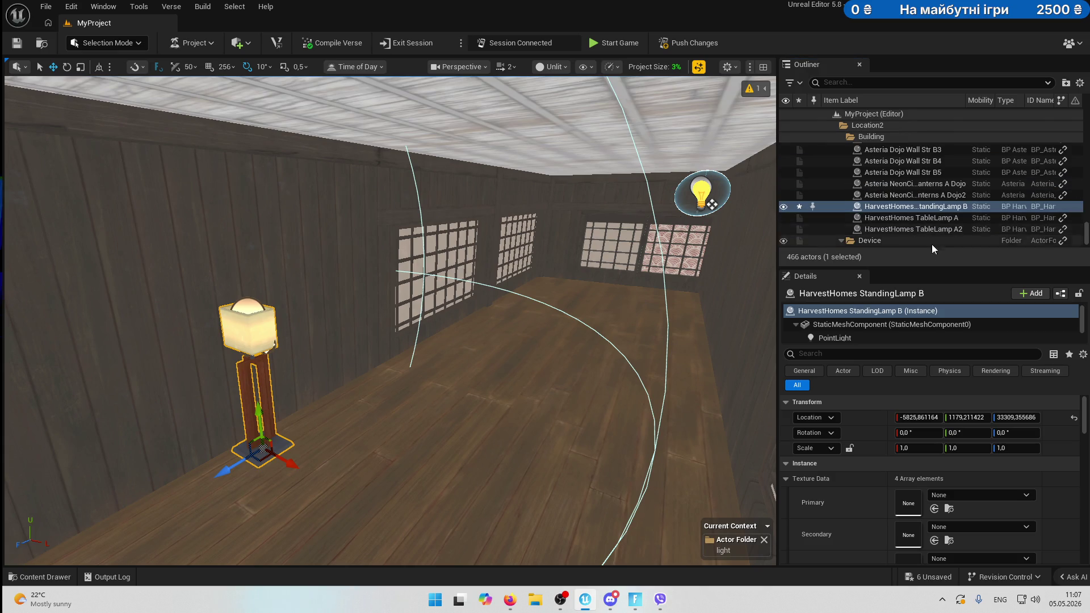
Copy the lamp PointLight's warm orange hex colour into light g3's Light Color.
{"action": "left_click", "coordinate": [847, 340]}
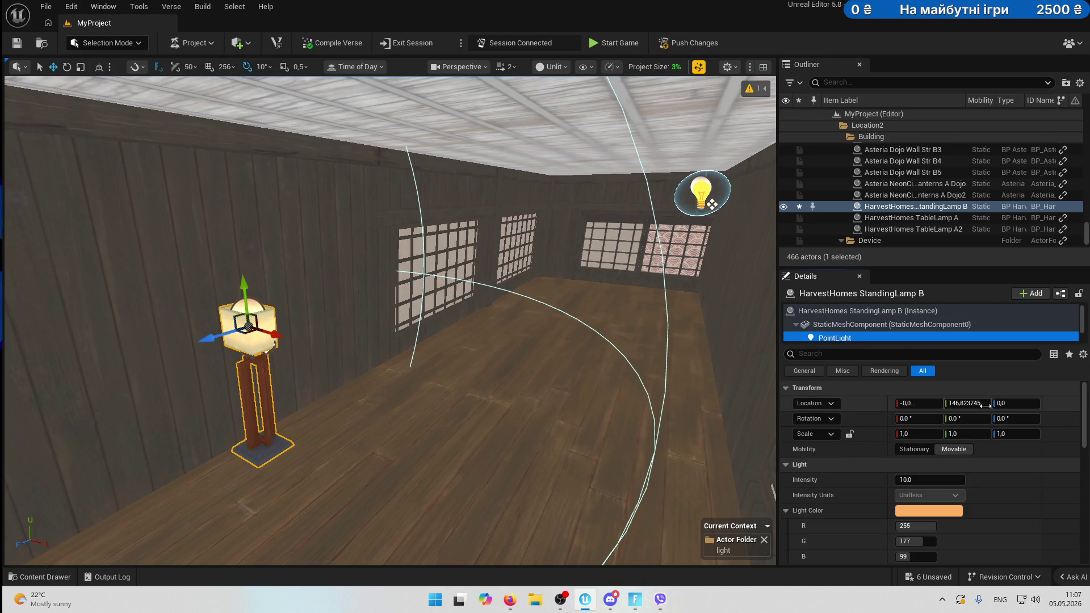
{"action": "scroll", "coordinate": [850, 457], "scroll_direction": "down", "scroll_amount": 2}
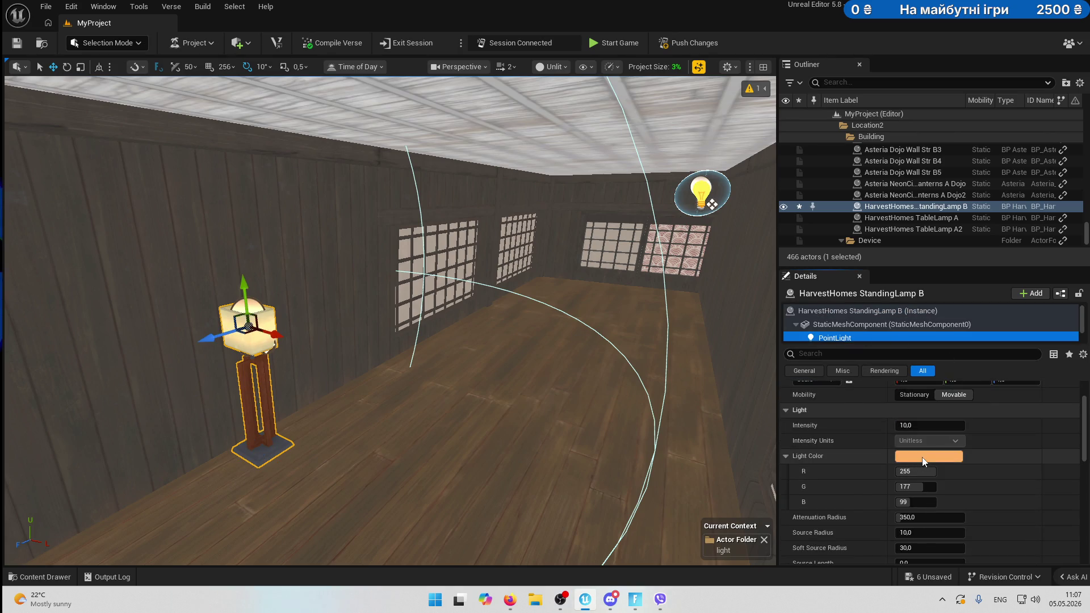
{"action": "left_click", "coordinate": [925, 457]}
{"action": "left_click_drag", "start_coordinate": [891, 463], "coordinate": [796, 466]}
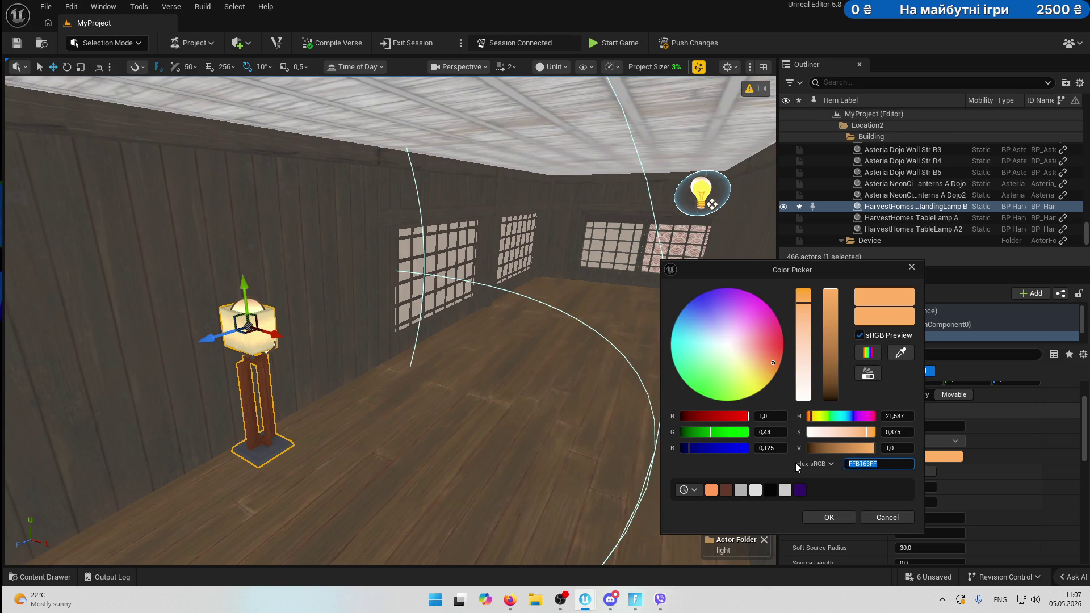
{"action": "left_click", "coordinate": [692, 202]}
{"action": "left_click", "coordinate": [936, 440]}
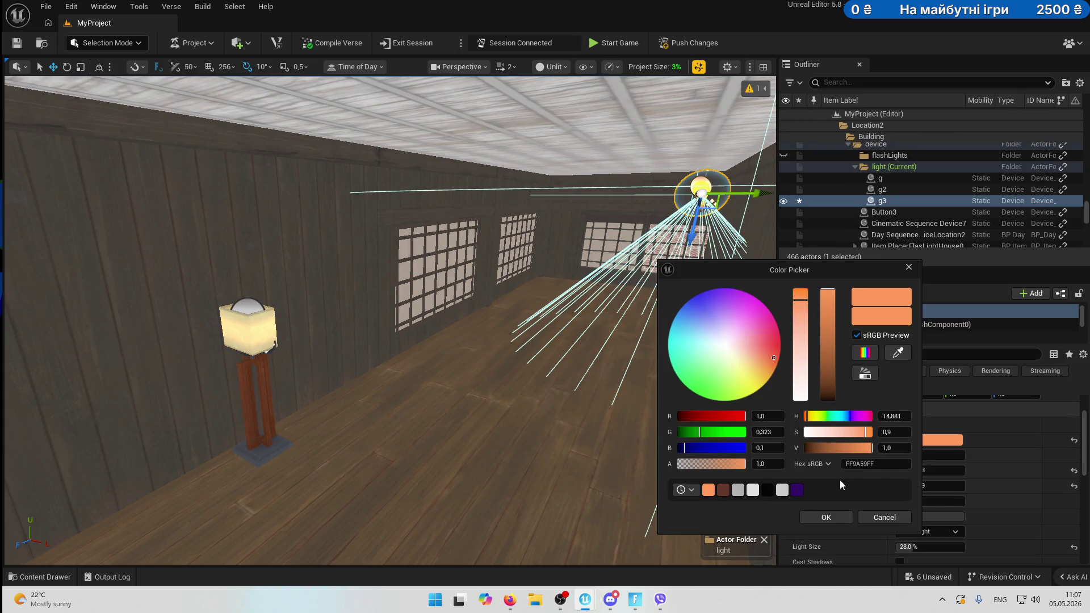
{"action": "left_click", "coordinate": [828, 513]}
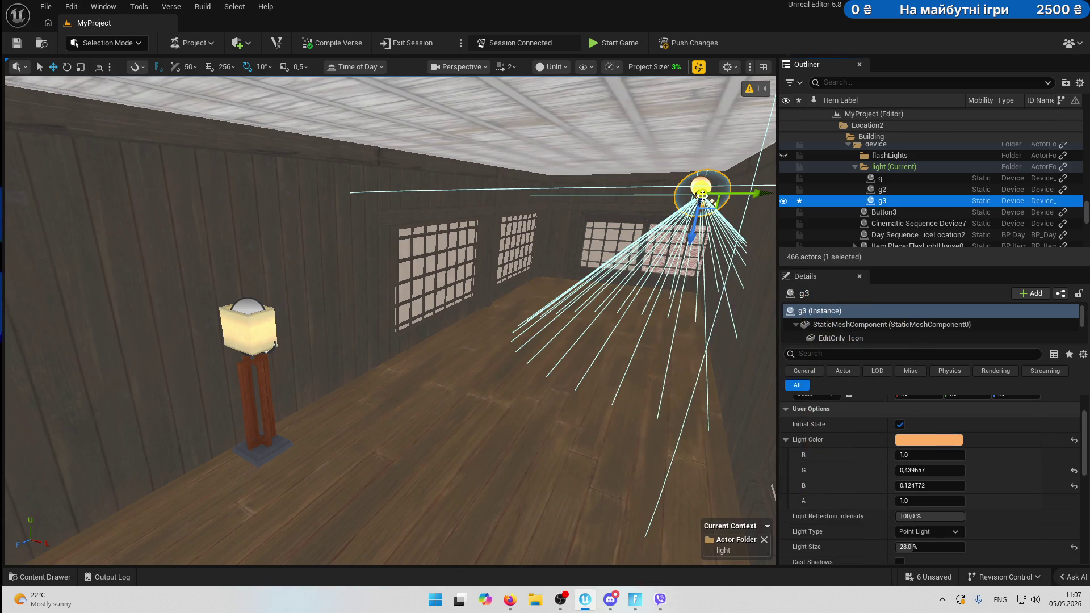
Move g3 into the standing lamp's shade and rotate it 180° to shine upward.
{"action": "mouse_move", "coordinate": [702, 195]}
{"action": "left_mouse_down"}
{"action": "mouse_move", "coordinate": [594, 253]}
{"action": "mouse_move", "coordinate": [258, 519]}
{"action": "mouse_move", "coordinate": [261, 335]}
{"action": "left_mouse_up"}
{"action": "key", "text": "e"}
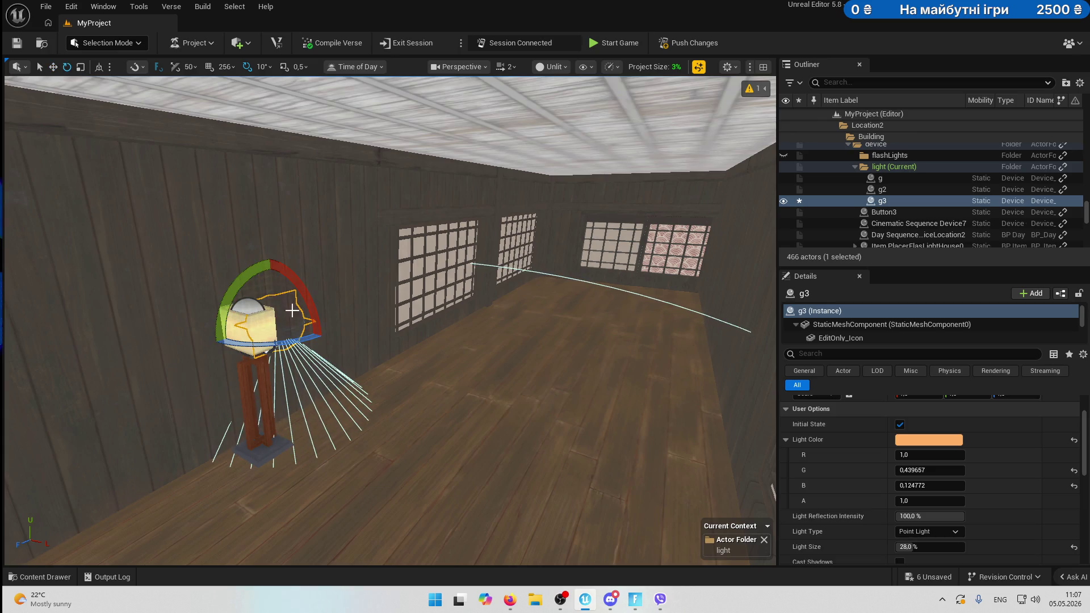
{"action": "mouse_move", "coordinate": [233, 285]}
{"action": "left_mouse_down"}
{"action": "mouse_move", "coordinate": [232, 258]}
{"action": "mouse_move", "coordinate": [266, 240]}
{"action": "left_mouse_up"}
{"action": "key", "text": "w"}
{"action": "left_click_drag", "start_coordinate": [236, 282], "coordinate": [409, 278]}
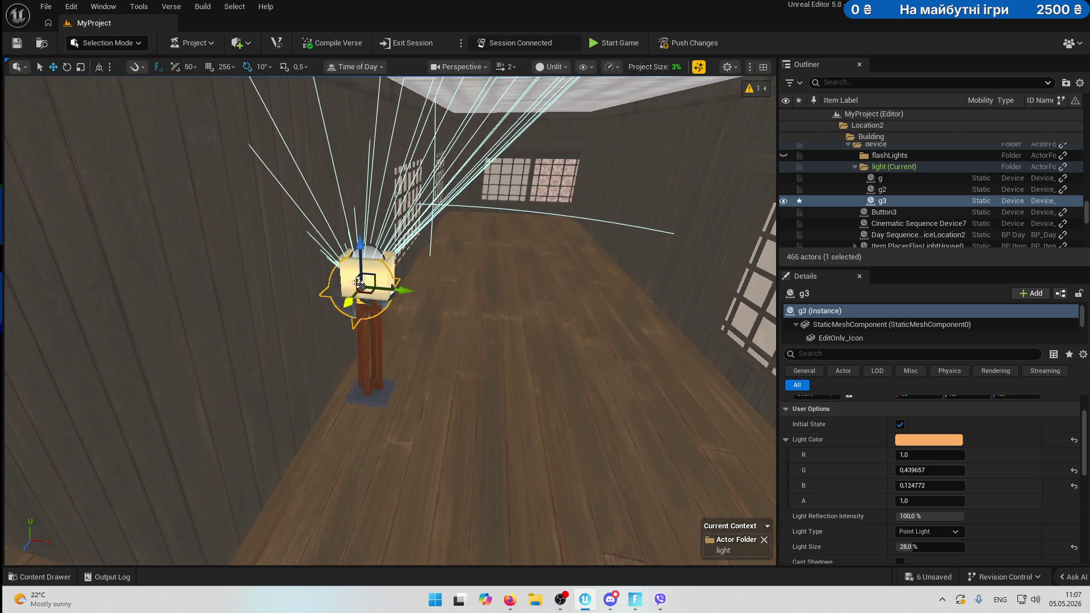
{"action": "mouse_move", "coordinate": [369, 235]}
{"action": "left_mouse_down"}
{"action": "mouse_move", "coordinate": [358, 212]}
{"action": "mouse_move", "coordinate": [347, 278]}
{"action": "left_mouse_up"}
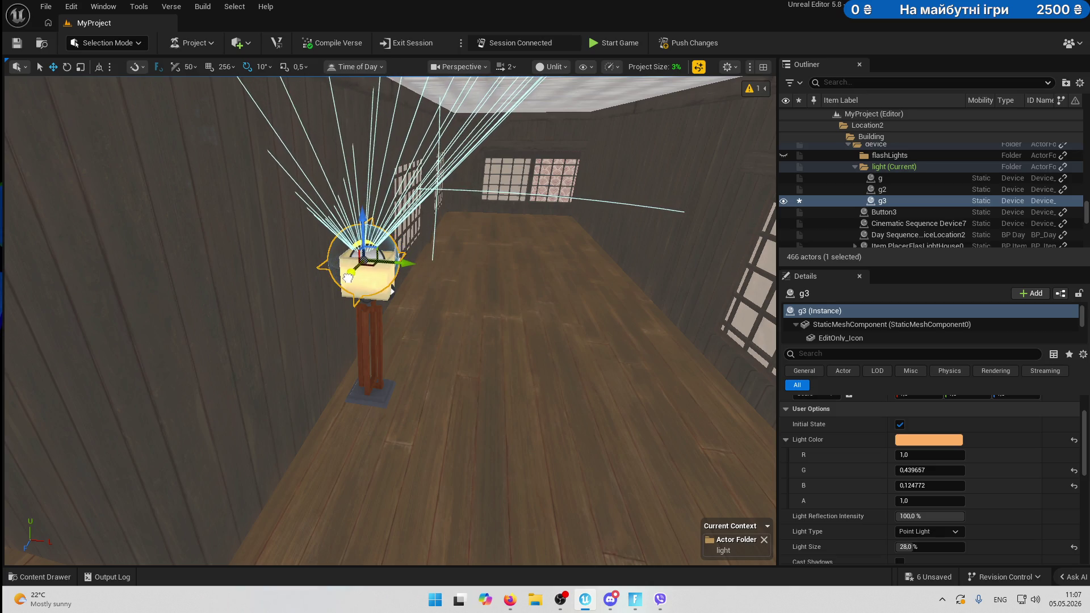
{"action": "left_click", "coordinate": [380, 294]}
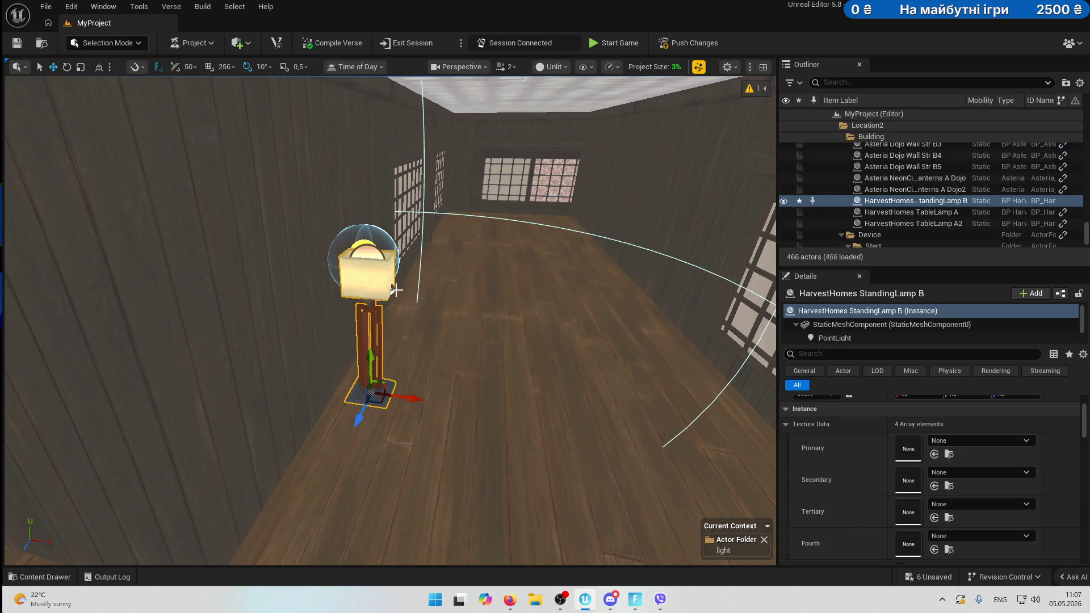
Set the standing lamp's PointLight intensity to 0.
{"action": "left_click", "coordinate": [860, 337]}
{"action": "type", "text": "0"}
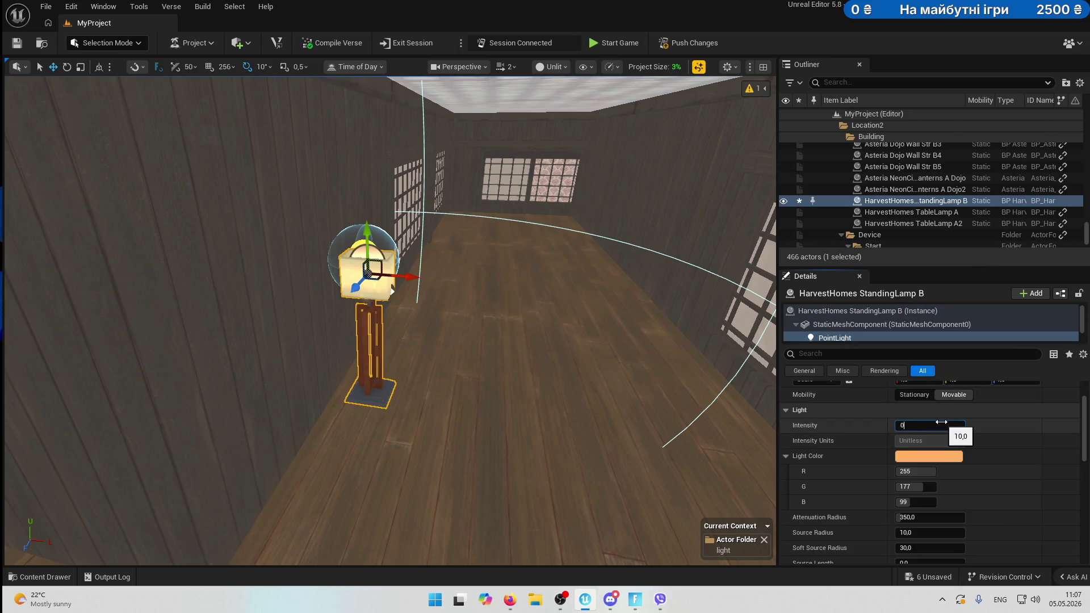
{"action": "key", "text": "Return"}
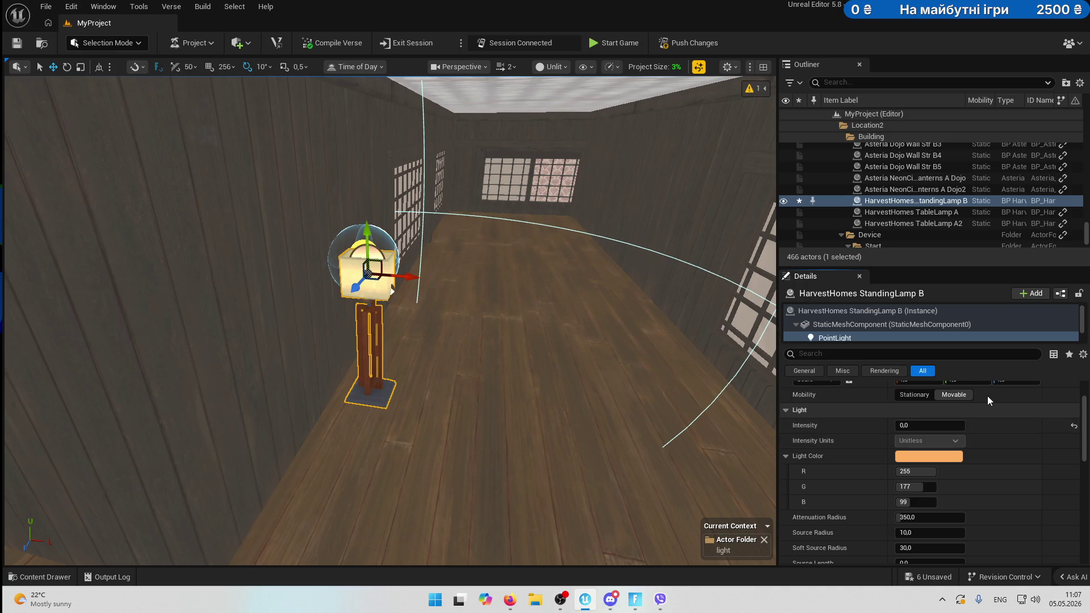
{"action": "scroll", "coordinate": [970, 429], "scroll_direction": "up", "scroll_amount": 3}
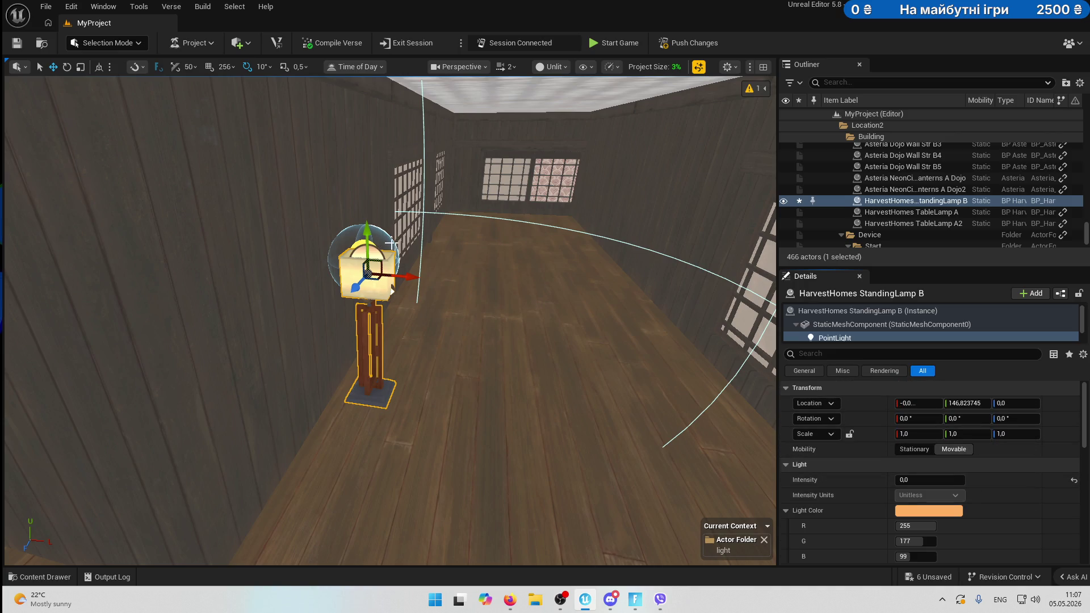
Nudge light g3 slightly higher inside the lamp shade.
{"action": "left_click", "coordinate": [355, 245]}
{"action": "key", "text": "f"}
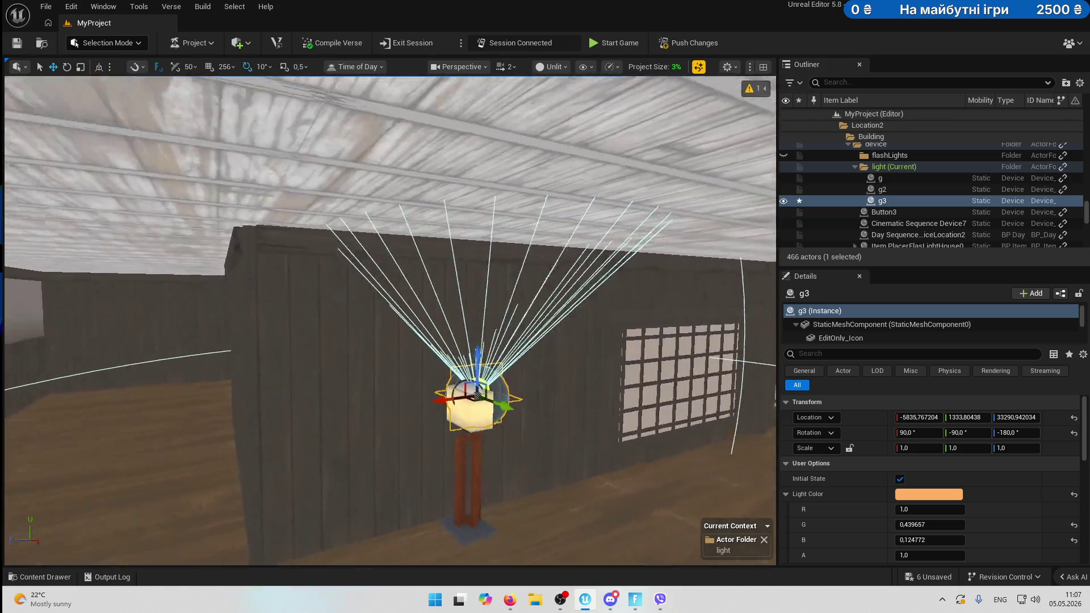
{"action": "left_click_drag", "start_coordinate": [368, 357], "coordinate": [395, 322]}
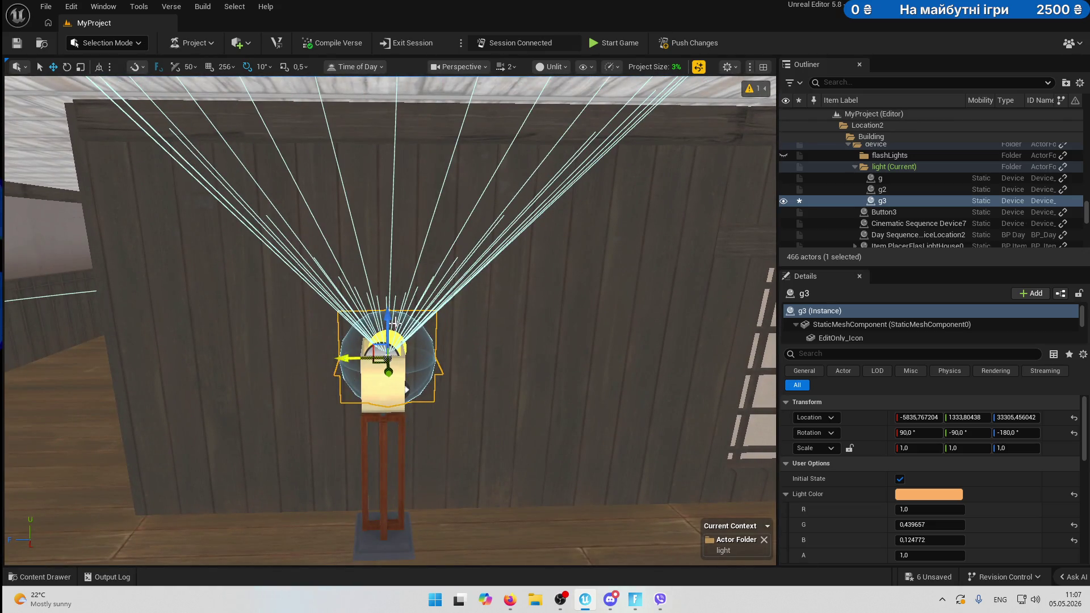
Switch the viewport to Lit and look around the lamp toward the ceiling.
{"action": "left_click", "coordinate": [582, 67]}
{"action": "left_click", "coordinate": [564, 108]}
{"action": "left_click_drag", "start_coordinate": [535, 273], "coordinate": [483, 352]}
{"action": "left_click_drag", "start_coordinate": [463, 274], "coordinate": [532, 346]}
Give light g3 20% light size and 25% intensity, nudging it slightly sideways.
{"action": "left_click_drag", "start_coordinate": [456, 360], "coordinate": [452, 361]}
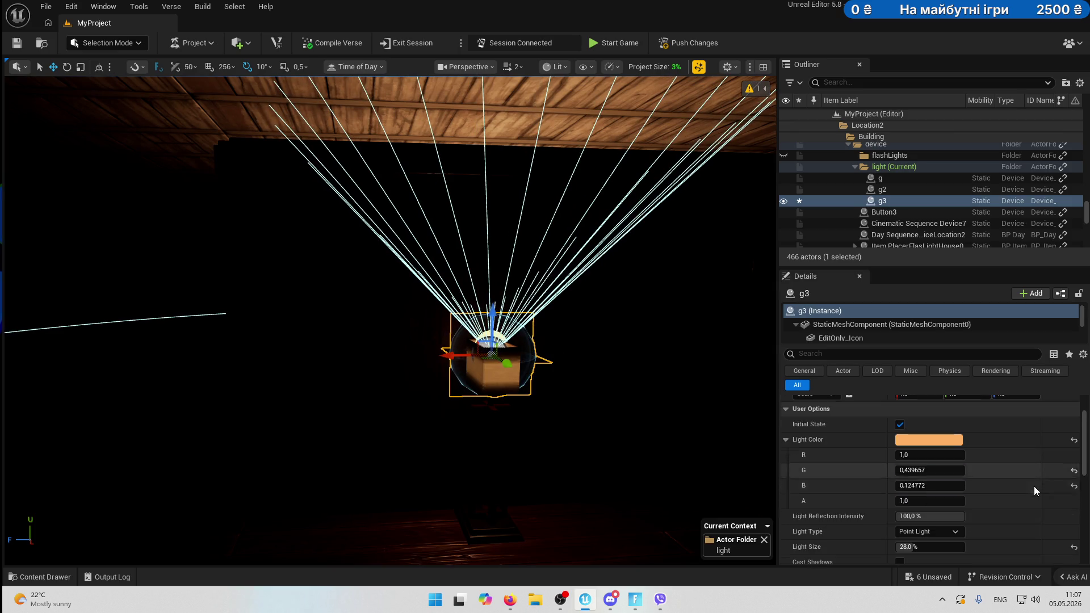
{"action": "scroll", "coordinate": [1034, 486], "scroll_direction": "down", "scroll_amount": 3}
{"action": "scroll", "coordinate": [933, 523], "scroll_direction": "down", "scroll_amount": 2}
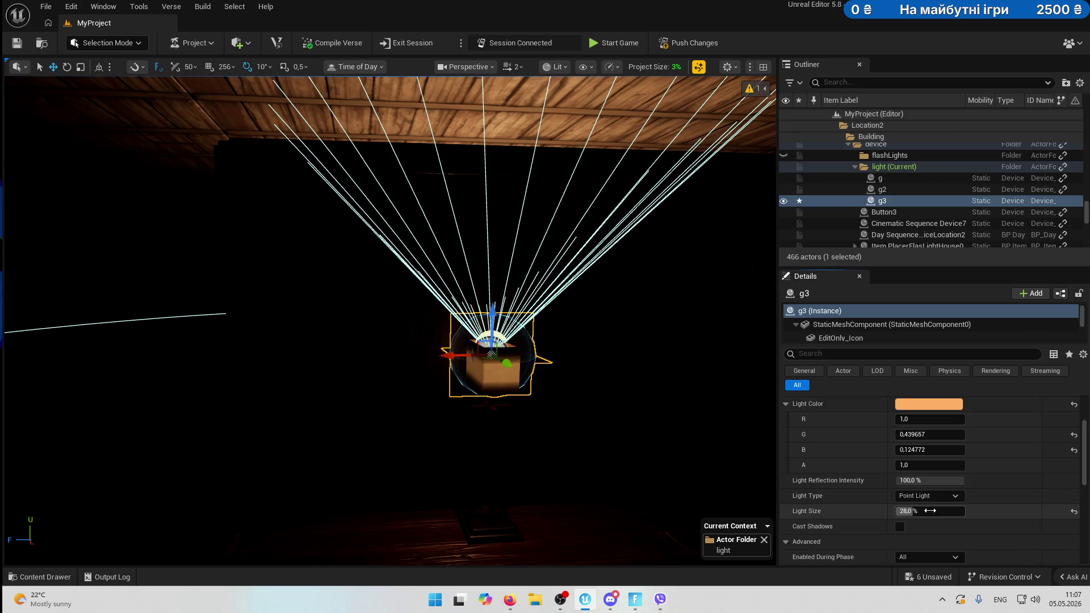
{"action": "type", "text": "15"}
{"action": "key", "text": "Return"}
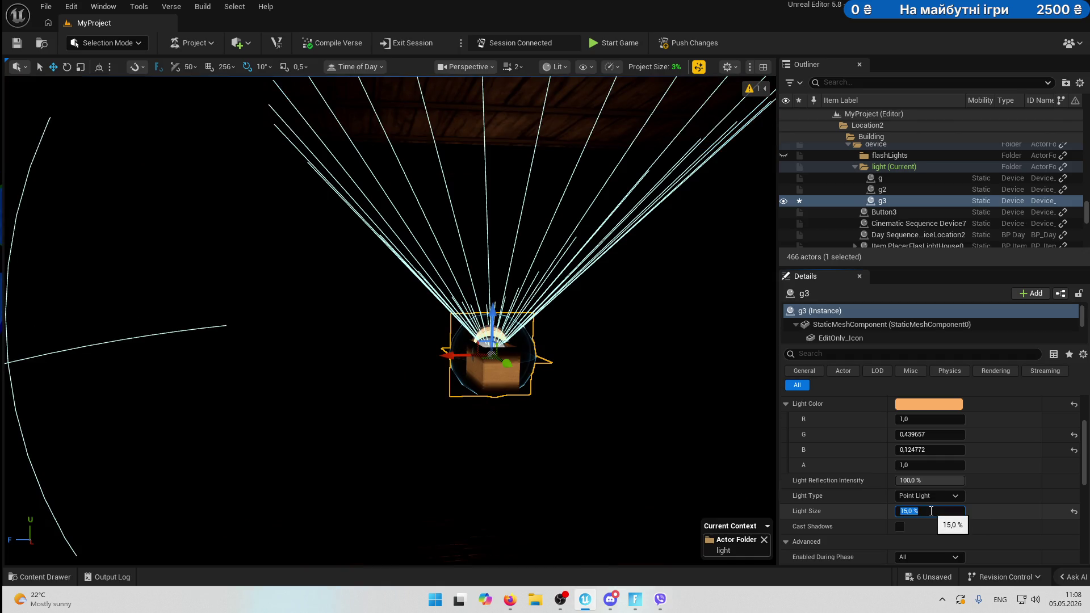
{"action": "mouse_move", "coordinate": [525, 347]}
{"action": "left_mouse_down"}
{"action": "mouse_move", "coordinate": [573, 346]}
{"action": "mouse_move", "coordinate": [513, 347]}
{"action": "left_mouse_up"}
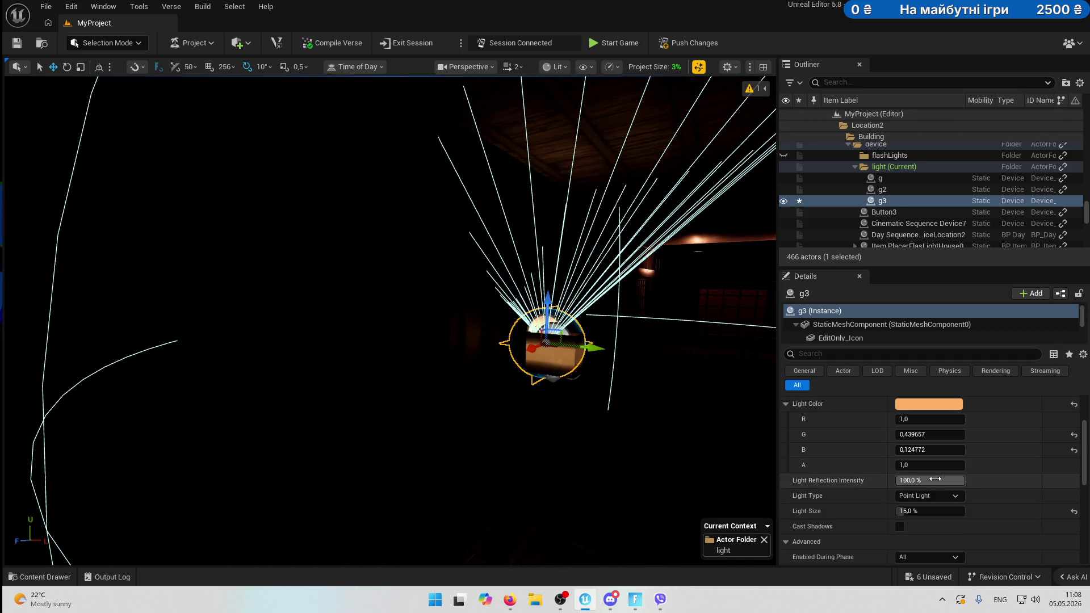
{"action": "type", "text": "20"}
{"action": "key", "text": "Return"}
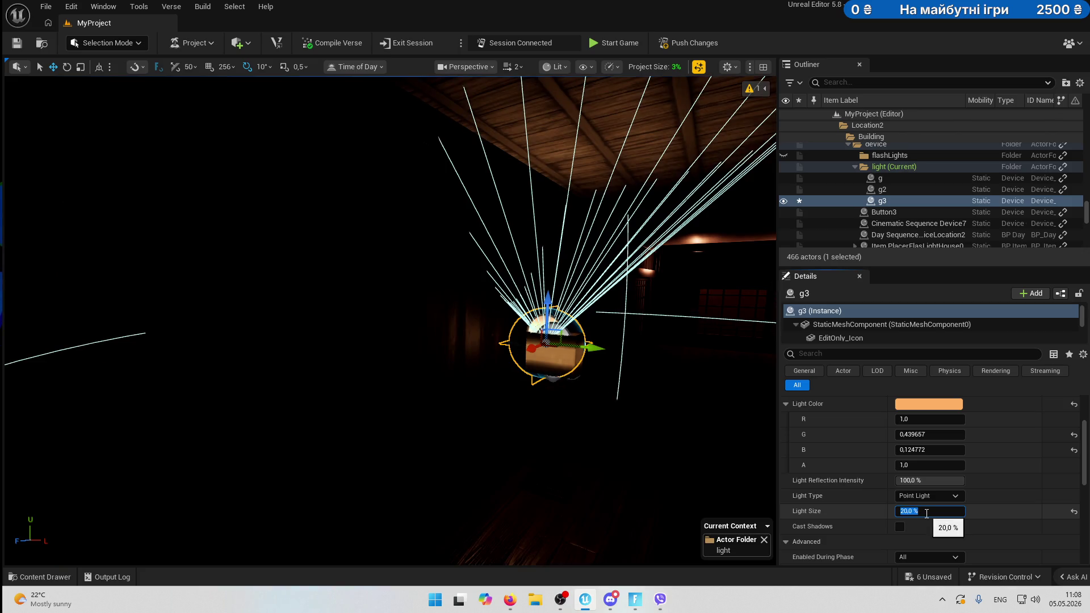
{"action": "scroll", "coordinate": [979, 520], "scroll_direction": "down", "scroll_amount": 2}
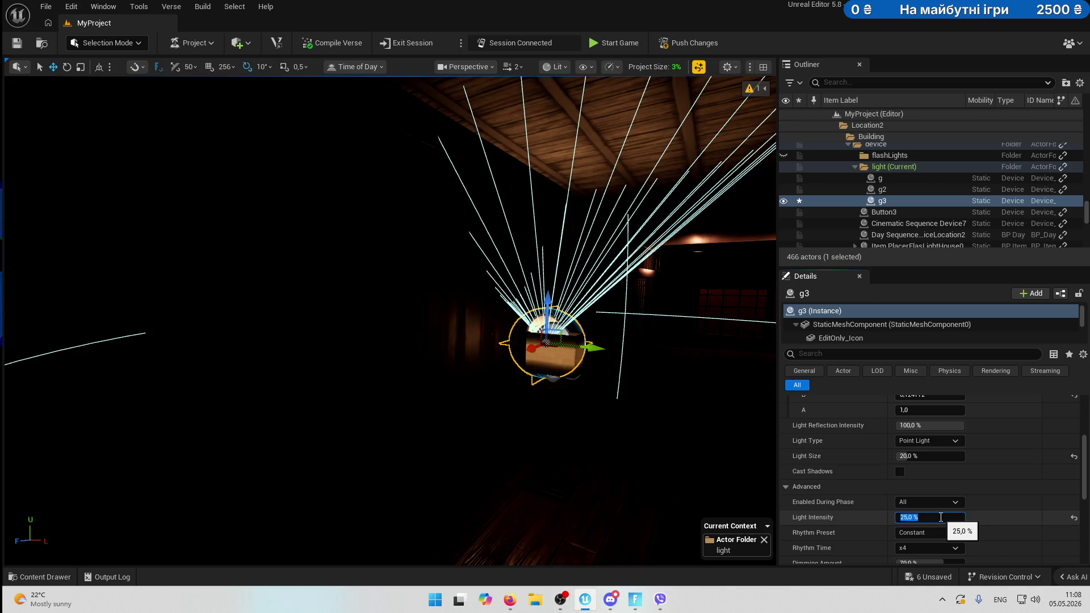
{"action": "left_click_drag", "start_coordinate": [579, 342], "coordinate": [595, 348]}
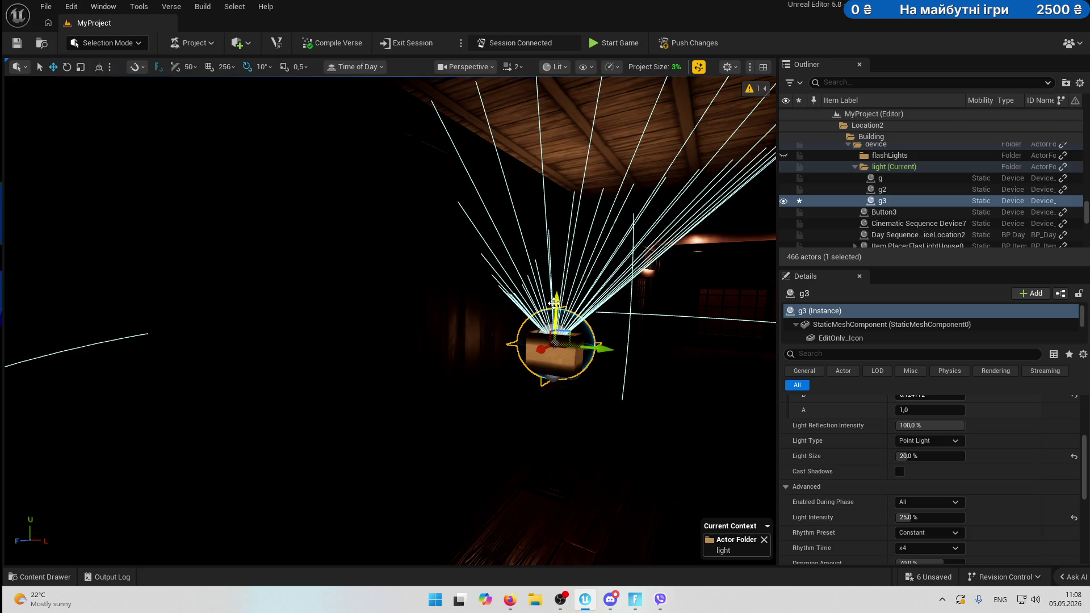
Set g3's Rhythm Preset to Flicker and orbit around the light.
{"action": "left_click", "coordinate": [948, 534]}
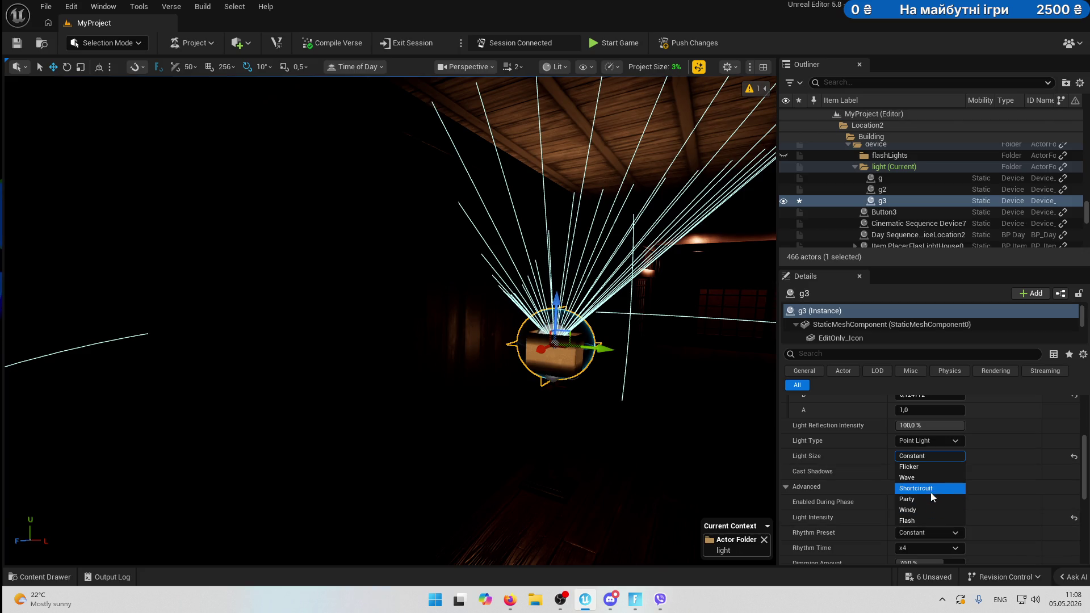
{"action": "left_click", "coordinate": [929, 467]}
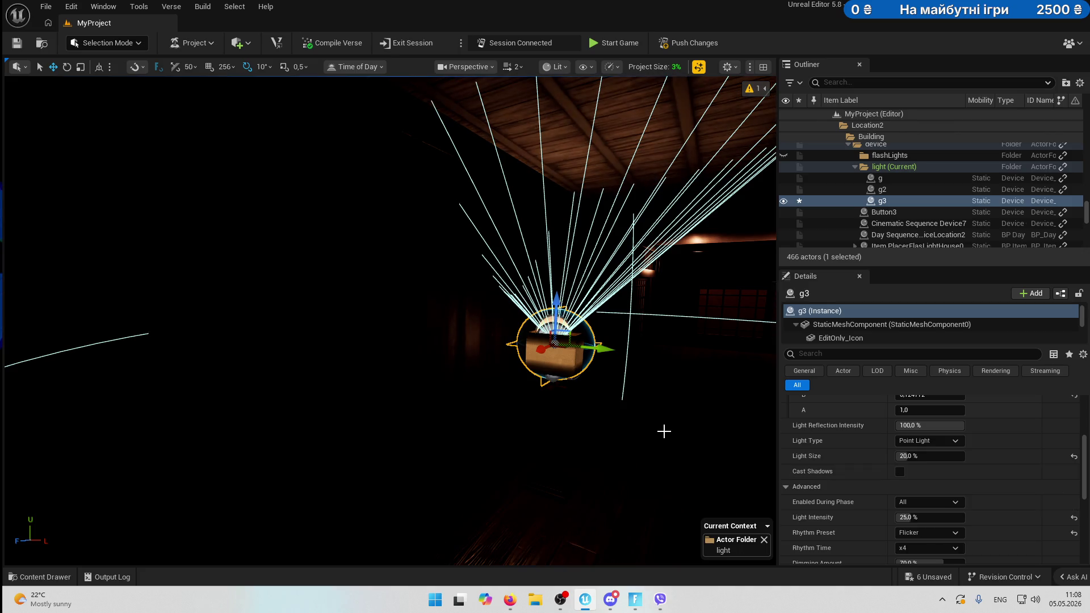
{"action": "left_click_drag", "start_coordinate": [667, 399], "coordinate": [667, 399]}
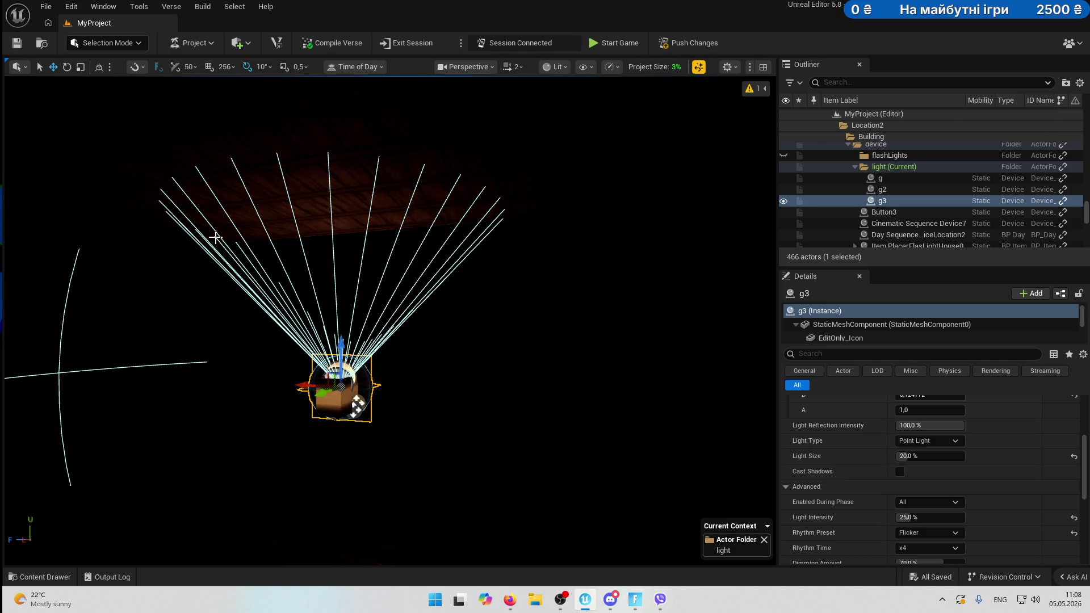
{"action": "mouse_move", "coordinate": [522, 275]}
{"action": "left_mouse_down"}
{"action": "mouse_move", "coordinate": [409, 289]}
{"action": "mouse_move", "coordinate": [401, 321]}
{"action": "mouse_move", "coordinate": [407, 301]}
{"action": "left_mouse_up"}
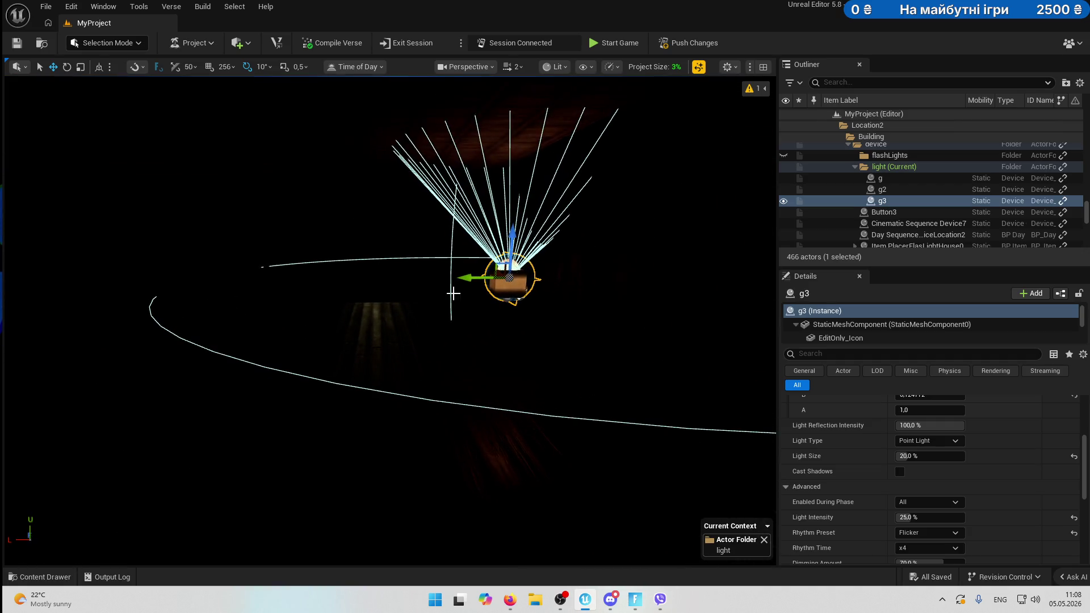
Switch the viewport to Unlit and fly toward the dojo's floor-lamp wall.
{"action": "left_click", "coordinate": [430, 397]}
{"action": "left_click", "coordinate": [397, 314]}
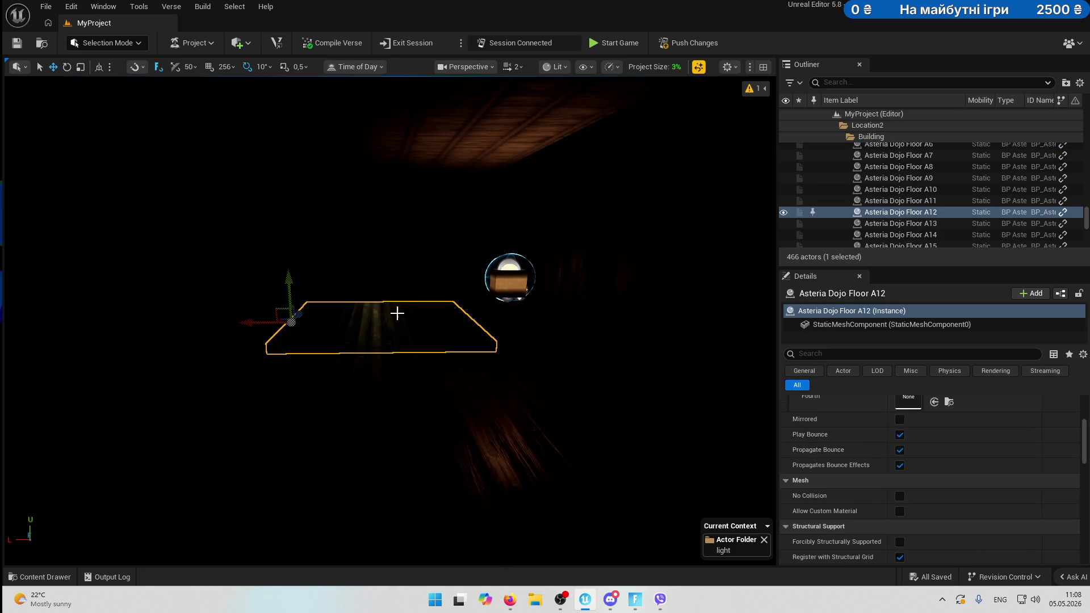
{"action": "mouse_move", "coordinate": [397, 313]}
{"action": "left_mouse_down"}
{"action": "mouse_move", "coordinate": [441, 340]}
{"action": "mouse_move", "coordinate": [440, 273]}
{"action": "mouse_move", "coordinate": [458, 283]}
{"action": "mouse_move", "coordinate": [441, 275]}
{"action": "left_mouse_up"}
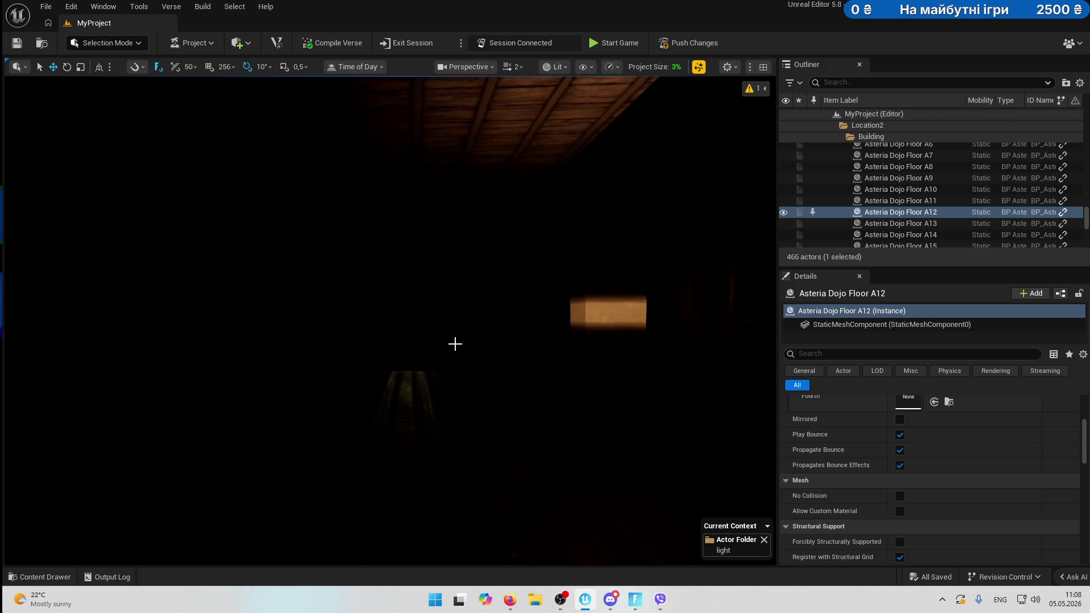
{"action": "left_click", "coordinate": [562, 68]}
{"action": "left_click", "coordinate": [582, 123]}
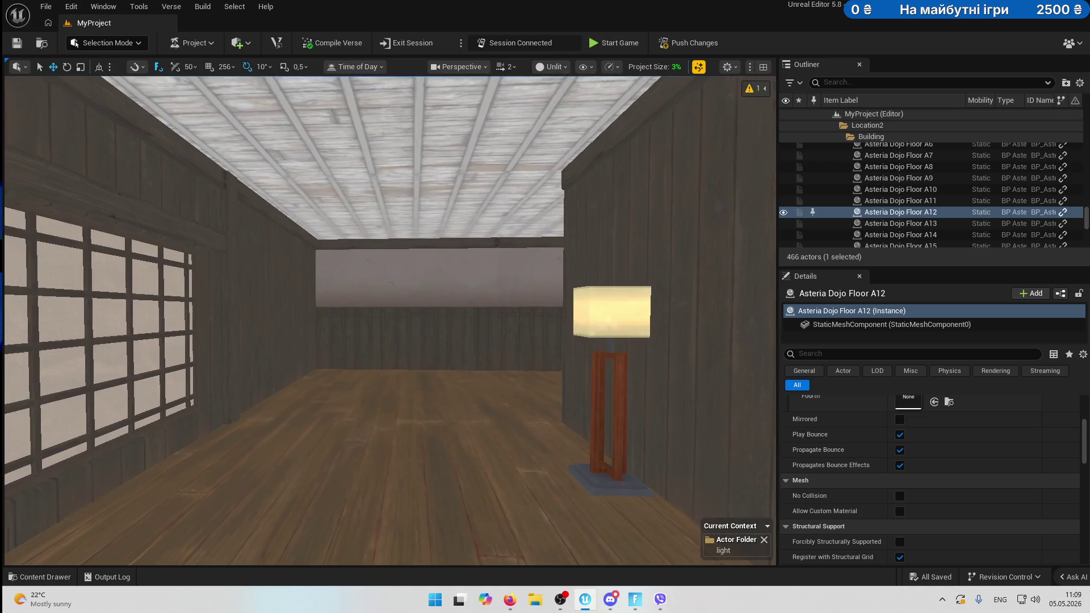
{"action": "mouse_move", "coordinate": [398, 283]}
{"action": "left_mouse_down"}
{"action": "mouse_move", "coordinate": [386, 267]}
{"action": "mouse_move", "coordinate": [341, 279]}
{"action": "mouse_move", "coordinate": [318, 266]}
{"action": "mouse_move", "coordinate": [77, 519]}
{"action": "left_mouse_up"}
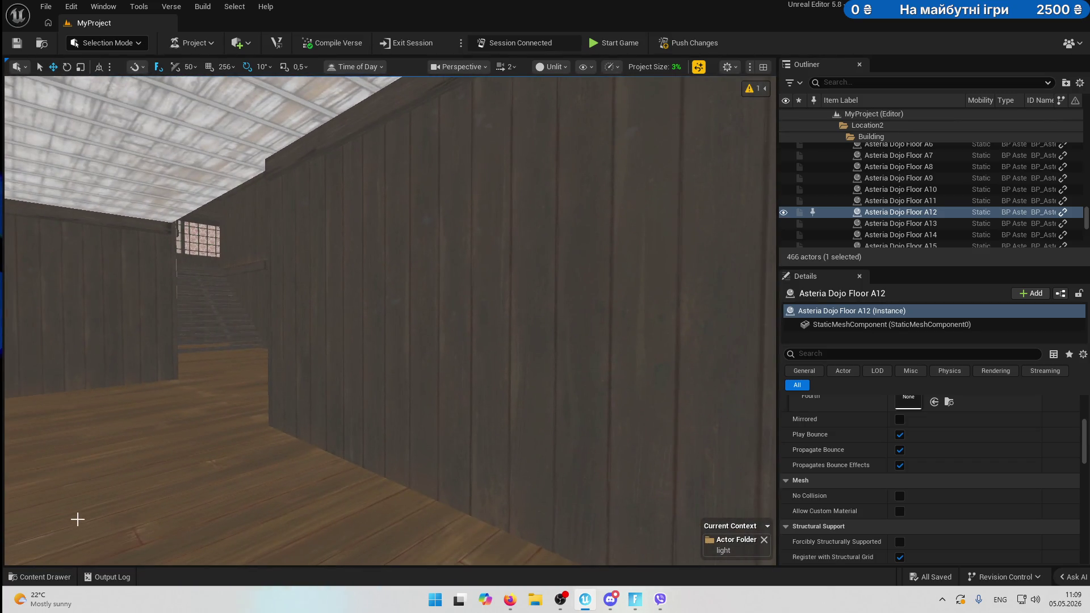
Drag DarkVillage Barrel 01 from Fortnite > Props > CH4S2 onto the dojo floor.
{"action": "left_click", "coordinate": [25, 578]}
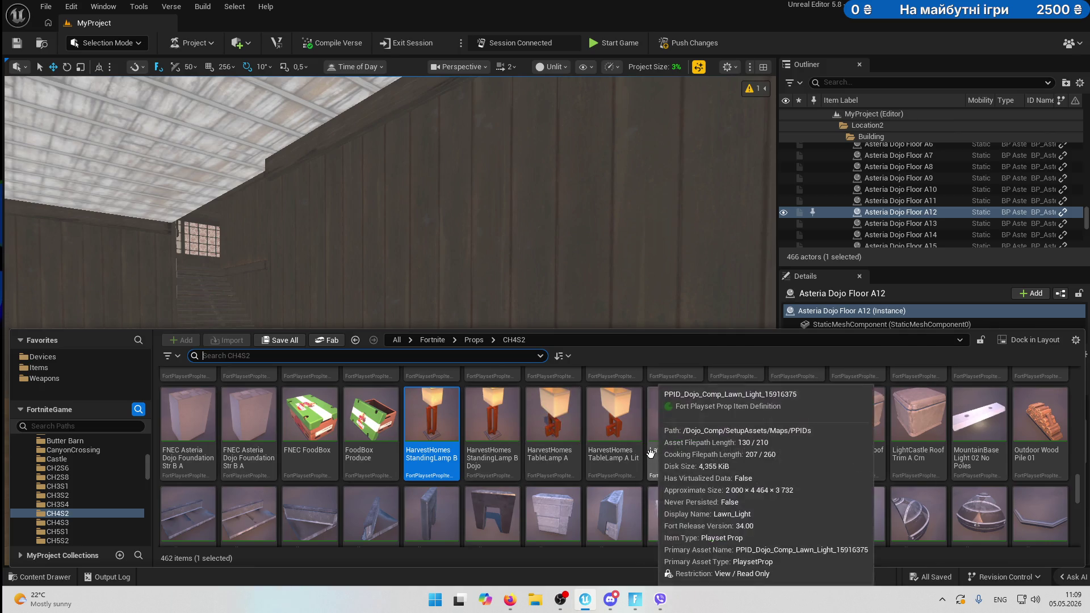
{"action": "scroll", "coordinate": [945, 441], "scroll_direction": "down", "scroll_amount": 1}
{"action": "scroll", "coordinate": [546, 457], "scroll_direction": "up", "scroll_amount": 2}
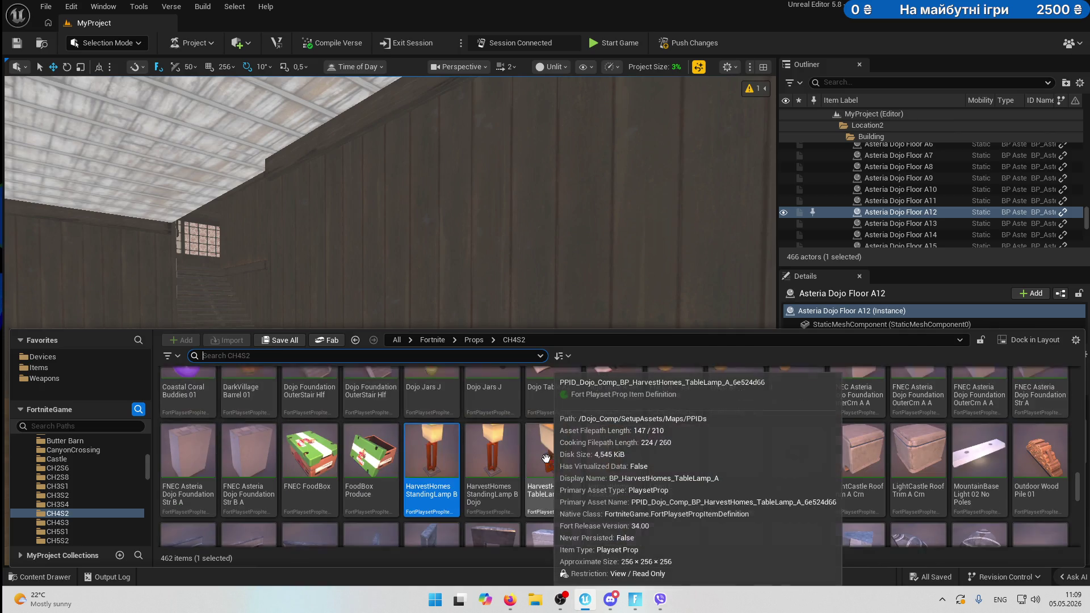
{"action": "scroll", "coordinate": [546, 457], "scroll_direction": "up", "scroll_amount": 2}
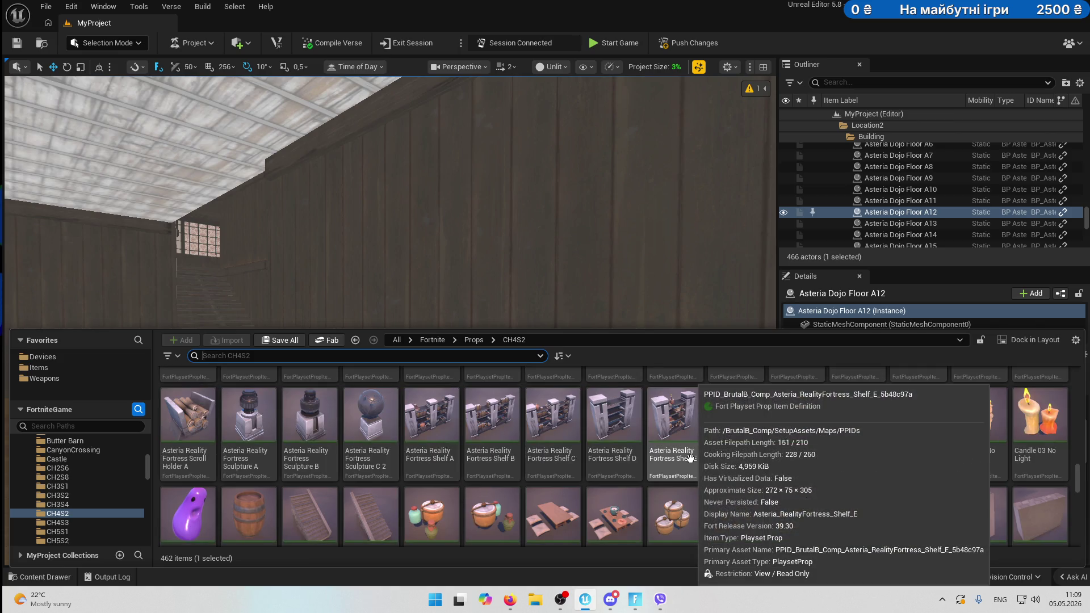
{"action": "scroll", "coordinate": [690, 457], "scroll_direction": "down", "scroll_amount": 1}
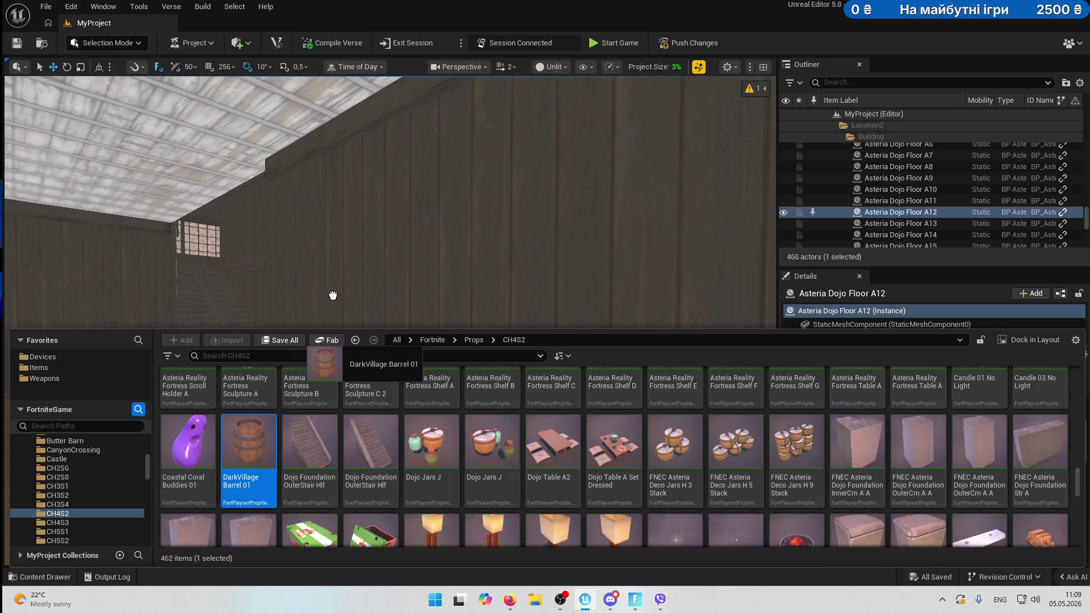
{"action": "mouse_move", "coordinate": [333, 295]}
{"action": "left_mouse_down"}
{"action": "mouse_move", "coordinate": [365, 357]}
{"action": "mouse_move", "coordinate": [312, 516]}
{"action": "mouse_move", "coordinate": [316, 498]}
{"action": "mouse_move", "coordinate": [244, 527]}
{"action": "mouse_move", "coordinate": [250, 500]}
{"action": "mouse_move", "coordinate": [237, 486]}
{"action": "left_mouse_up"}
Move the barrel back against the far wall and lower it onto the floor.
{"action": "left_click_drag", "start_coordinate": [375, 512], "coordinate": [485, 398]}
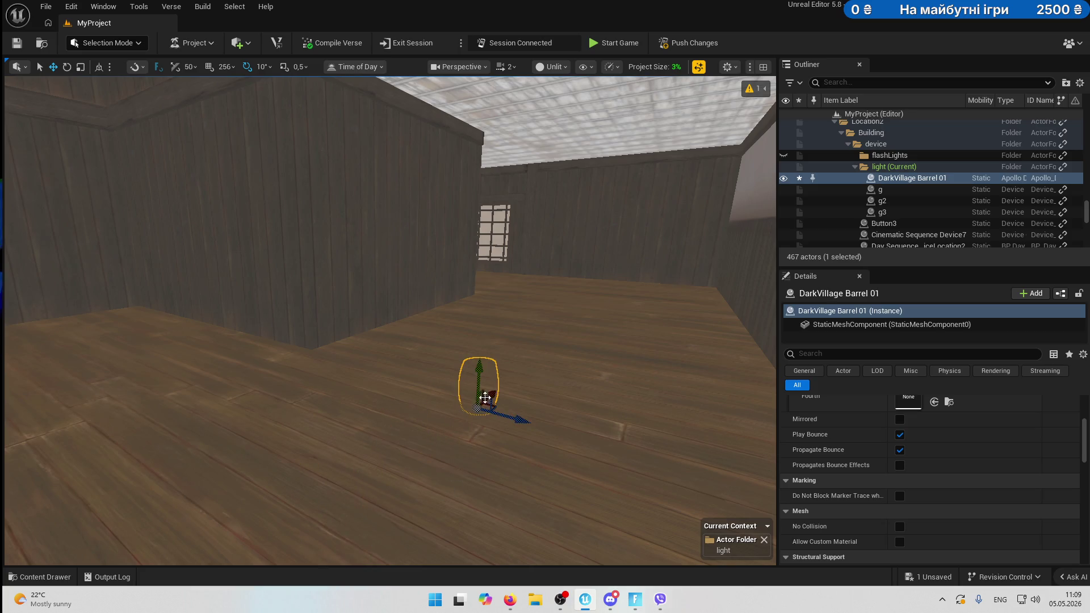
{"action": "mouse_move", "coordinate": [515, 300]}
{"action": "left_mouse_down"}
{"action": "mouse_move", "coordinate": [713, 324]}
{"action": "mouse_move", "coordinate": [652, 477]}
{"action": "mouse_move", "coordinate": [686, 360]}
{"action": "mouse_move", "coordinate": [623, 330]}
{"action": "left_mouse_up"}
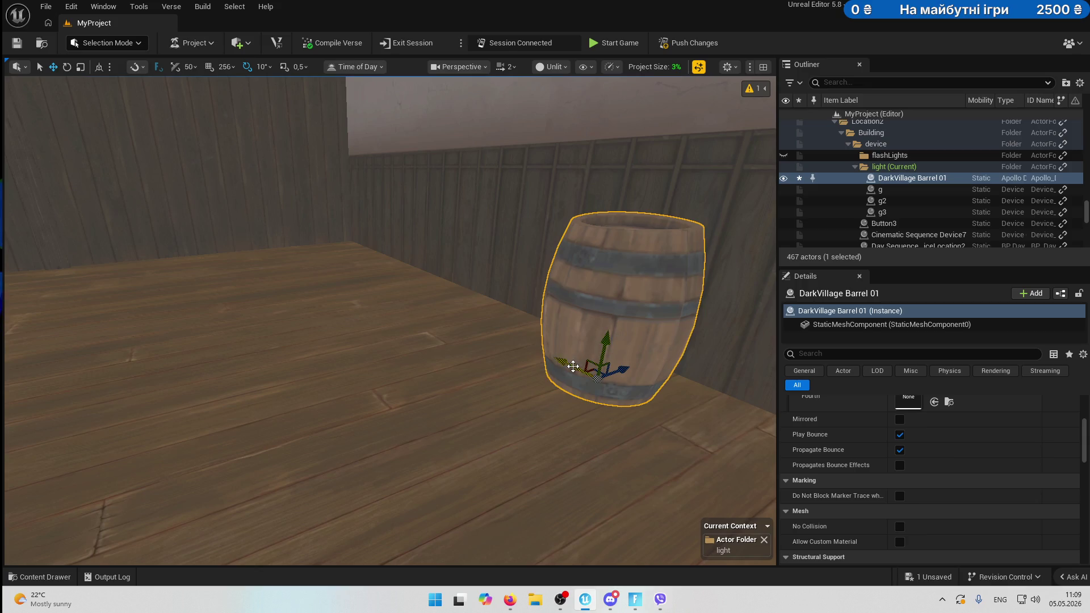
{"action": "left_click_drag", "start_coordinate": [572, 366], "coordinate": [346, 258]}
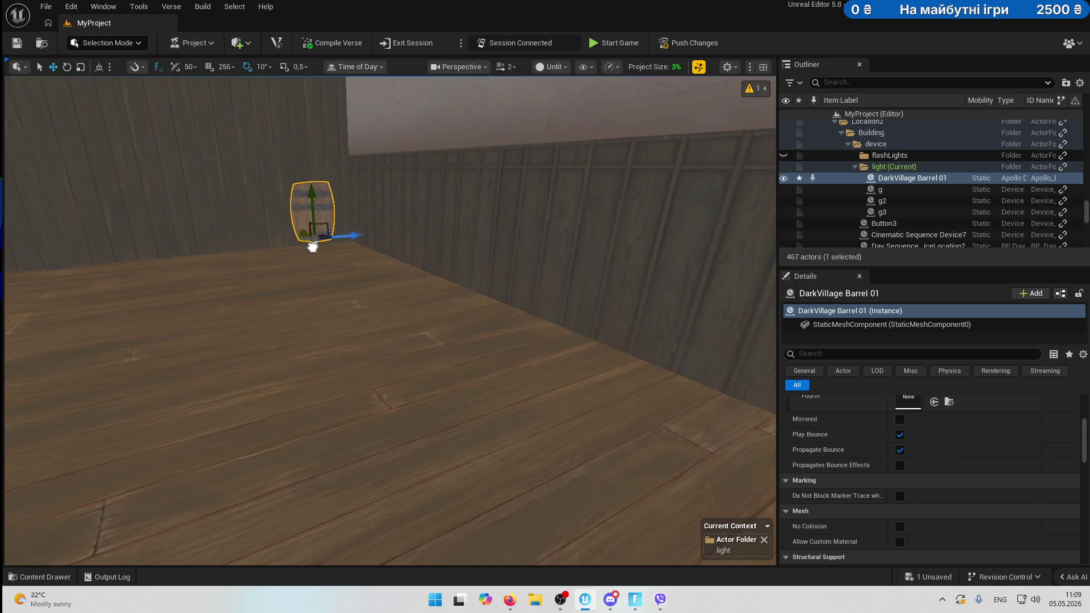
{"action": "scroll", "coordinate": [313, 246], "scroll_direction": "up", "scroll_amount": 10}
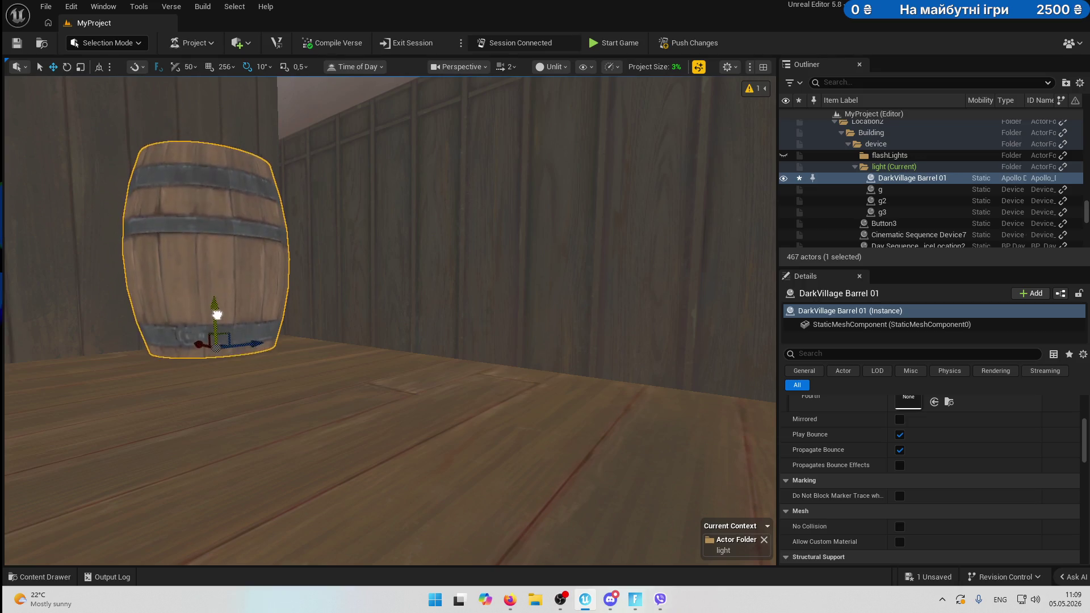
{"action": "left_click_drag", "start_coordinate": [217, 314], "coordinate": [218, 331]}
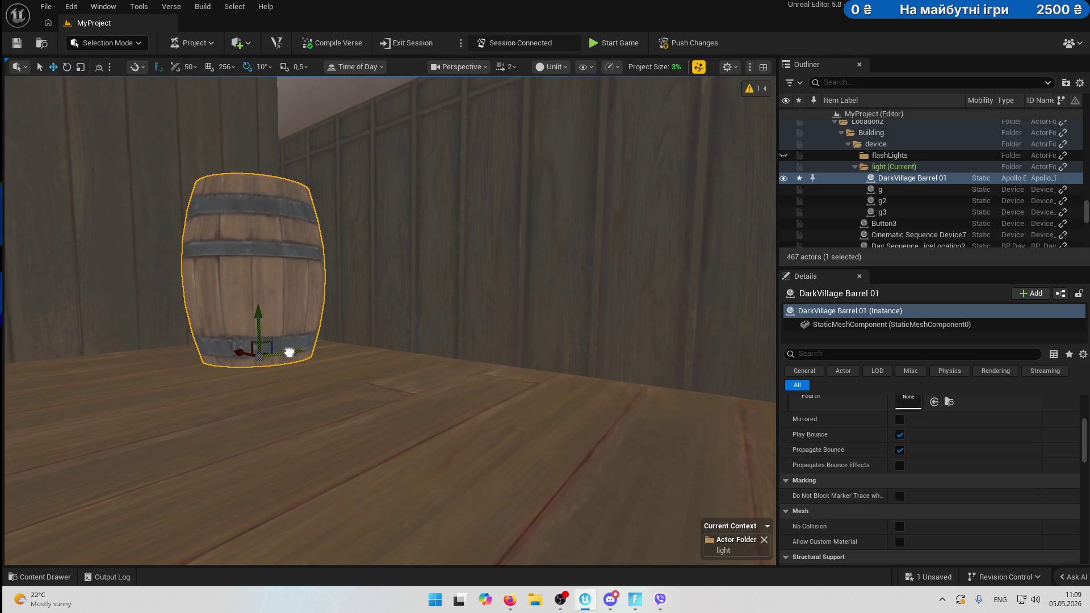
Select the lighthouse light and its item placer near the floor lamp.
{"action": "mouse_move", "coordinate": [243, 282]}
{"action": "left_mouse_down"}
{"action": "mouse_move", "coordinate": [244, 181]}
{"action": "mouse_move", "coordinate": [284, 405]}
{"action": "left_mouse_up"}
{"action": "left_click", "coordinate": [311, 399]}
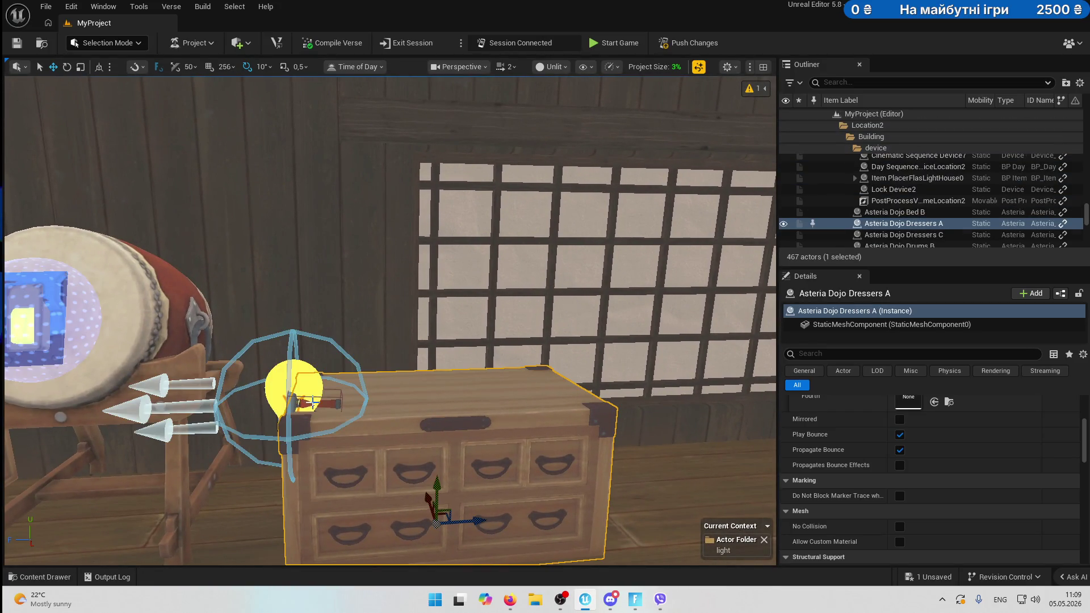
{"action": "left_click", "coordinate": [311, 399]}
{"action": "left_click", "coordinate": [311, 399], "text": "ctrl"}
{"action": "mouse_move", "coordinate": [311, 399]}
{"action": "left_mouse_down"}
{"action": "mouse_move", "coordinate": [215, 244]}
{"action": "mouse_move", "coordinate": [142, 262]}
{"action": "left_mouse_up"}
{"action": "mouse_move", "coordinate": [309, 360]}
{"action": "left_mouse_down"}
{"action": "mouse_move", "coordinate": [307, 369]}
{"action": "mouse_move", "coordinate": [309, 359]}
{"action": "mouse_move", "coordinate": [168, 333]}
{"action": "left_mouse_up"}
Duplicate the lighthouse light with its item placer and move the copy beside the barrel.
{"action": "key", "text": "ctrl+d"}
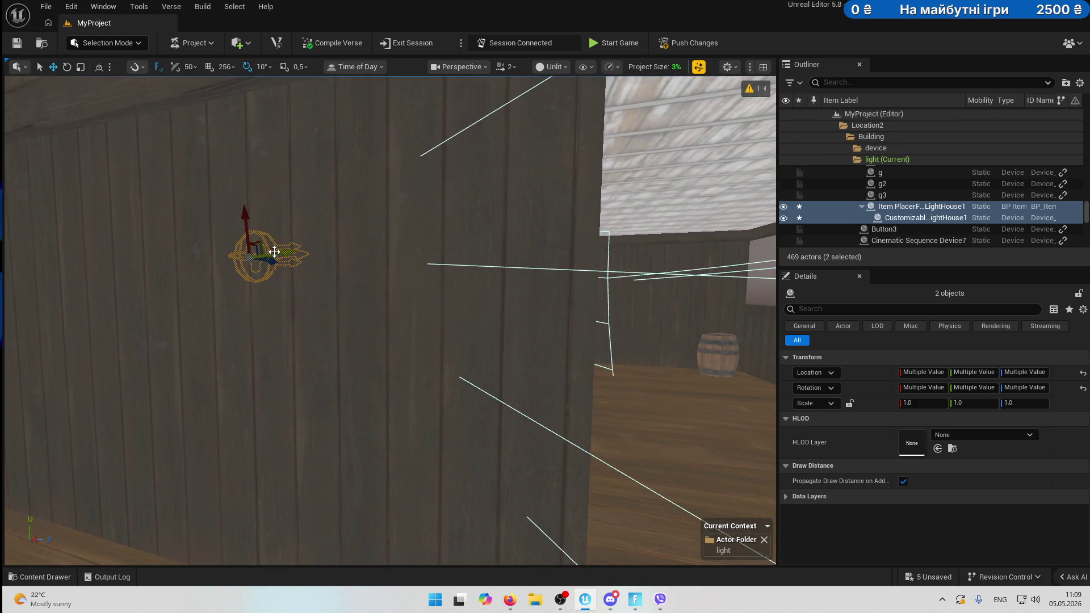
{"action": "mouse_move", "coordinate": [274, 252]}
{"action": "left_mouse_down"}
{"action": "mouse_move", "coordinate": [565, 297]}
{"action": "mouse_move", "coordinate": [703, 297]}
{"action": "mouse_move", "coordinate": [596, 204]}
{"action": "left_mouse_up"}
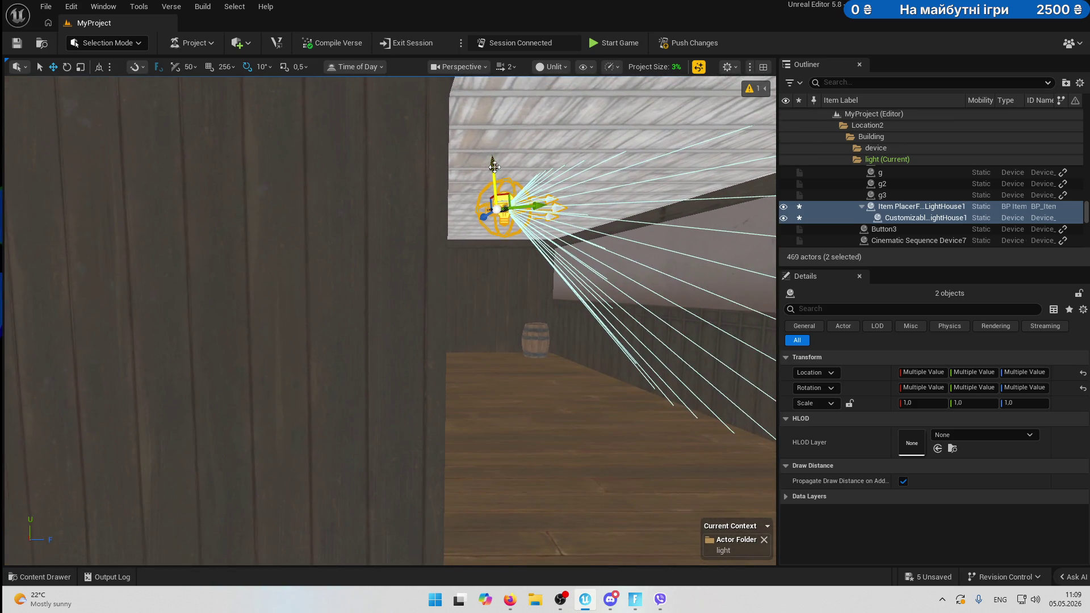
{"action": "mouse_move", "coordinate": [494, 167]}
{"action": "left_mouse_down"}
{"action": "mouse_move", "coordinate": [495, 254]}
{"action": "mouse_move", "coordinate": [292, 133]}
{"action": "left_mouse_up"}
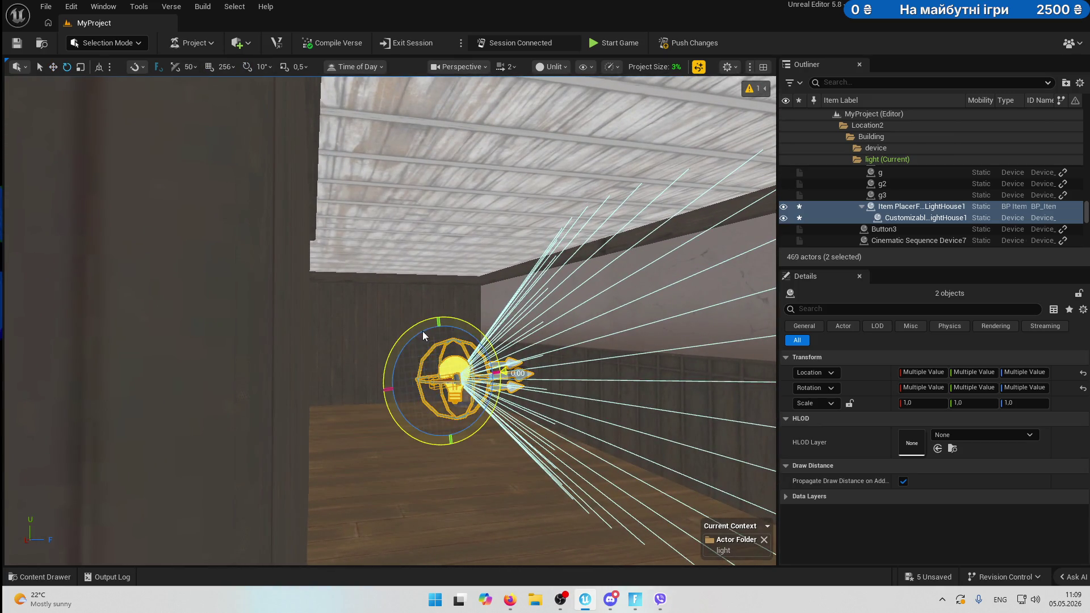
{"action": "left_click_drag", "start_coordinate": [423, 335], "coordinate": [427, 341]}
{"action": "scroll", "coordinate": [481, 364], "scroll_direction": "up", "scroll_amount": 3}
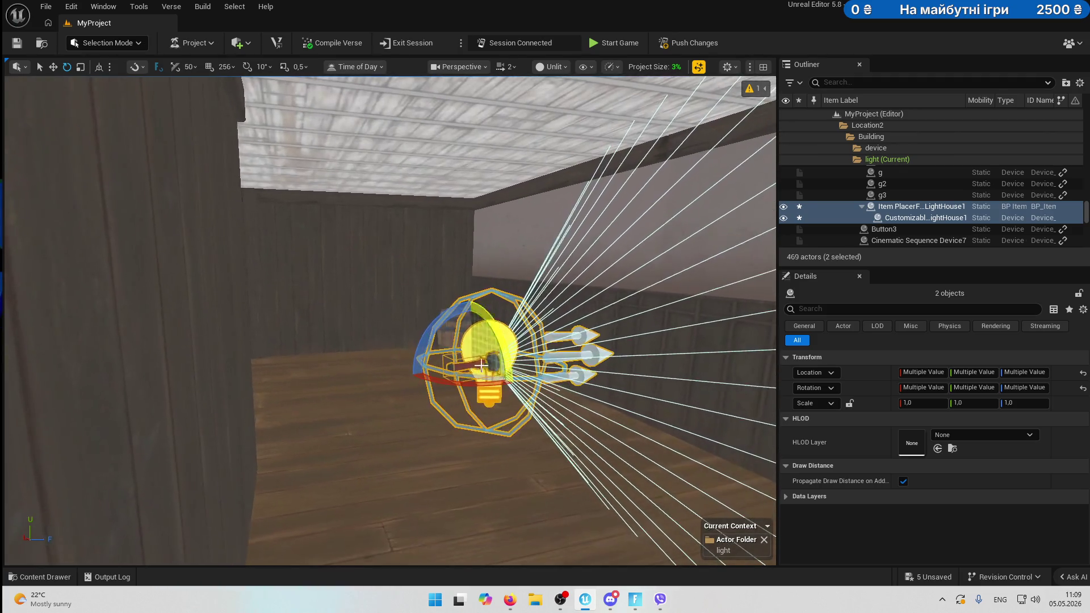
{"action": "mouse_move", "coordinate": [475, 388]}
{"action": "left_mouse_down"}
{"action": "mouse_move", "coordinate": [364, 386]}
{"action": "mouse_move", "coordinate": [578, 364]}
{"action": "left_mouse_up"}
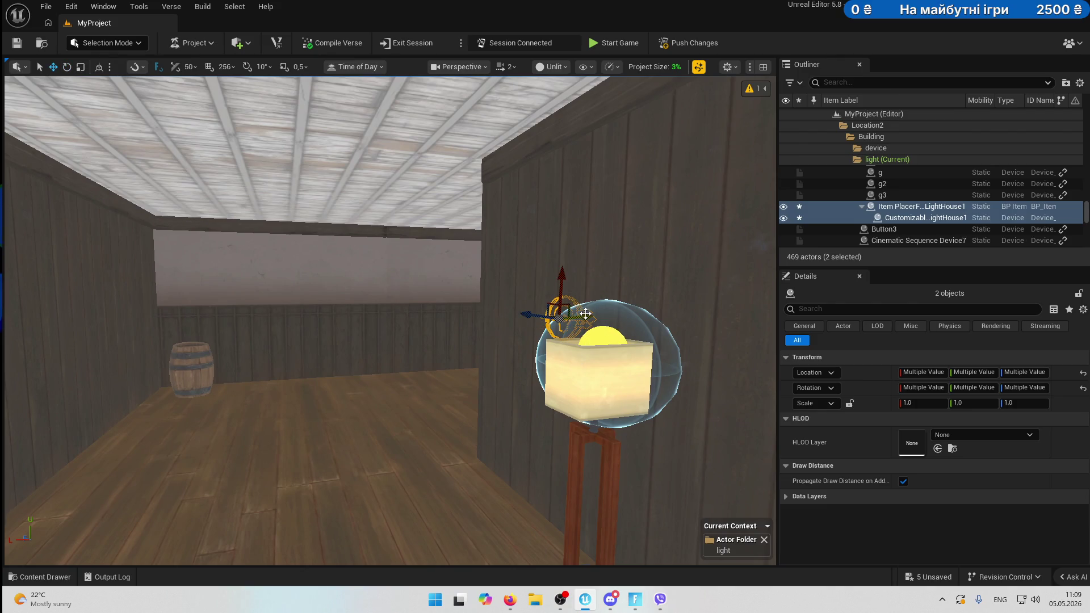
{"action": "mouse_move", "coordinate": [585, 313]}
{"action": "left_mouse_down"}
{"action": "mouse_move", "coordinate": [296, 329]}
{"action": "mouse_move", "coordinate": [216, 363]}
{"action": "left_mouse_up"}
Rotate the copied light above the barrel to aim across the room.
{"action": "mouse_move", "coordinate": [262, 328]}
{"action": "left_mouse_down"}
{"action": "mouse_move", "coordinate": [318, 318]}
{"action": "mouse_move", "coordinate": [386, 326]}
{"action": "left_mouse_up"}
{"action": "mouse_move", "coordinate": [234, 300]}
{"action": "left_mouse_down"}
{"action": "mouse_move", "coordinate": [340, 310]}
{"action": "mouse_move", "coordinate": [391, 335]}
{"action": "mouse_move", "coordinate": [410, 362]}
{"action": "left_mouse_up"}
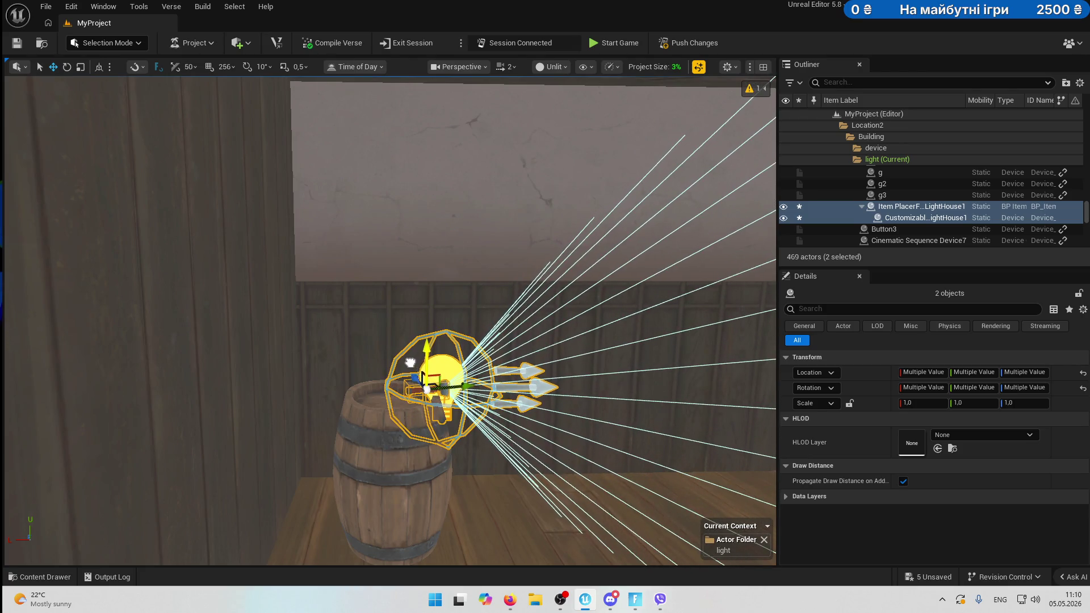
{"action": "mouse_move", "coordinate": [469, 388]}
{"action": "left_mouse_down"}
{"action": "mouse_move", "coordinate": [363, 392]}
{"action": "mouse_move", "coordinate": [496, 390]}
{"action": "mouse_move", "coordinate": [401, 369]}
{"action": "mouse_move", "coordinate": [400, 264]}
{"action": "mouse_move", "coordinate": [355, 357]}
{"action": "mouse_move", "coordinate": [443, 360]}
{"action": "left_mouse_up"}
{"action": "left_click_drag", "start_coordinate": [285, 407], "coordinate": [233, 401]}
{"action": "mouse_move", "coordinate": [315, 352]}
{"action": "left_mouse_down"}
{"action": "mouse_move", "coordinate": [286, 363]}
{"action": "mouse_move", "coordinate": [292, 398]}
{"action": "mouse_move", "coordinate": [287, 386]}
{"action": "left_mouse_up"}
{"action": "key", "text": "w"}
{"action": "mouse_move", "coordinate": [232, 420]}
{"action": "left_mouse_down"}
{"action": "mouse_move", "coordinate": [238, 437]}
{"action": "mouse_move", "coordinate": [231, 420]}
{"action": "left_mouse_up"}
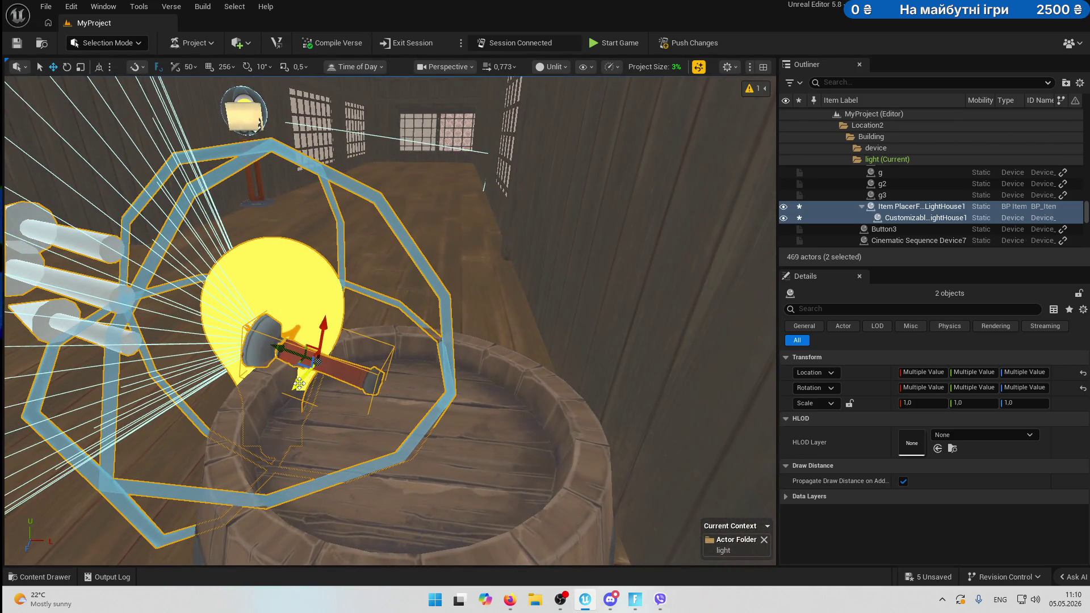
{"action": "mouse_move", "coordinate": [318, 370]}
{"action": "left_mouse_down"}
{"action": "mouse_move", "coordinate": [282, 308]}
{"action": "mouse_move", "coordinate": [138, 327]}
{"action": "left_mouse_up"}
Switch the viewport back to Lit and orbit to see the light side-on.
{"action": "left_click", "coordinate": [553, 67]}
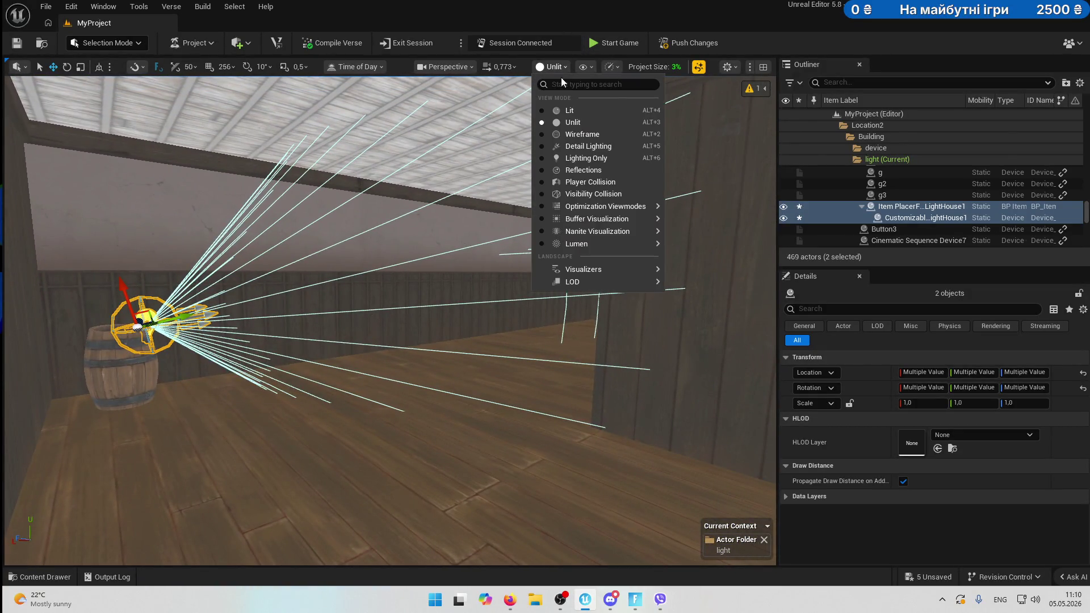
{"action": "left_click", "coordinate": [569, 110]}
{"action": "scroll", "coordinate": [386, 248], "scroll_direction": "up", "scroll_amount": 10}
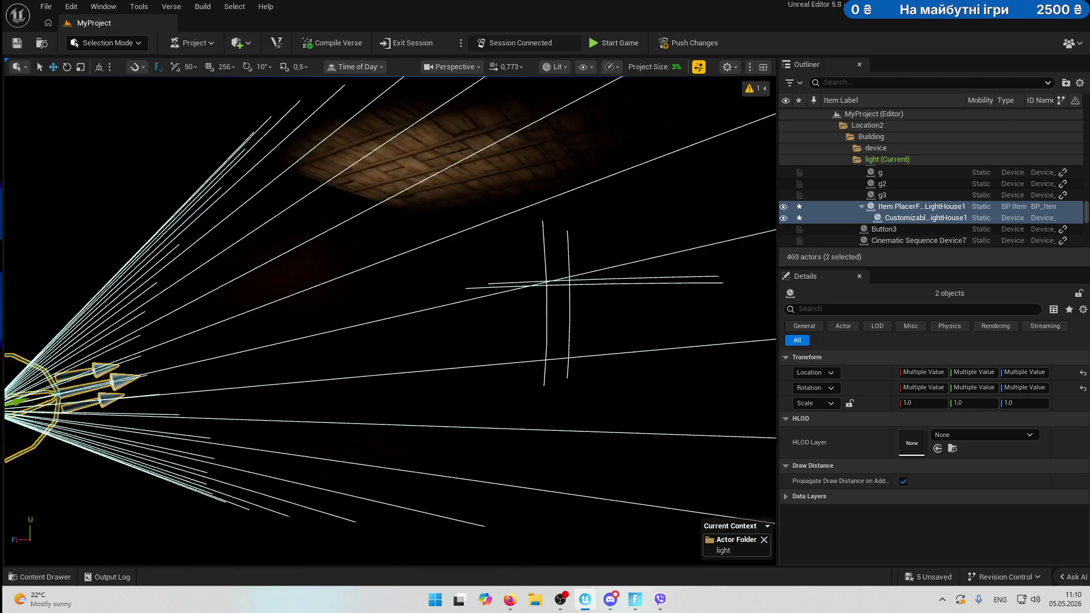
{"action": "scroll", "coordinate": [241, 351], "scroll_direction": "down", "scroll_amount": 6}
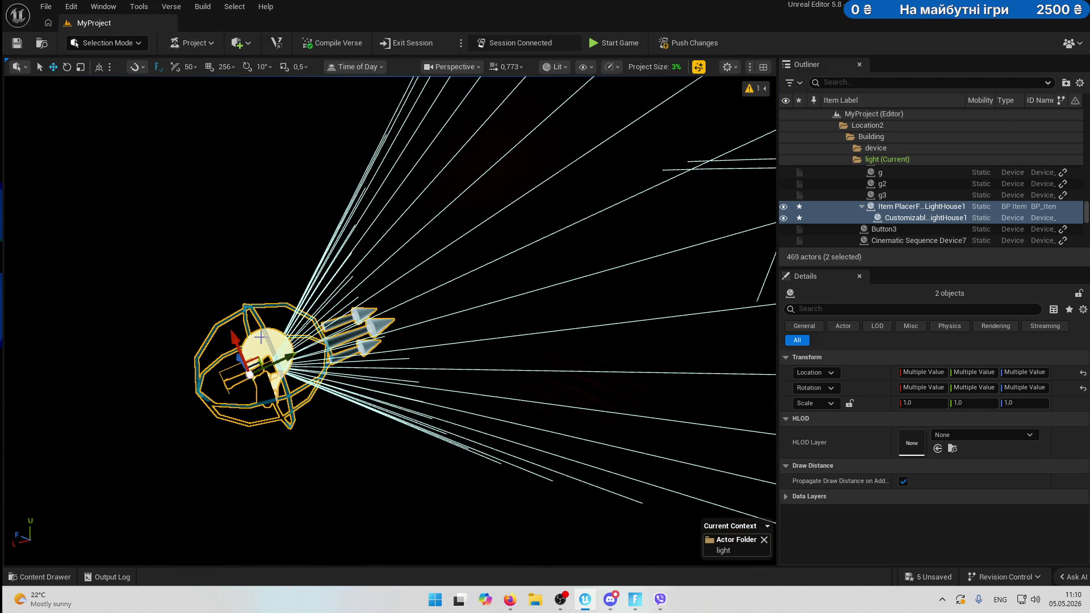
{"action": "mouse_move", "coordinate": [208, 337]}
{"action": "left_mouse_down"}
{"action": "mouse_move", "coordinate": [450, 246]}
{"action": "mouse_move", "coordinate": [398, 296]}
{"action": "mouse_move", "coordinate": [341, 318]}
{"action": "mouse_move", "coordinate": [685, 339]}
{"action": "left_mouse_up"}
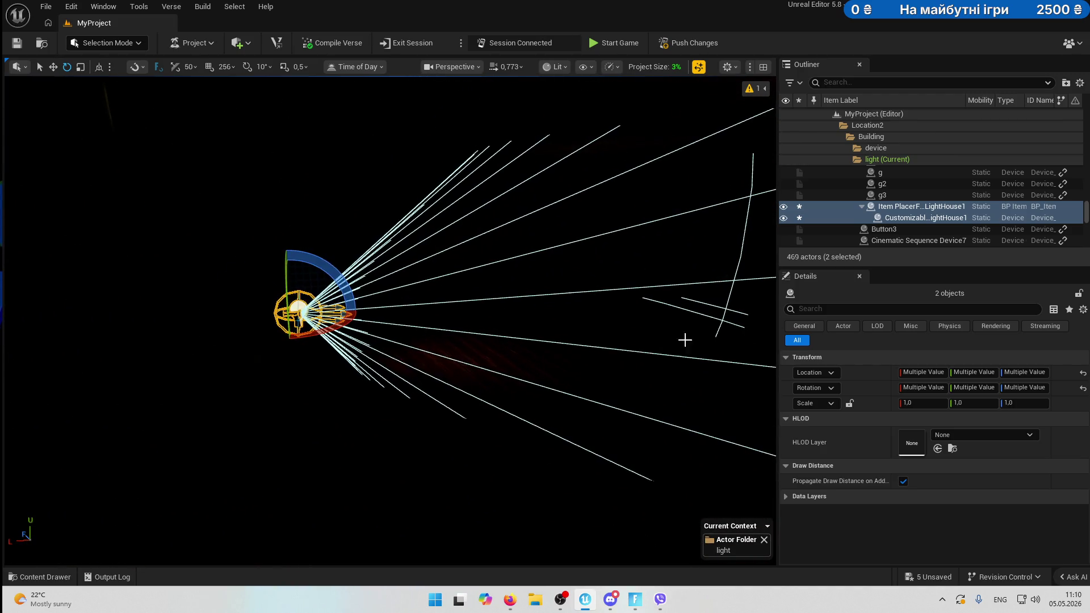
Raise Customizable LightHouse1's Light Reflection Intensity to 100%.
{"action": "left_click", "coordinate": [918, 220]}
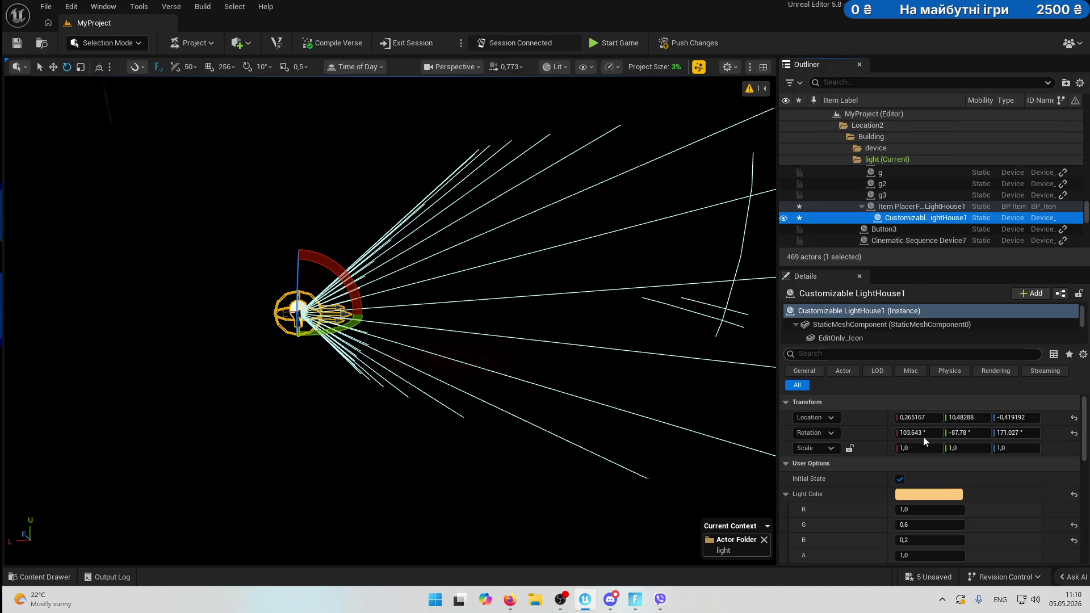
{"action": "scroll", "coordinate": [923, 436], "scroll_direction": "down", "scroll_amount": 5}
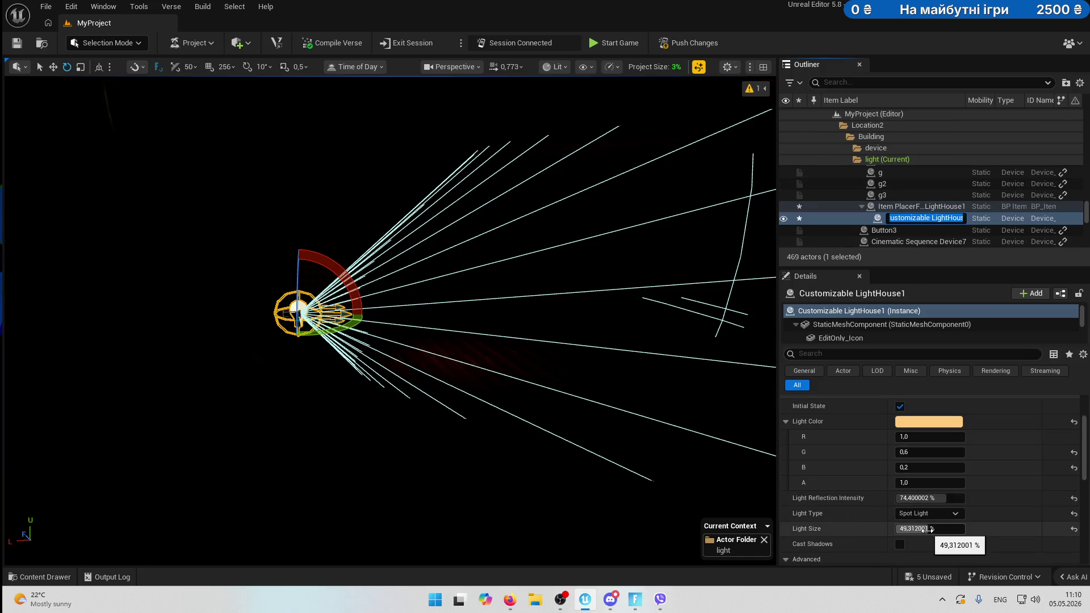
{"action": "scroll", "coordinate": [925, 529], "scroll_direction": "down", "scroll_amount": 2}
{"action": "left_click_drag", "start_coordinate": [924, 554], "coordinate": [965, 554]}
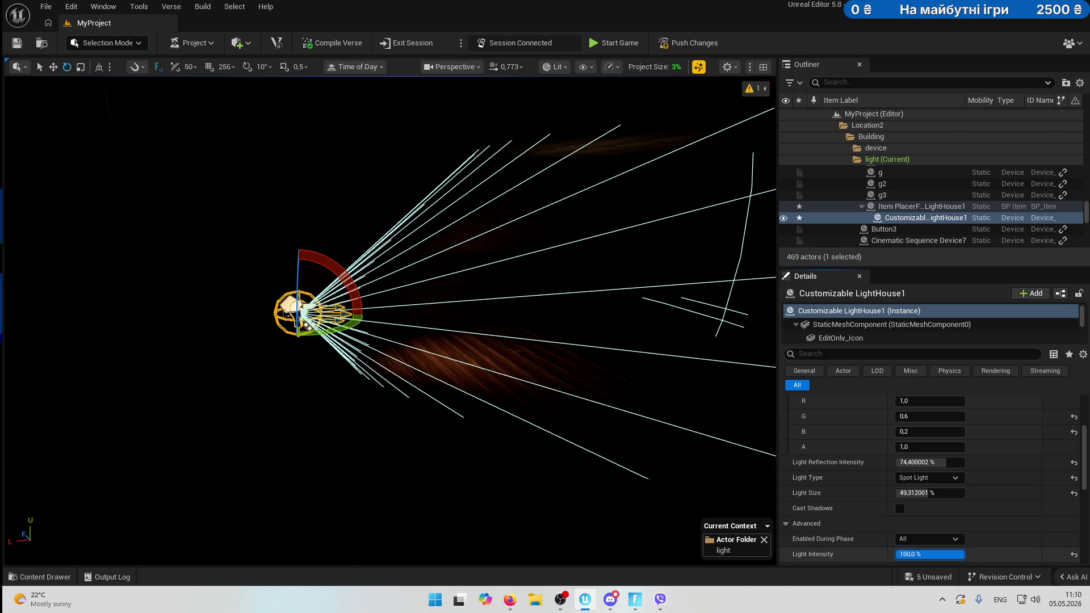
{"action": "mouse_move", "coordinate": [937, 492]}
{"action": "left_mouse_down"}
{"action": "mouse_move", "coordinate": [977, 493]}
{"action": "mouse_move", "coordinate": [936, 493]}
{"action": "mouse_move", "coordinate": [945, 462]}
{"action": "mouse_move", "coordinate": [965, 462]}
{"action": "left_mouse_up"}
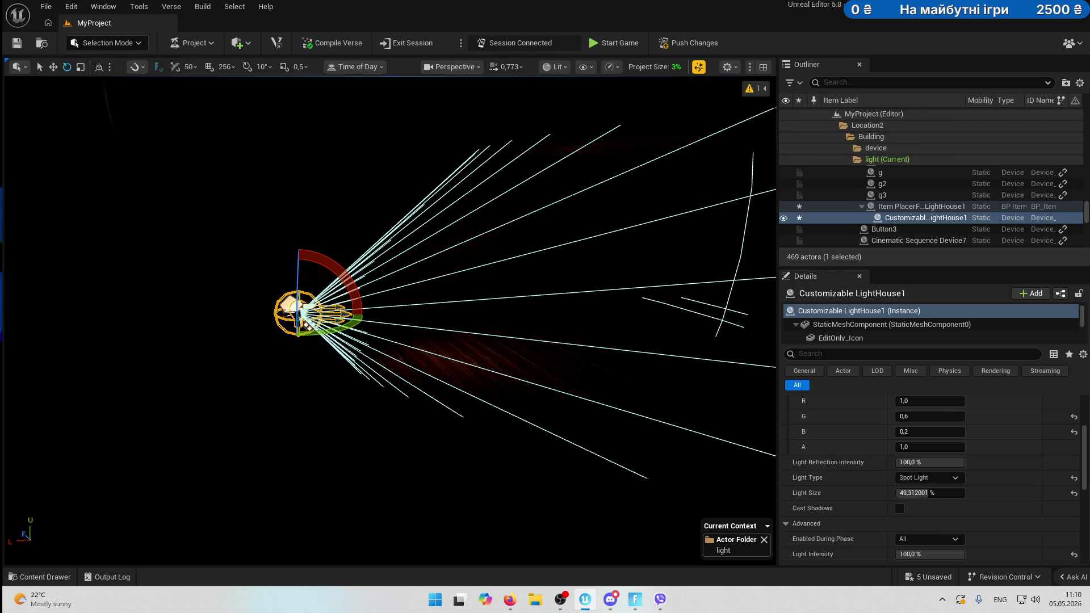
{"action": "scroll", "coordinate": [391, 318], "scroll_direction": "up", "scroll_amount": 5}
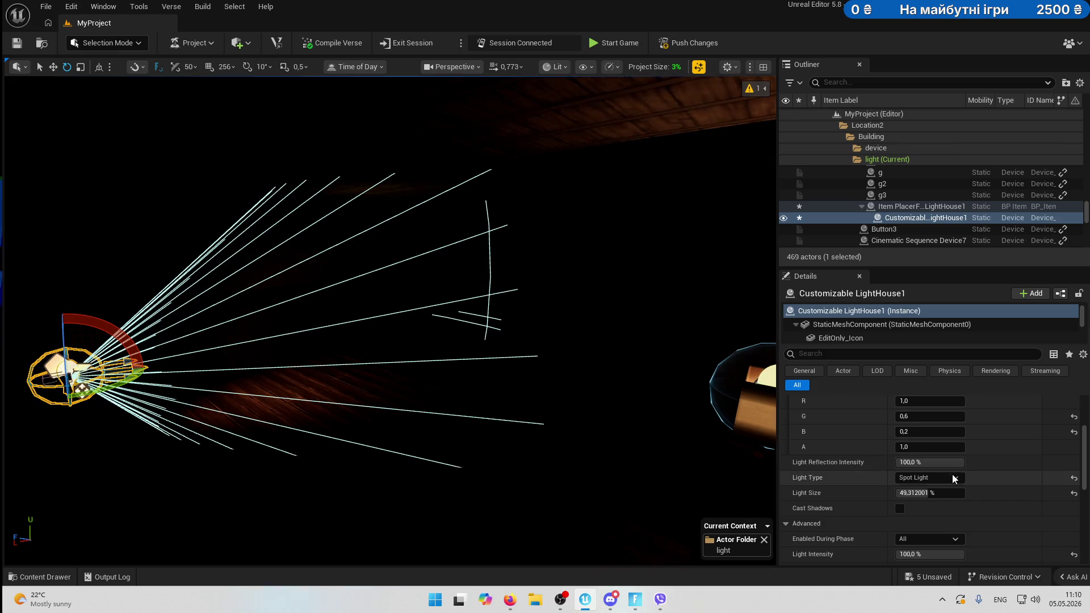
Keep the light type as Spot Light and set its Rhythm Preset to Constant.
{"action": "left_click", "coordinate": [946, 488]}
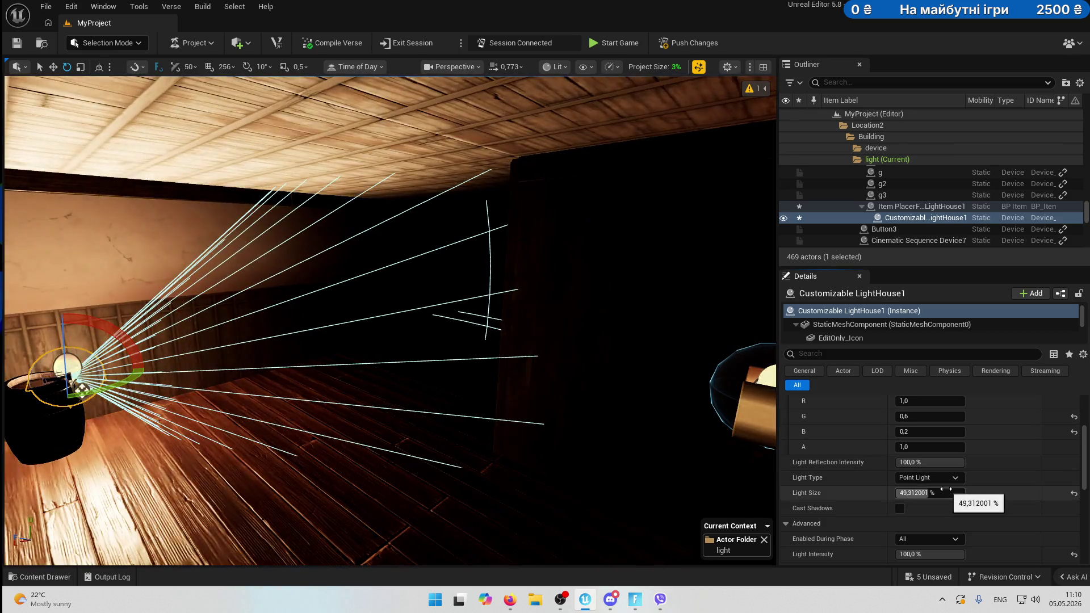
{"action": "left_click", "coordinate": [942, 480]}
{"action": "left_click", "coordinate": [941, 499]}
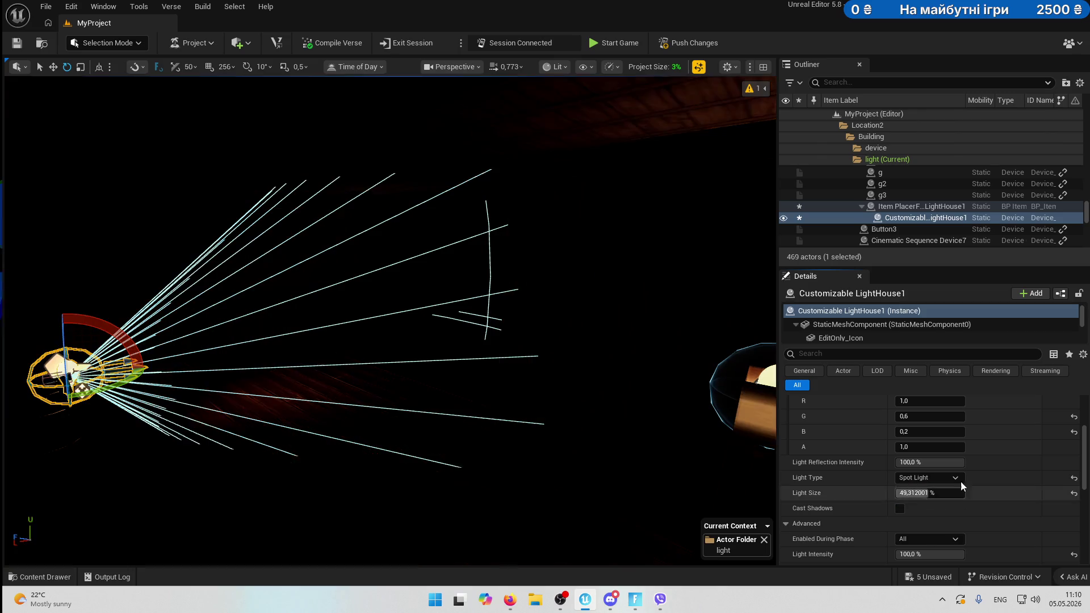
{"action": "left_click", "coordinate": [933, 551]}
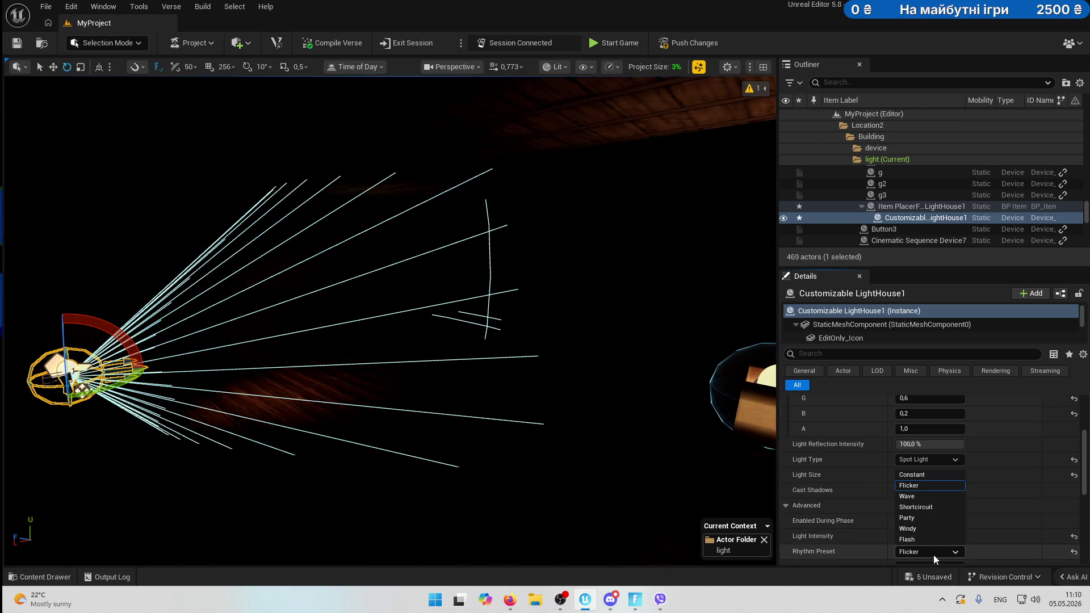
{"action": "left_click", "coordinate": [930, 496]}
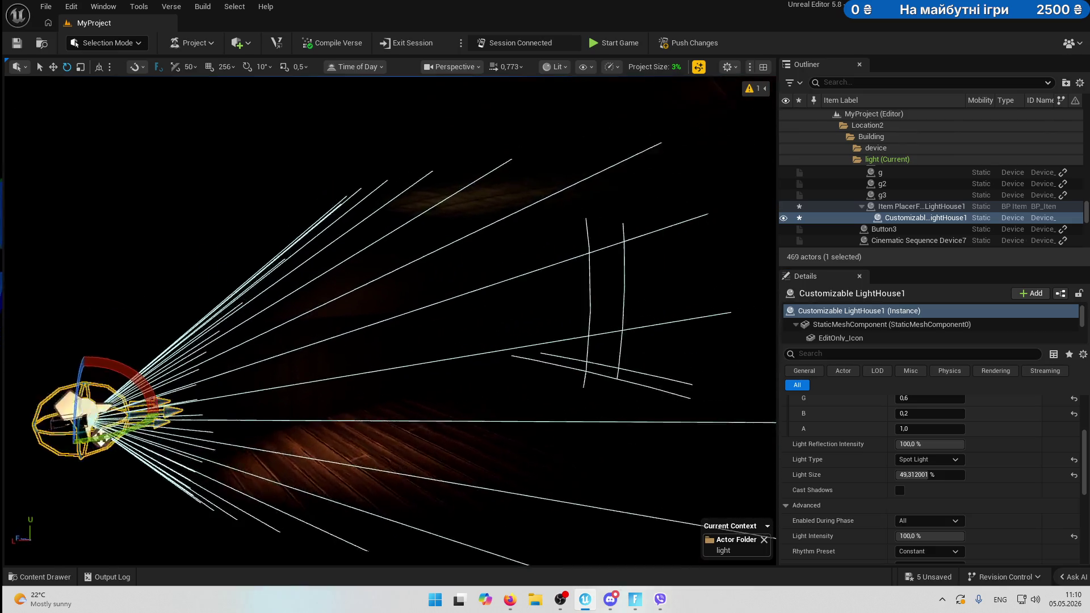
Save all with Ctrl+S and push the changes to the Fortnite session.
{"action": "key", "text": "f"}
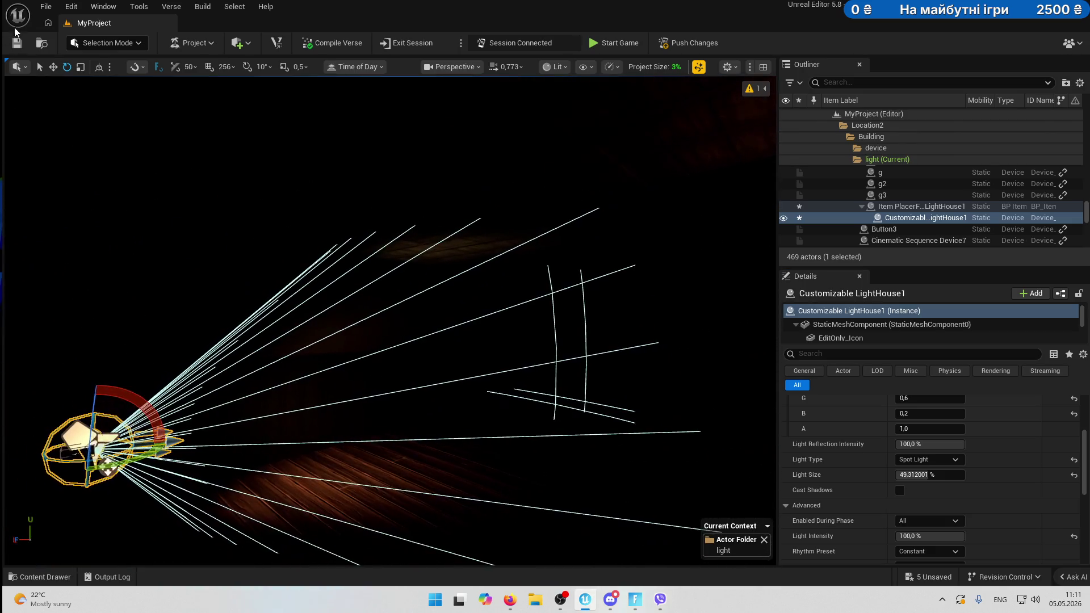
{"action": "key", "text": "ctrl+s"}
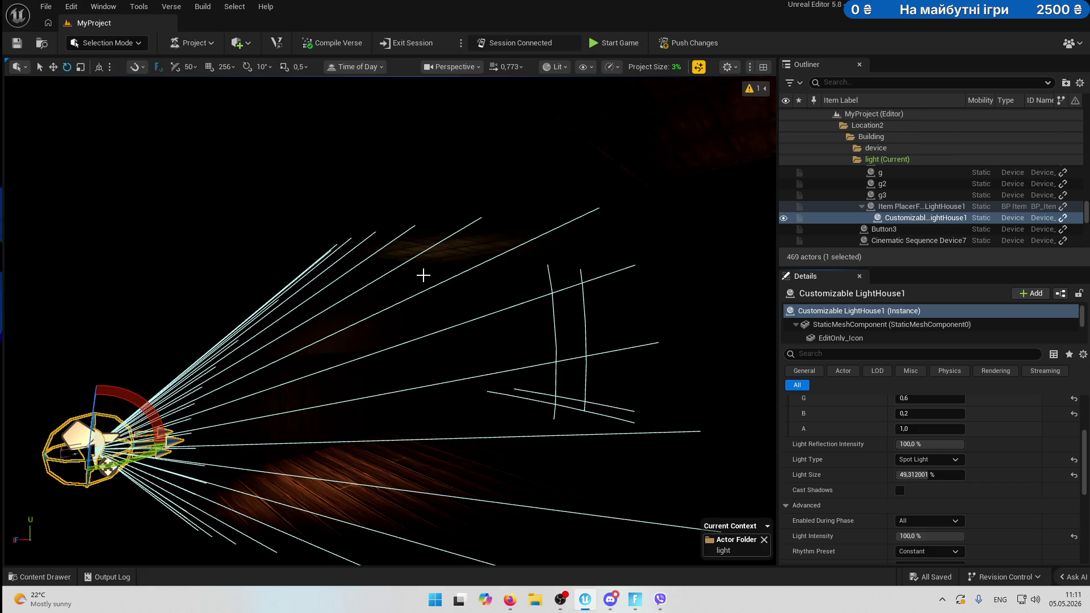
{"action": "left_click", "coordinate": [682, 43]}
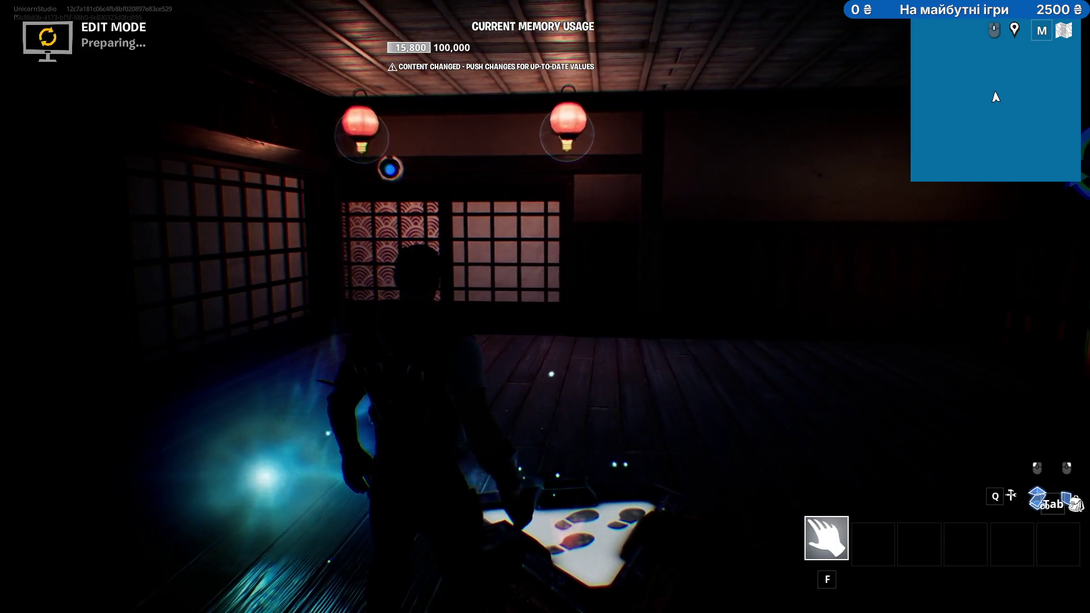
Walk to the shoji door, slide it open, step into the lantern-lit room, then return to UEFN.
{"action": "key", "text": "w"}
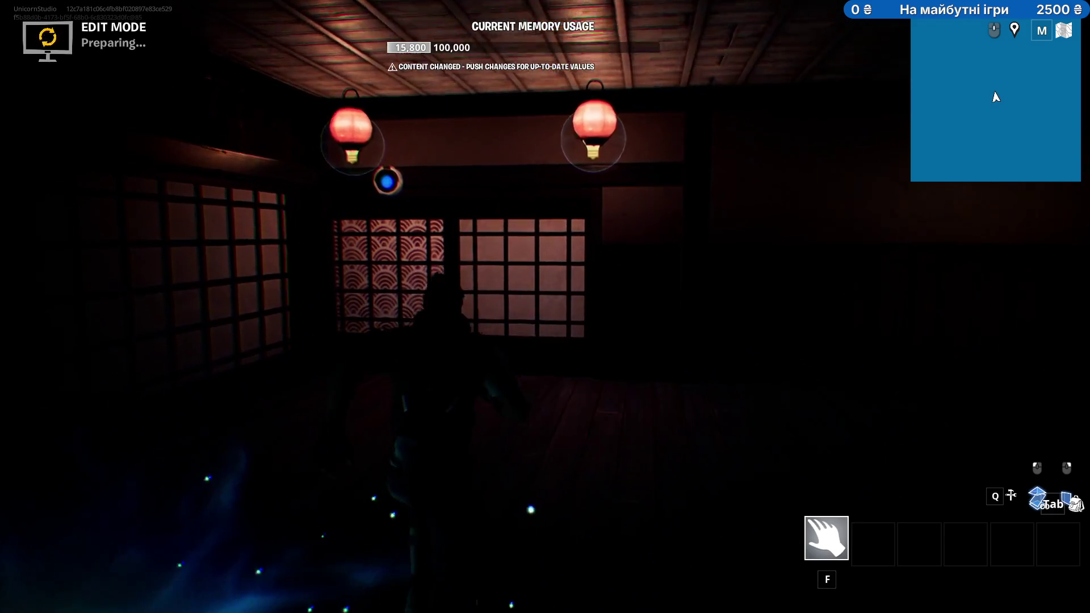
{"action": "key", "text": "e"}
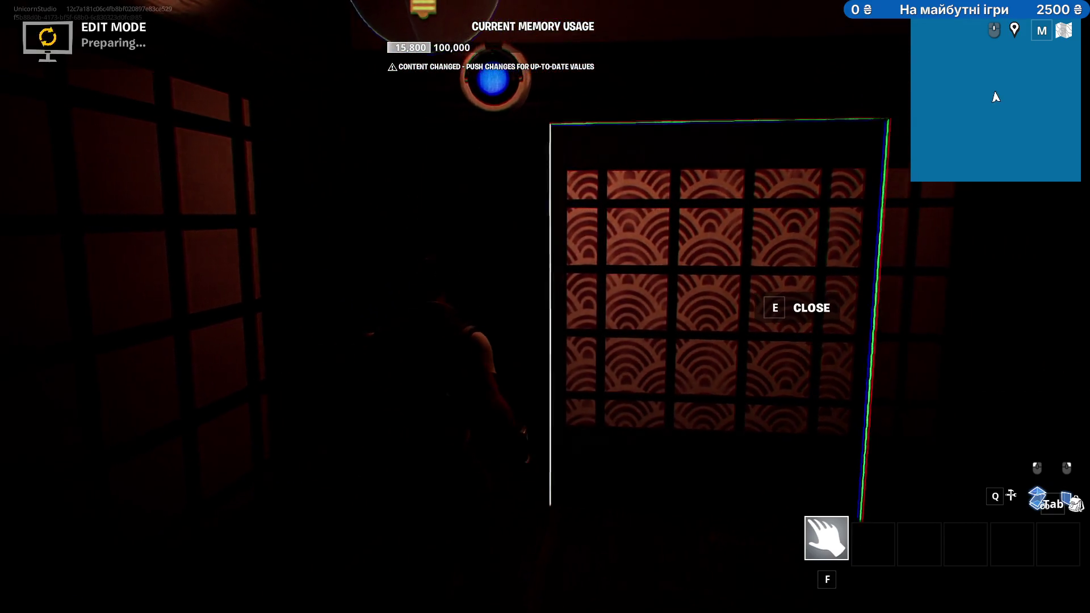
{"action": "key", "text": "w"}
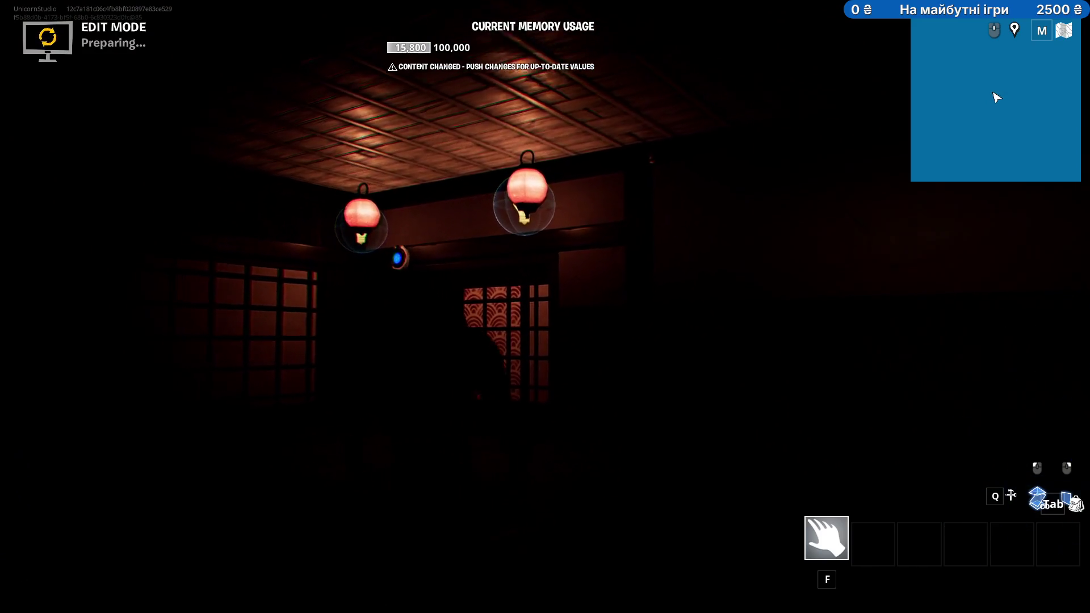
{"action": "key", "text": "w"}
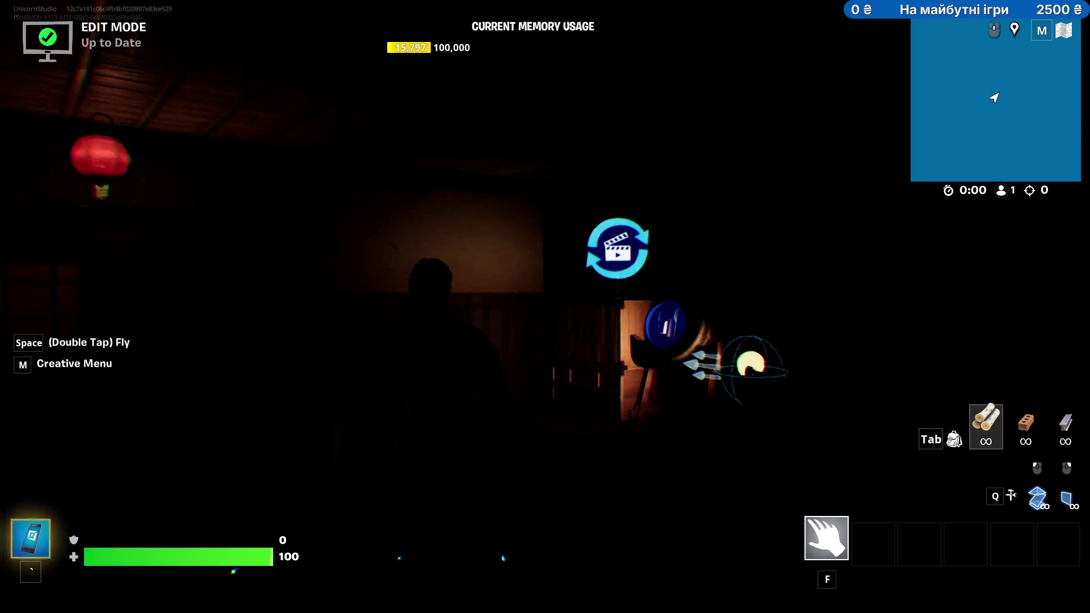
{"action": "key", "text": "alt+Tab"}
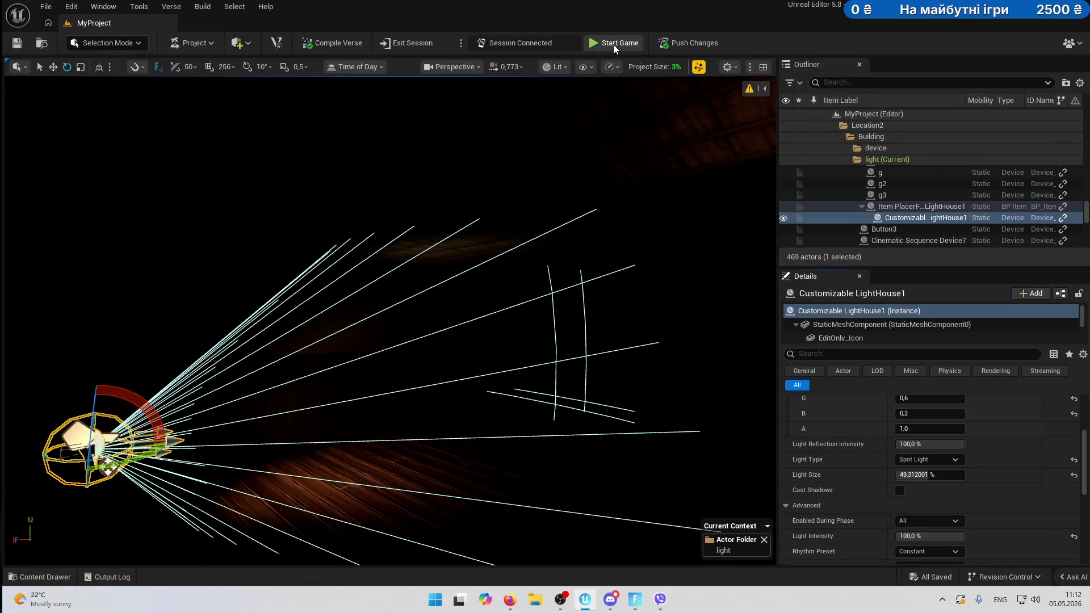
Start a playtest round, keep the fog, and equip the flashlight.
{"action": "left_click", "coordinate": [634, 599]}
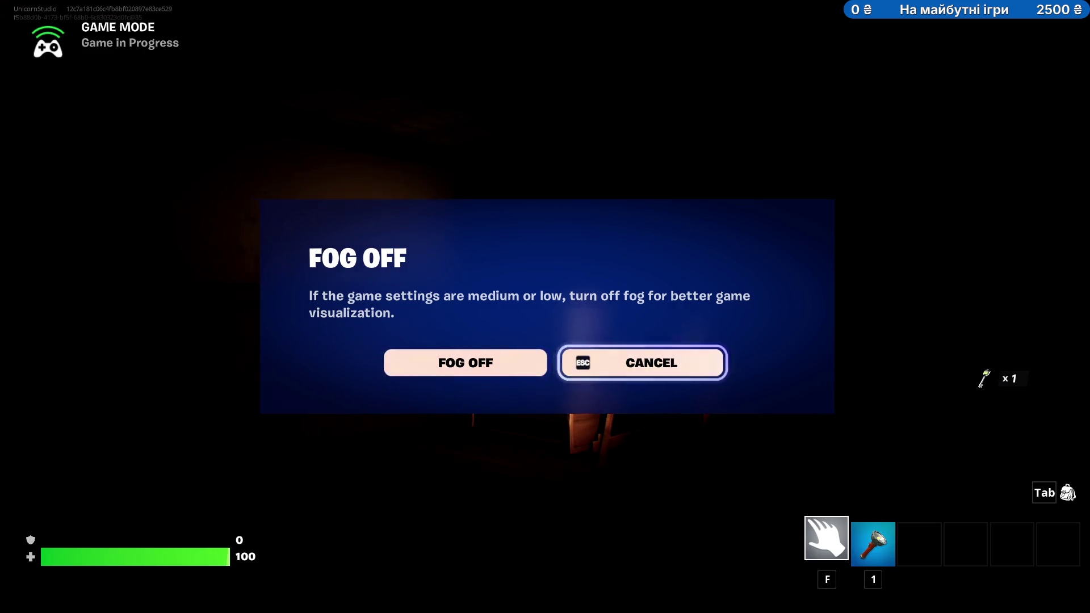
{"action": "left_click", "coordinate": [642, 363]}
{"action": "key", "text": "1"}
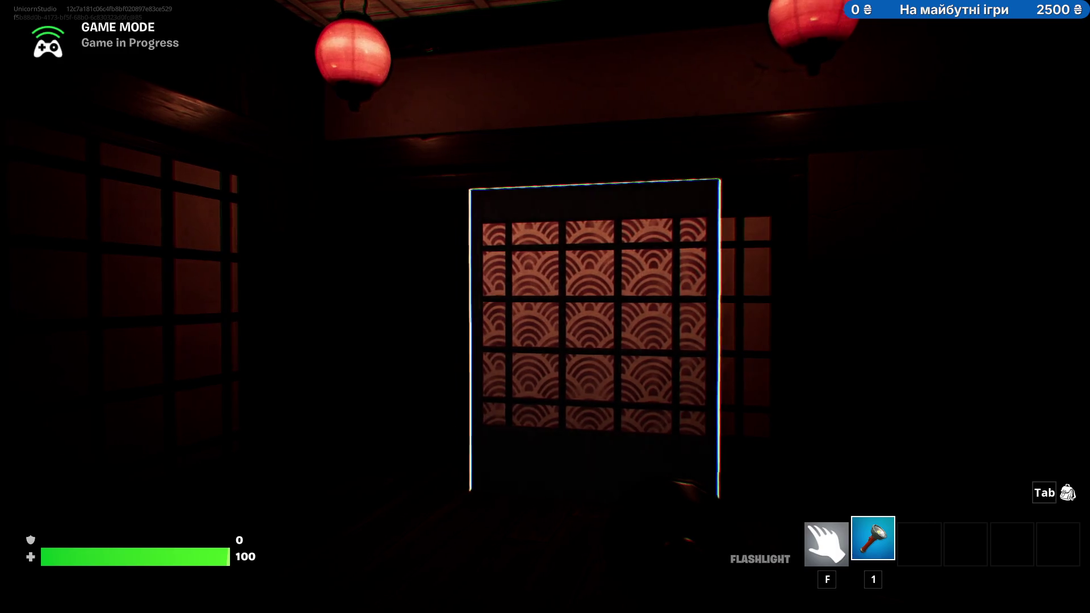
Walk past the patterned shoji panel and down the dark corridor toward the lit lamp.
{"action": "key", "text": "w"}
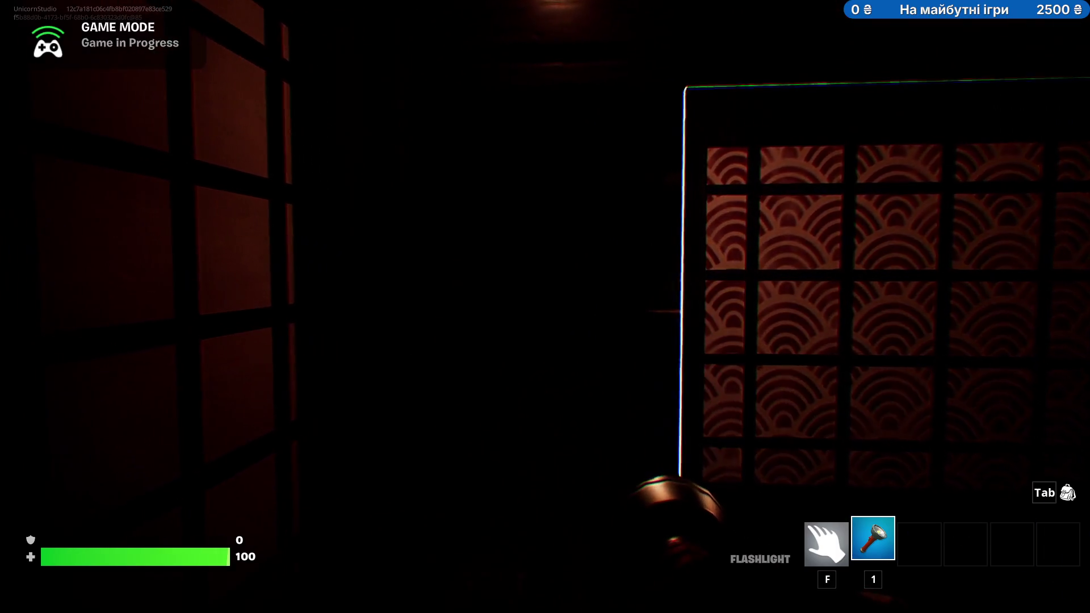
{"action": "key", "text": "w"}
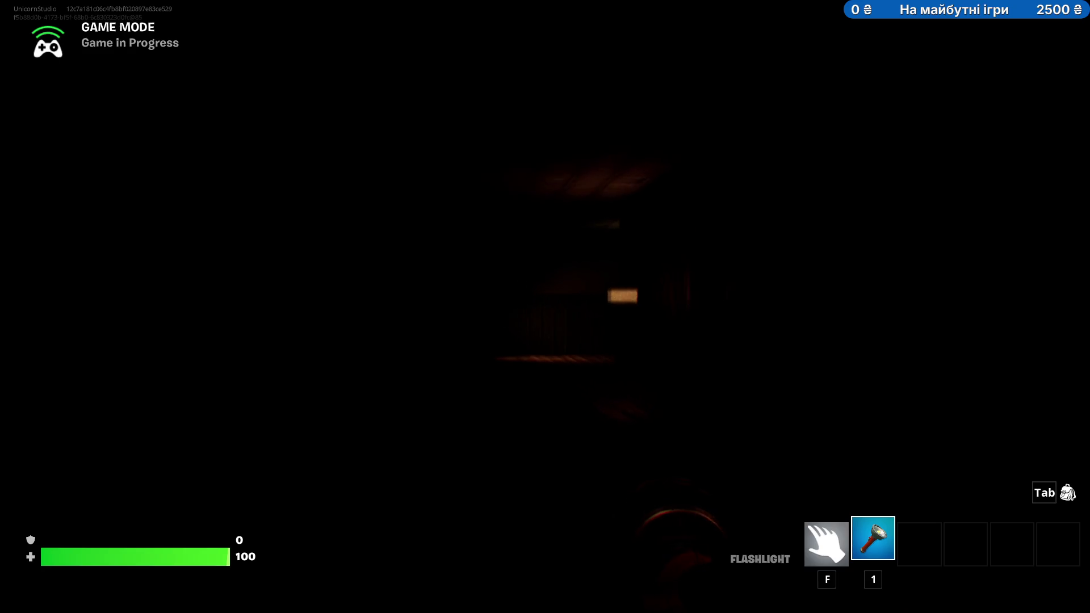
{"action": "key", "text": "w"}
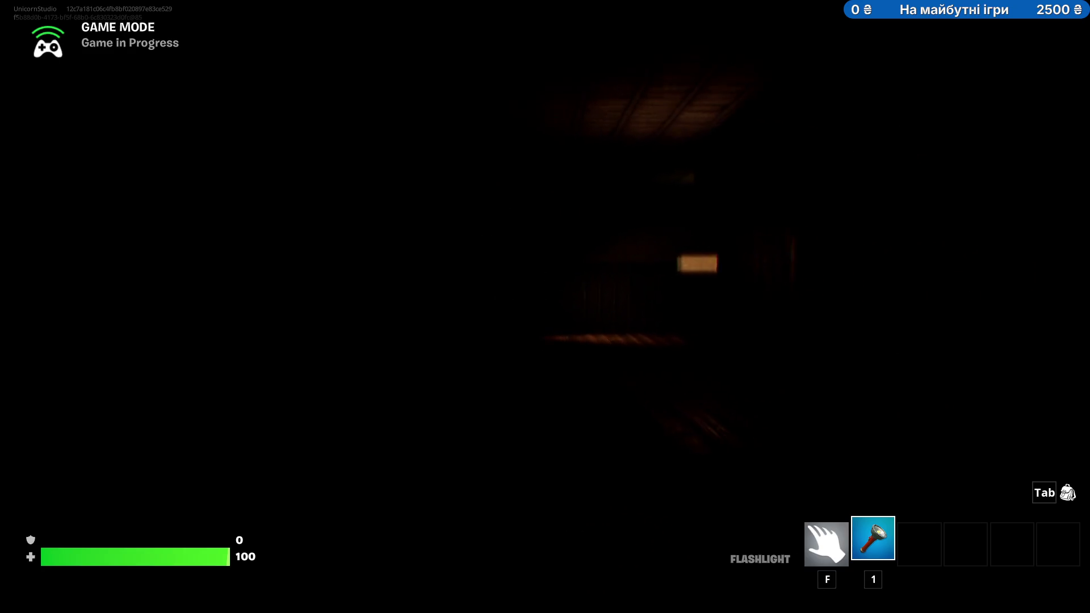
{"action": "key", "text": "w"}
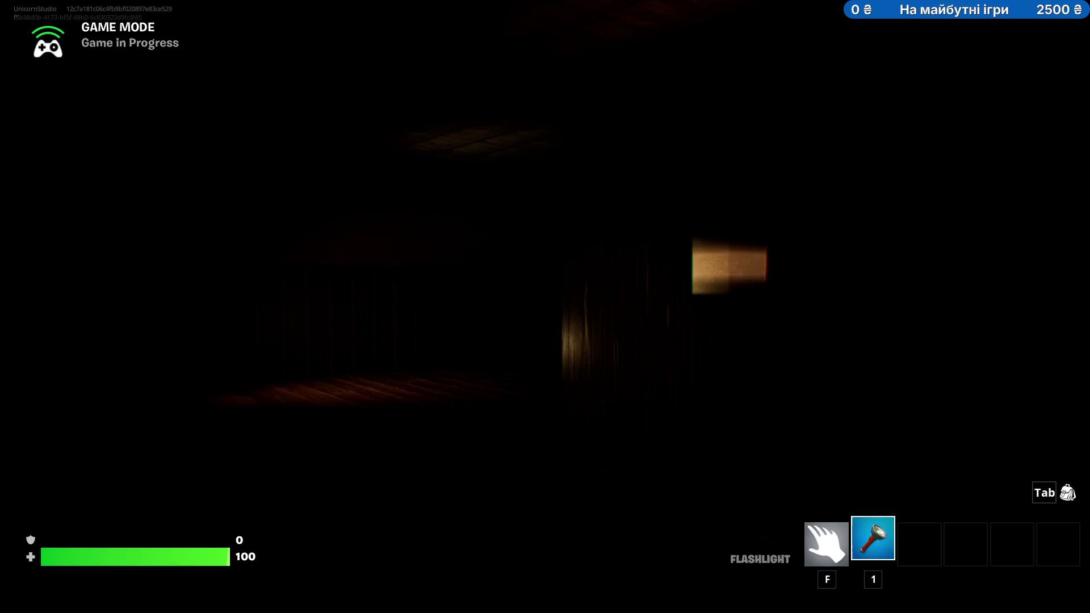
{"action": "key", "text": "w"}
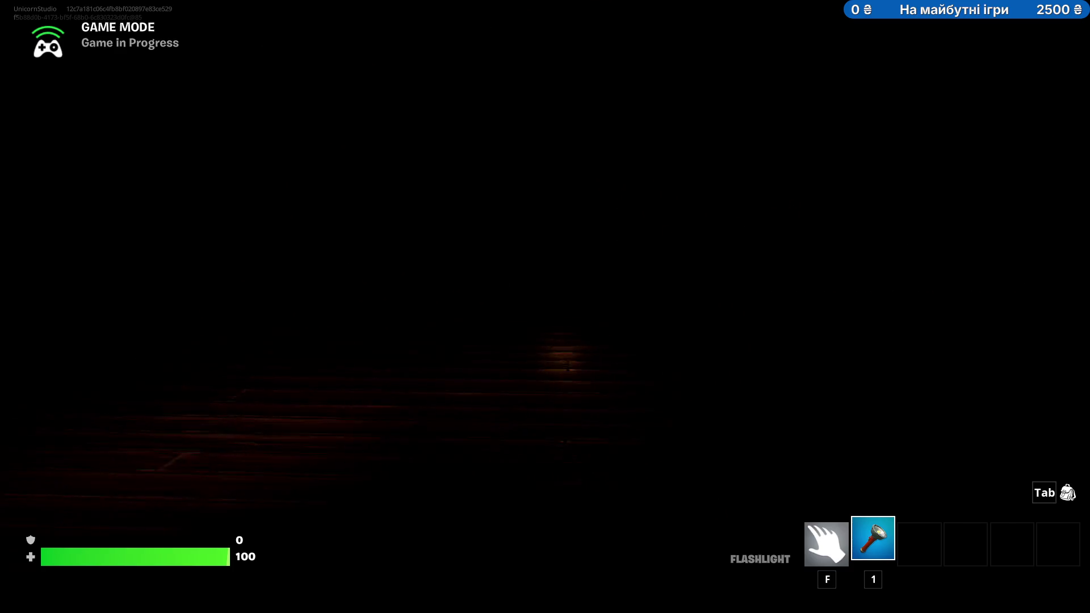
Toggle the flashlight off and on, look along the corridor, and switch back to the editor.
{"action": "left_click", "coordinate": [545, 306]}
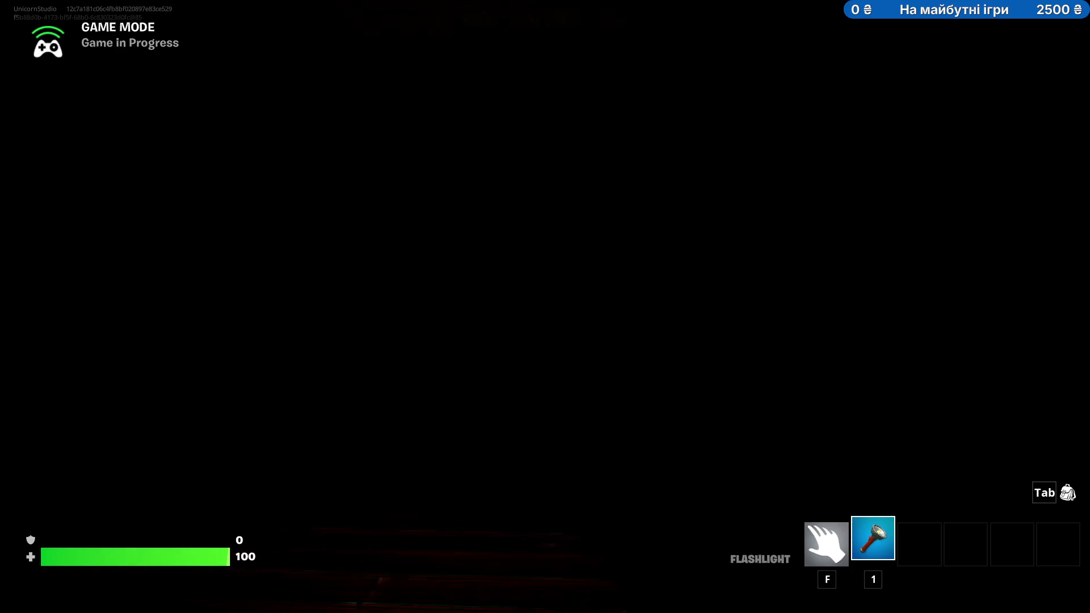
{"action": "left_click", "coordinate": [544, 307]}
{"action": "left_click", "coordinate": [545, 307]}
{"action": "key", "text": "s"}
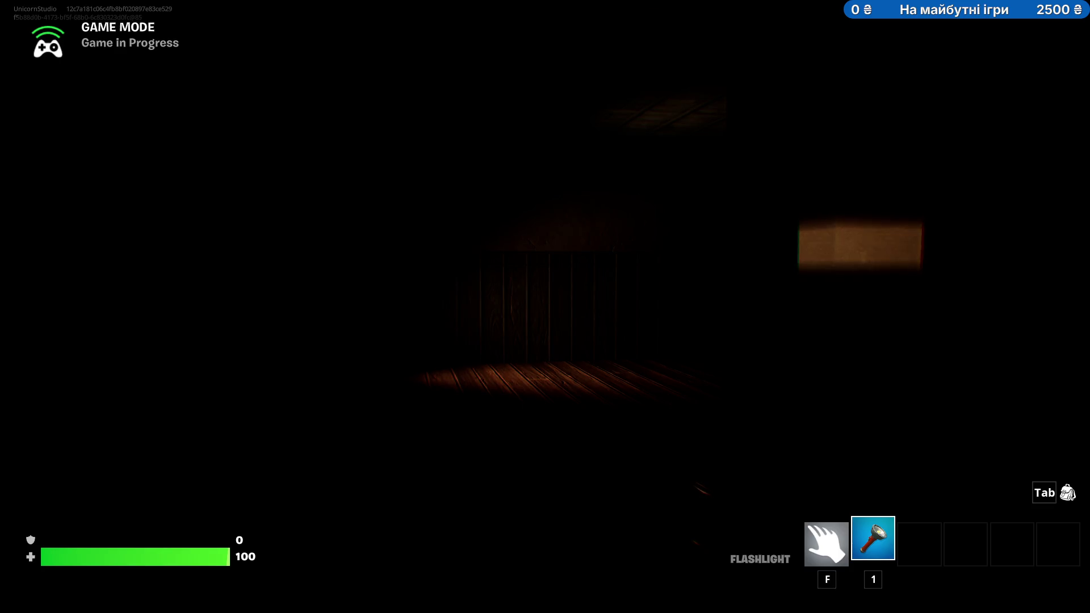
{"action": "key", "text": "alt+Tab"}
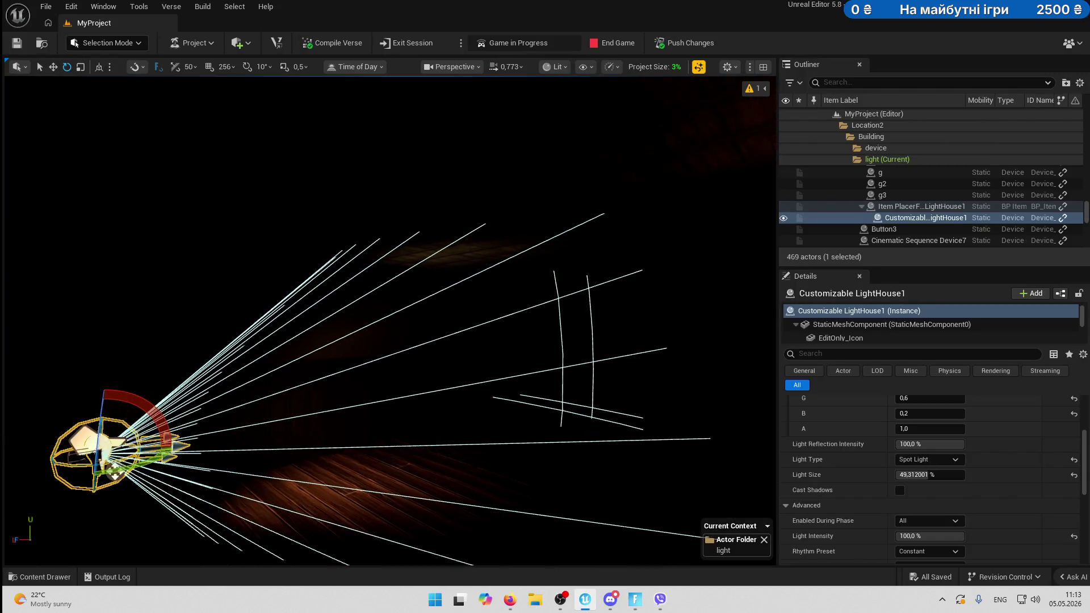
Make the device folder the current Outliner folder.
{"action": "left_click", "coordinate": [875, 149]}
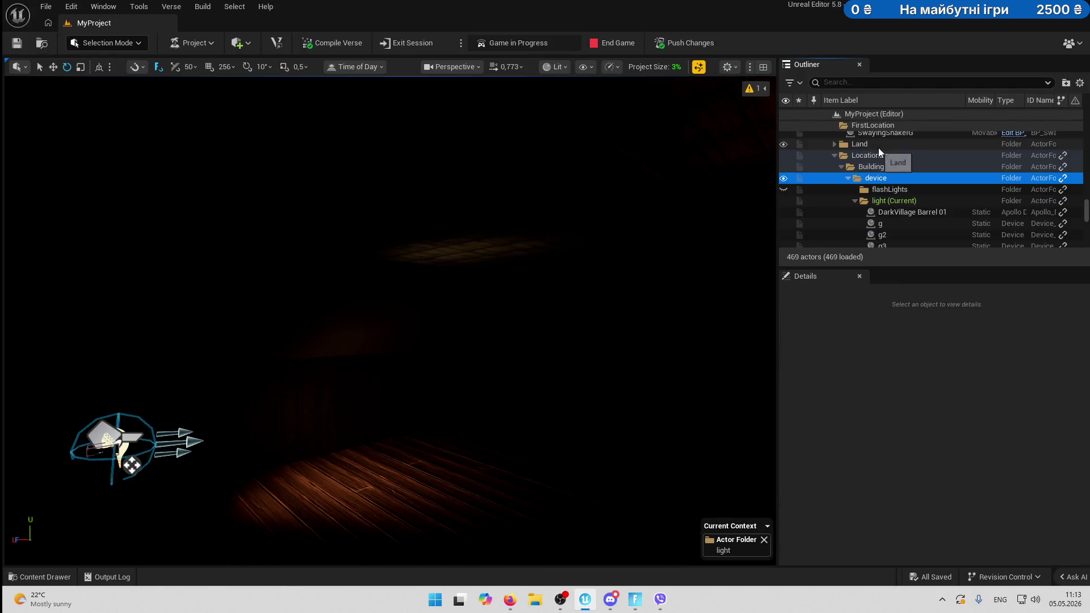
{"action": "right_click", "coordinate": [887, 180]}
{"action": "left_click", "coordinate": [924, 342]}
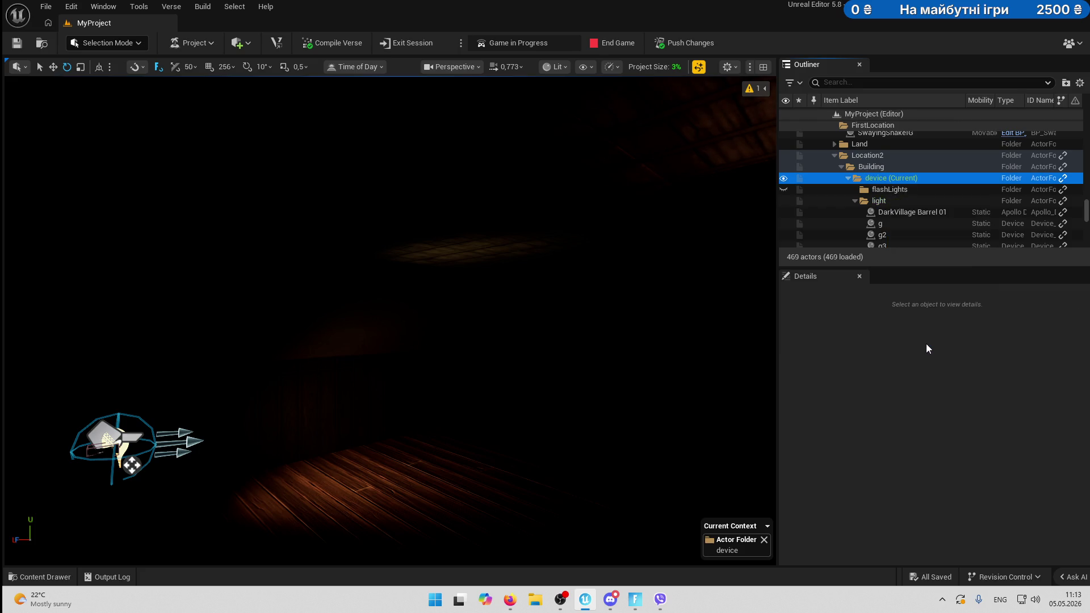
Create a SpookyManeken subfolder inside device and make it the current folder for new actors.
{"action": "right_click", "coordinate": [897, 176]}
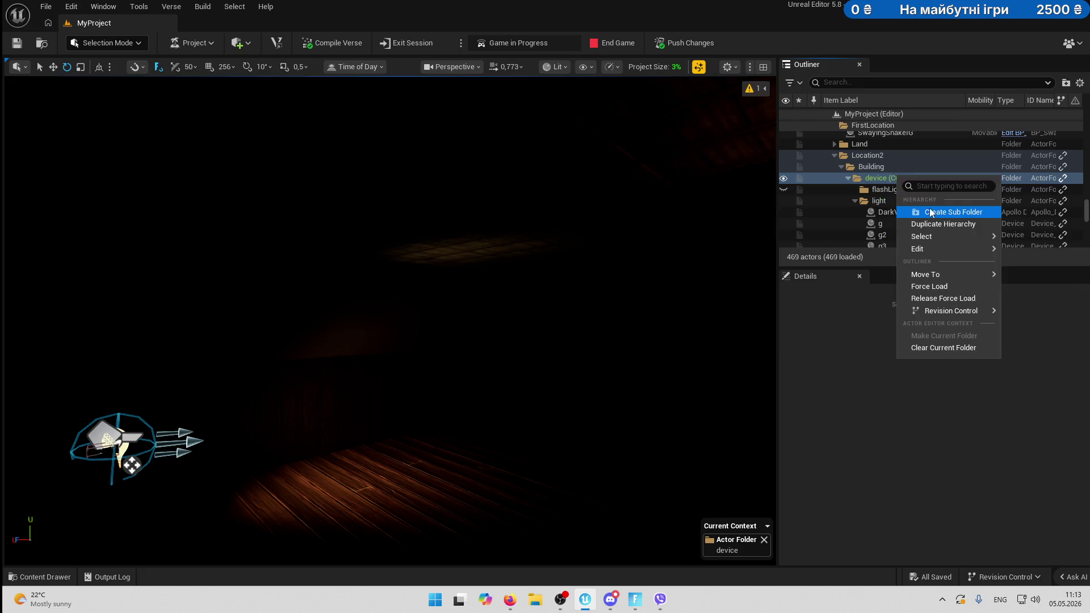
{"action": "left_click", "coordinate": [932, 210]}
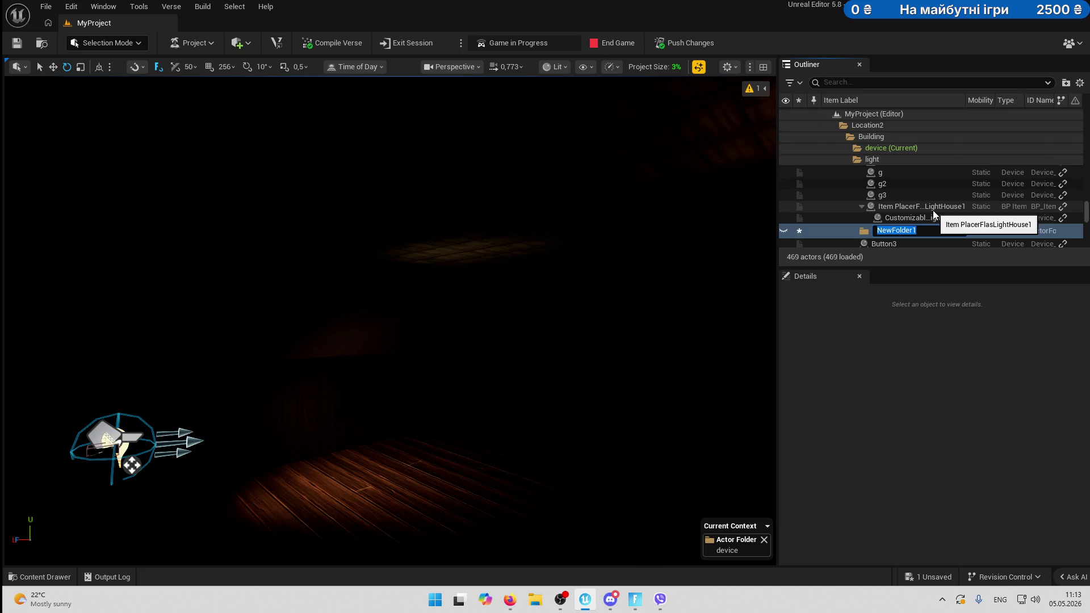
{"action": "type", "text": "SpookyManeken"}
{"action": "key", "text": "Return"}
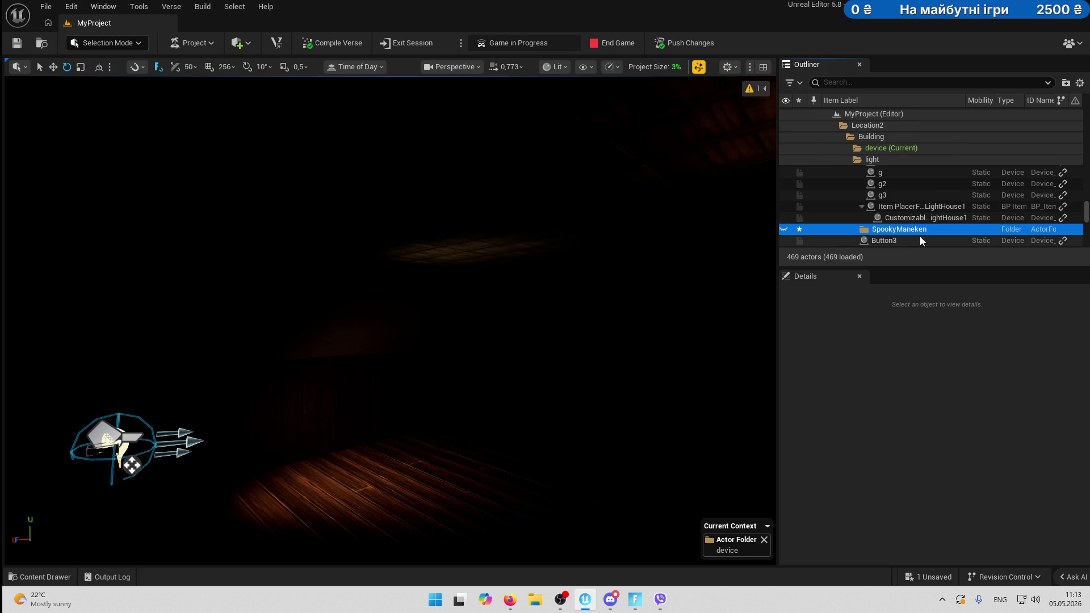
{"action": "right_click", "coordinate": [921, 230]}
{"action": "left_click", "coordinate": [968, 390]}
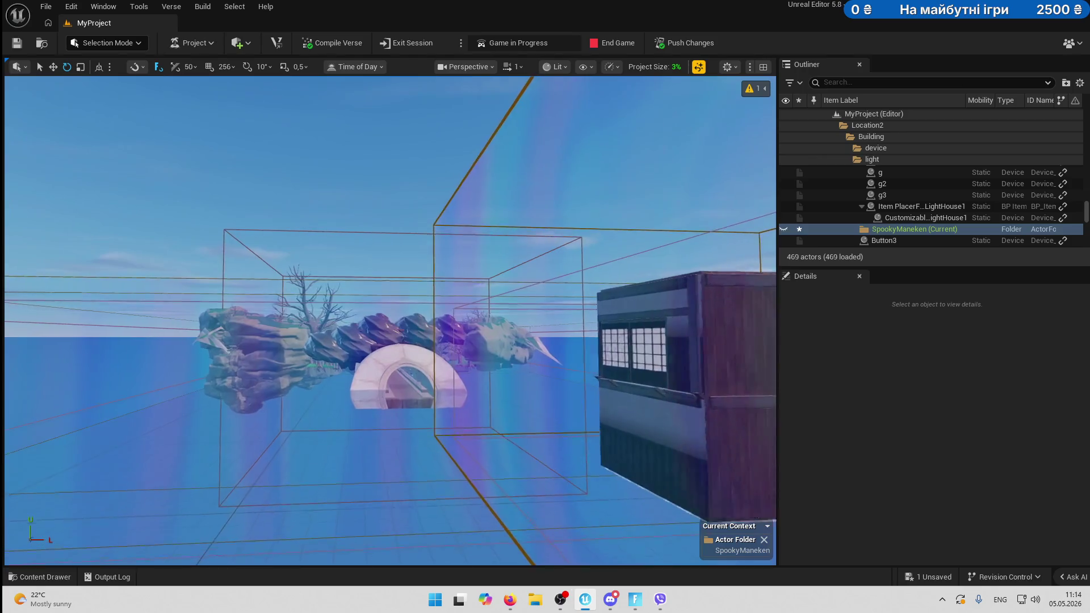
Raise the camera speed and fly the viewport into the house's dark device room.
{"action": "scroll", "coordinate": [390, 320], "scroll_direction": "up", "scroll_amount": 3}
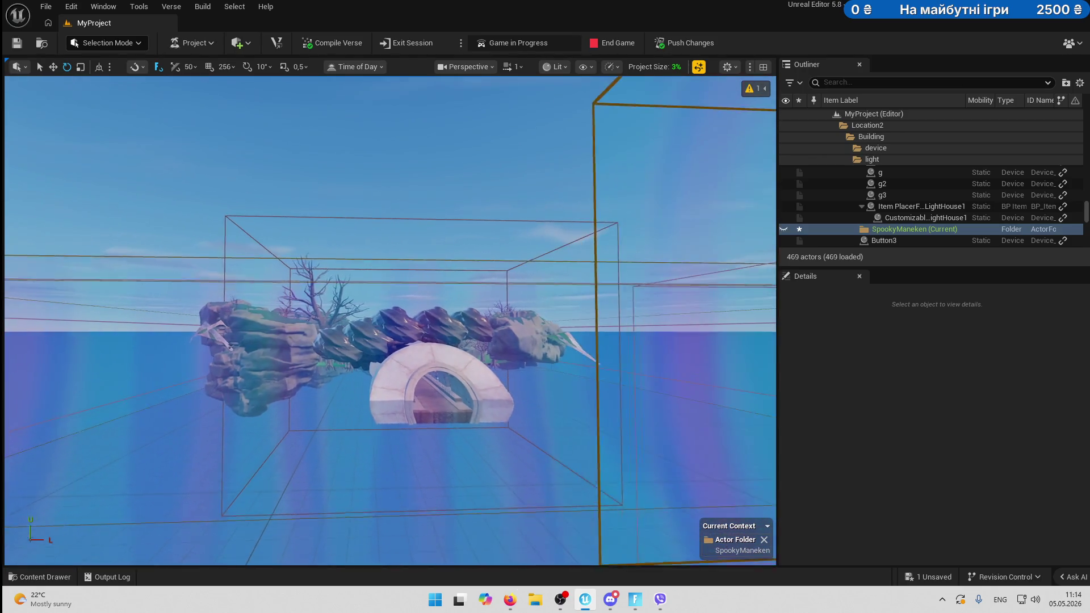
{"action": "scroll", "coordinate": [390, 321], "scroll_direction": "up", "scroll_amount": 5}
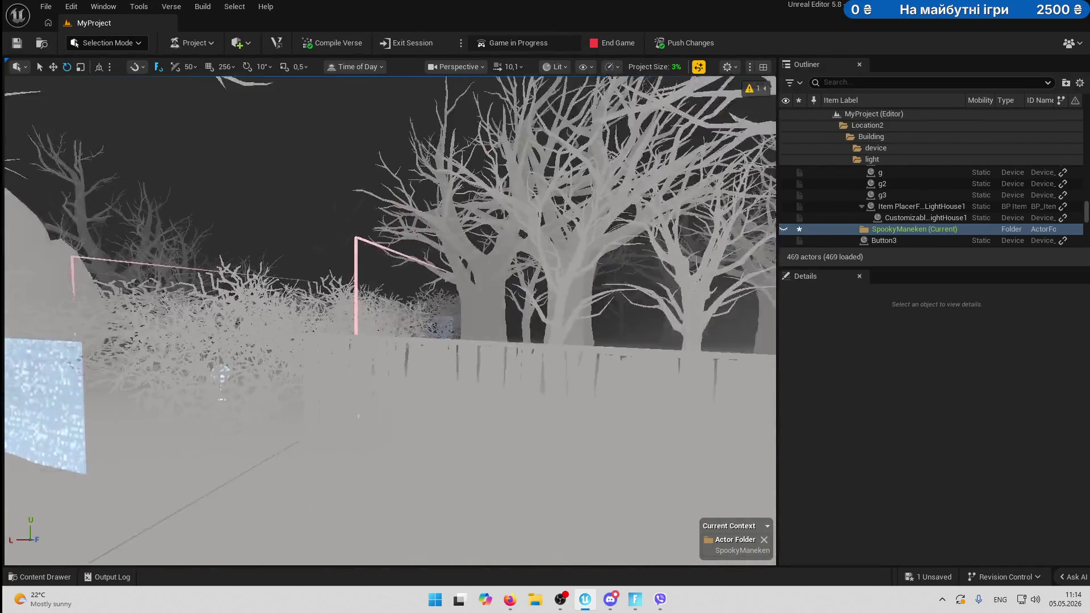
{"action": "key", "text": "w"}
{"action": "key", "text": "w"}
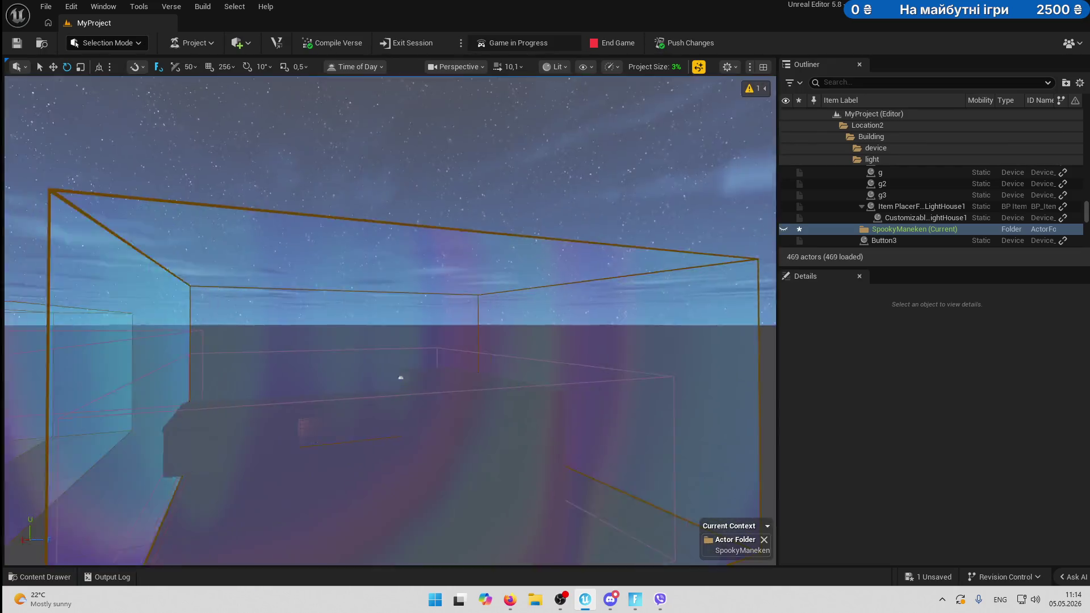
{"action": "key", "text": "w"}
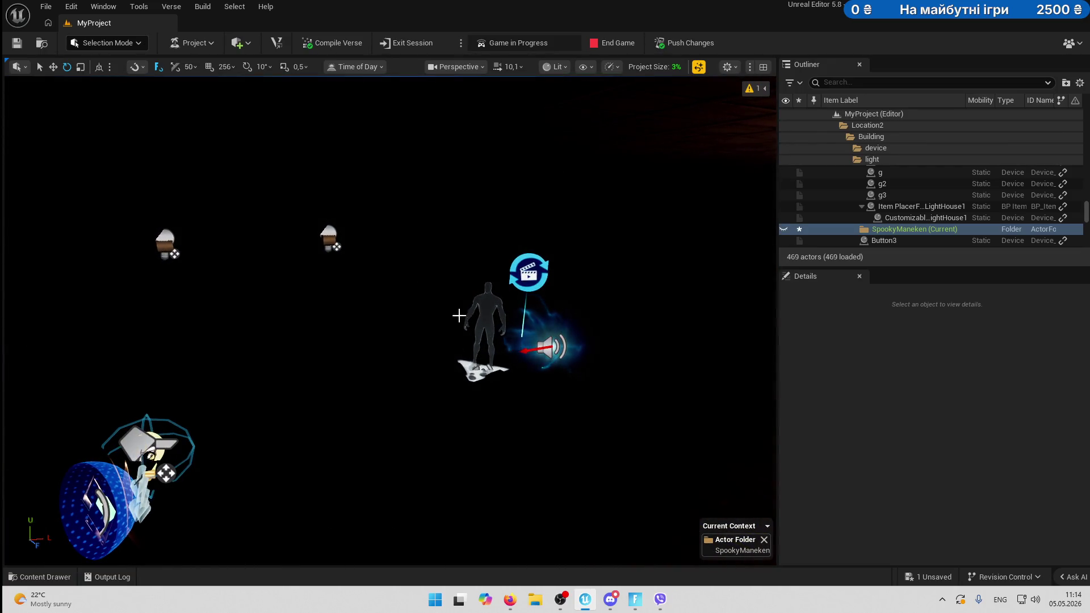
Set Cinematic Sequence Device6's finish completion state to Force Keep State.
{"action": "left_click", "coordinate": [525, 273]}
{"action": "scroll", "coordinate": [1010, 506], "scroll_direction": "down", "scroll_amount": 3}
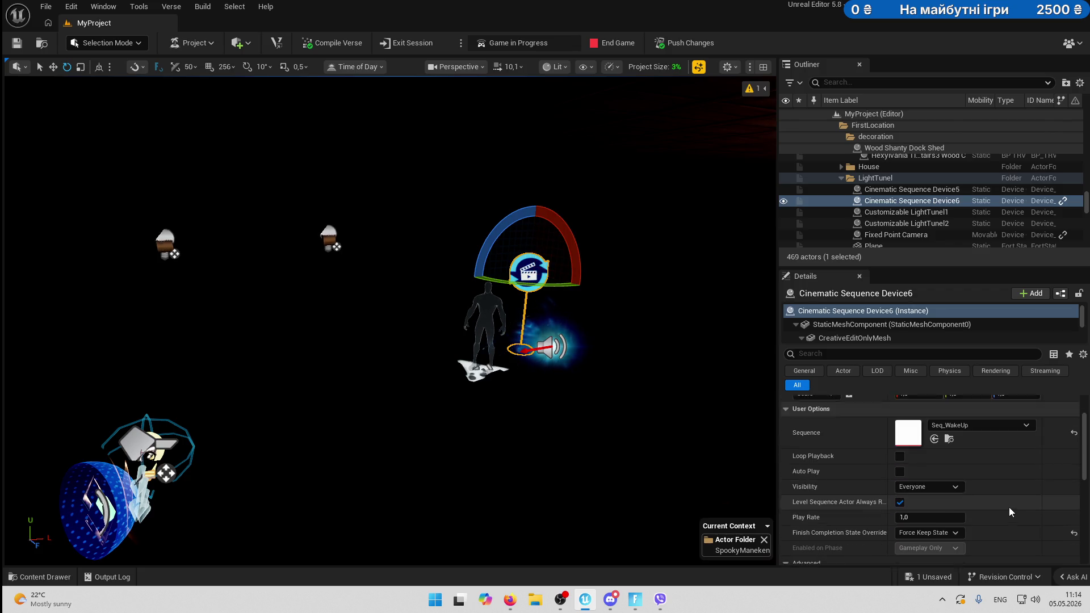
{"action": "left_click", "coordinate": [947, 497]}
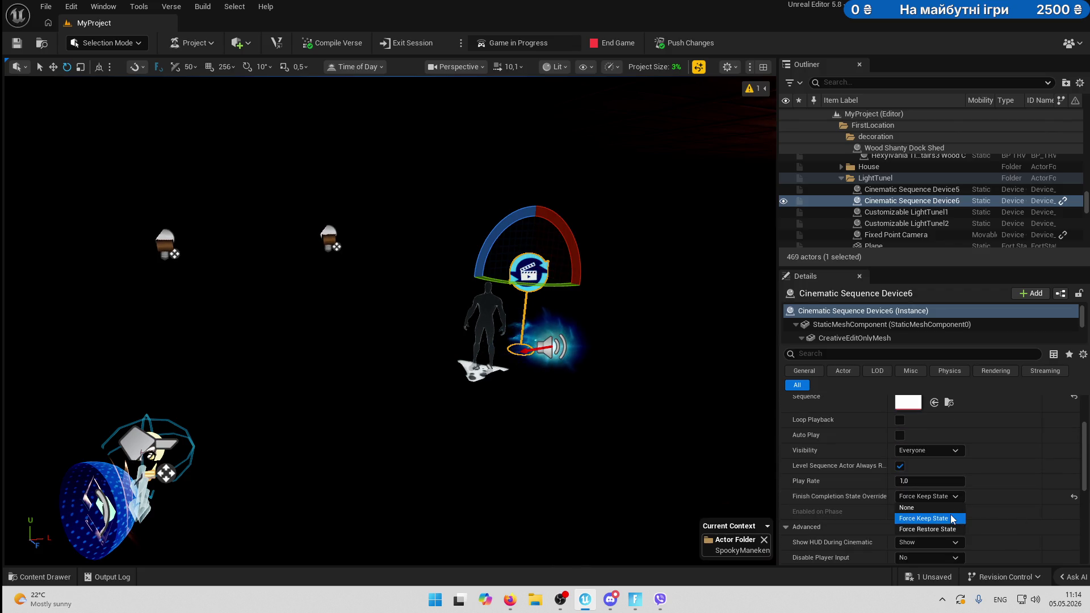
{"action": "left_click", "coordinate": [942, 518]}
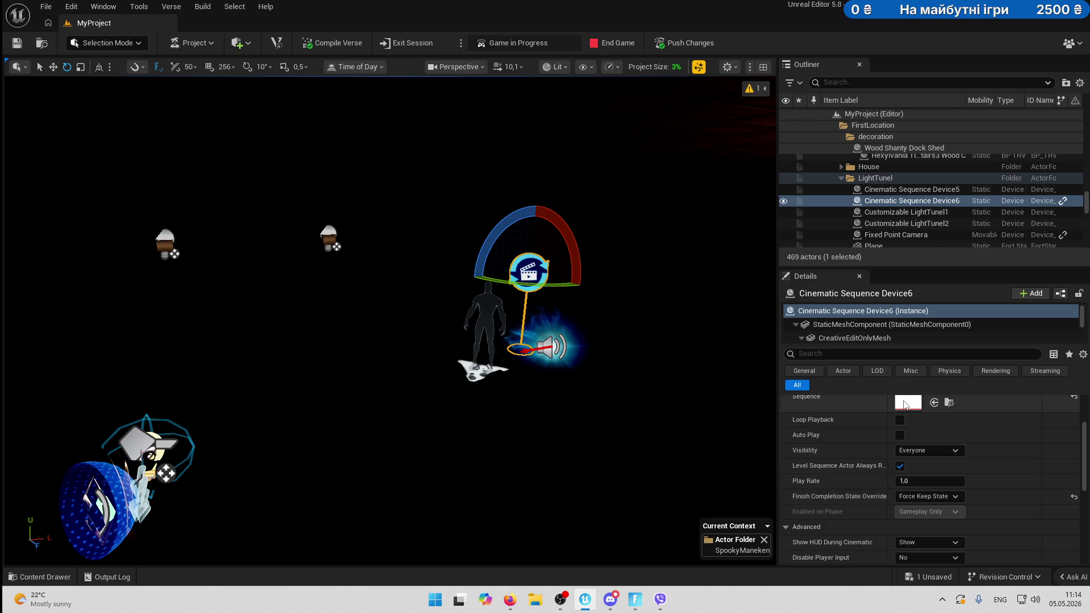
Open Seq_WakeUp from the Content Drawer's Sequences folder.
{"action": "left_click", "coordinate": [40, 577]}
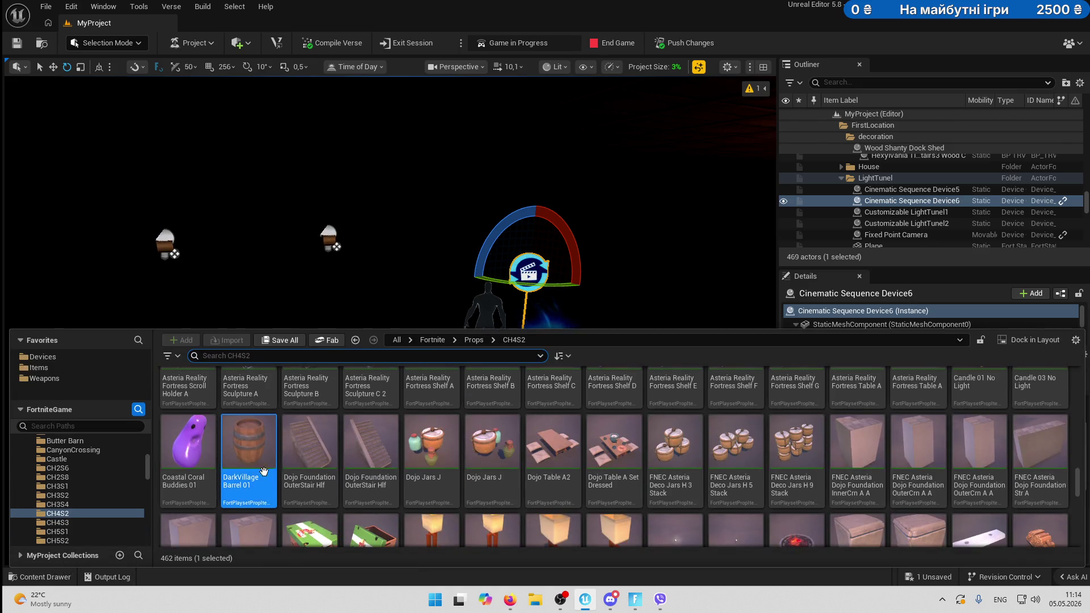
{"action": "scroll", "coordinate": [60, 461], "scroll_direction": "up", "scroll_amount": 5}
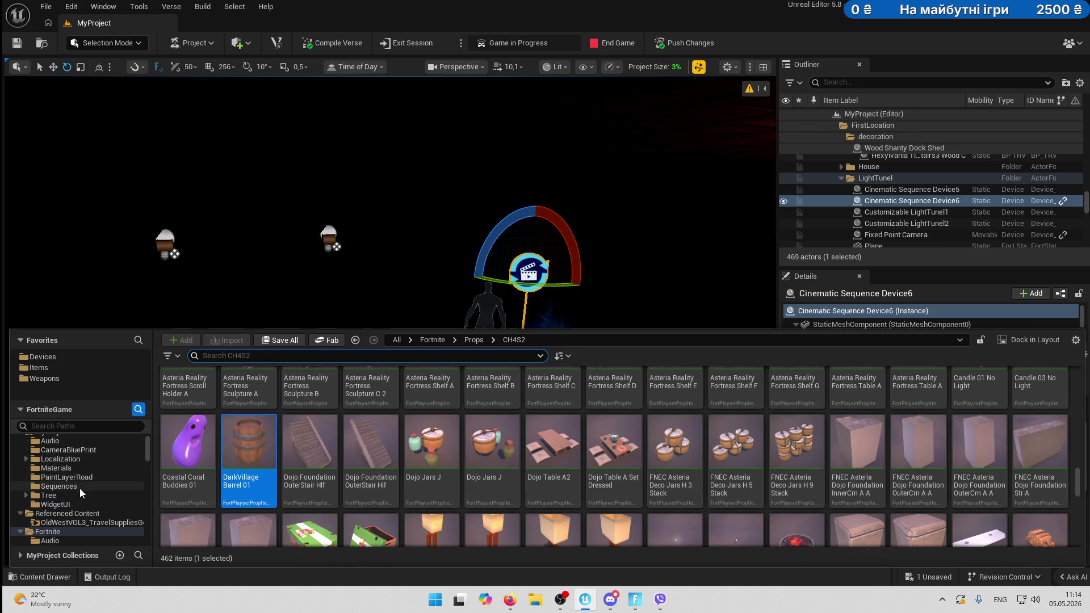
{"action": "left_click", "coordinate": [59, 487]}
{"action": "left_click", "coordinate": [437, 400]}
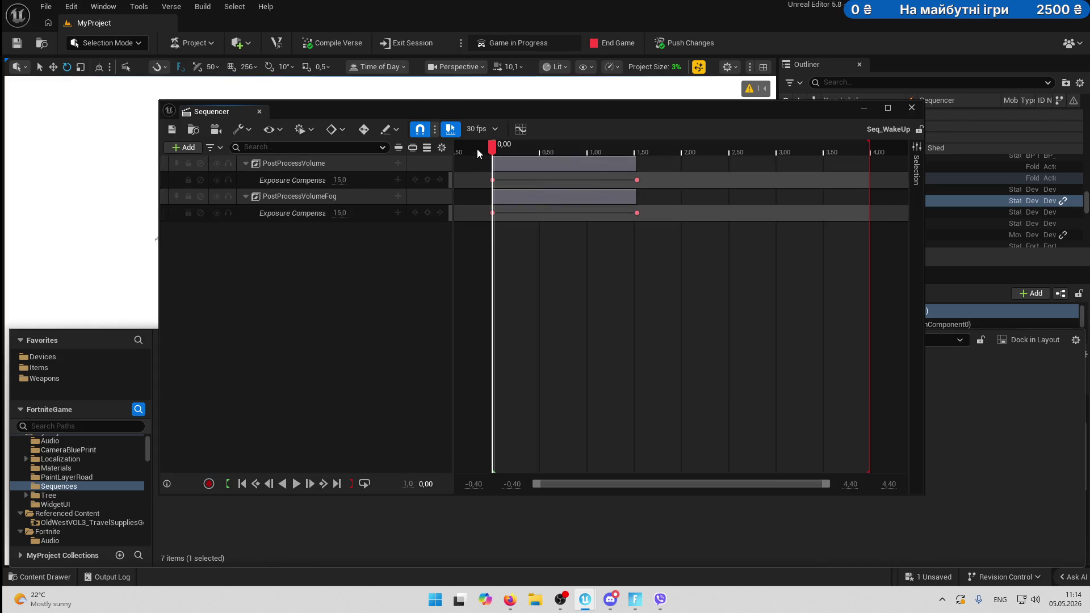
Scrub Seq_WakeUp's exposure fade, close Sequencer, and switch the viewport to Unlit.
{"action": "mouse_move", "coordinate": [492, 149]}
{"action": "left_mouse_down"}
{"action": "mouse_move", "coordinate": [657, 148]}
{"action": "mouse_move", "coordinate": [628, 150]}
{"action": "mouse_move", "coordinate": [639, 154]}
{"action": "left_mouse_up"}
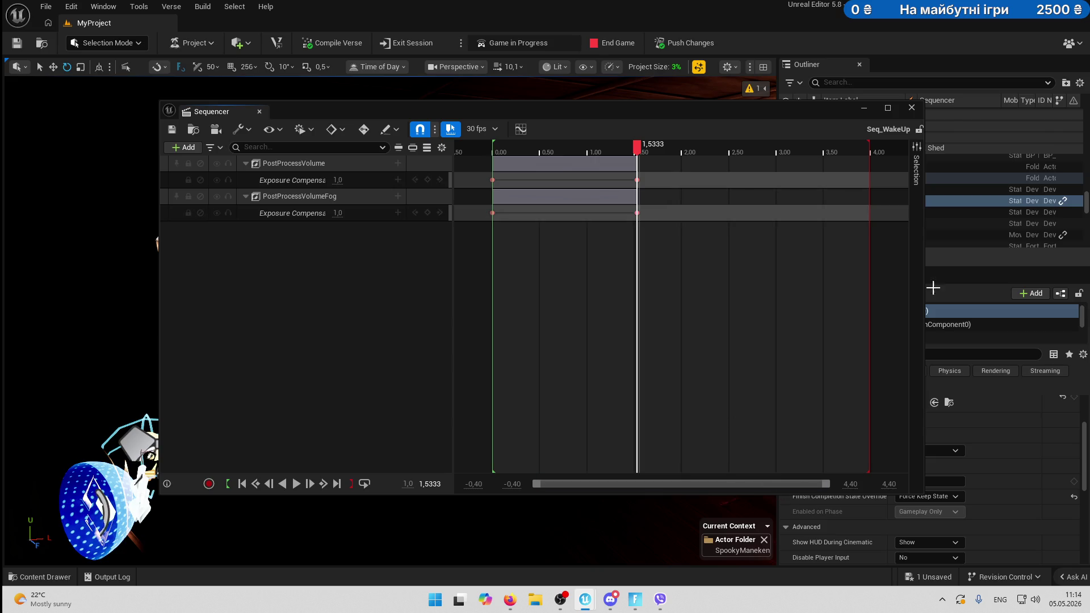
{"action": "left_click", "coordinate": [912, 108]}
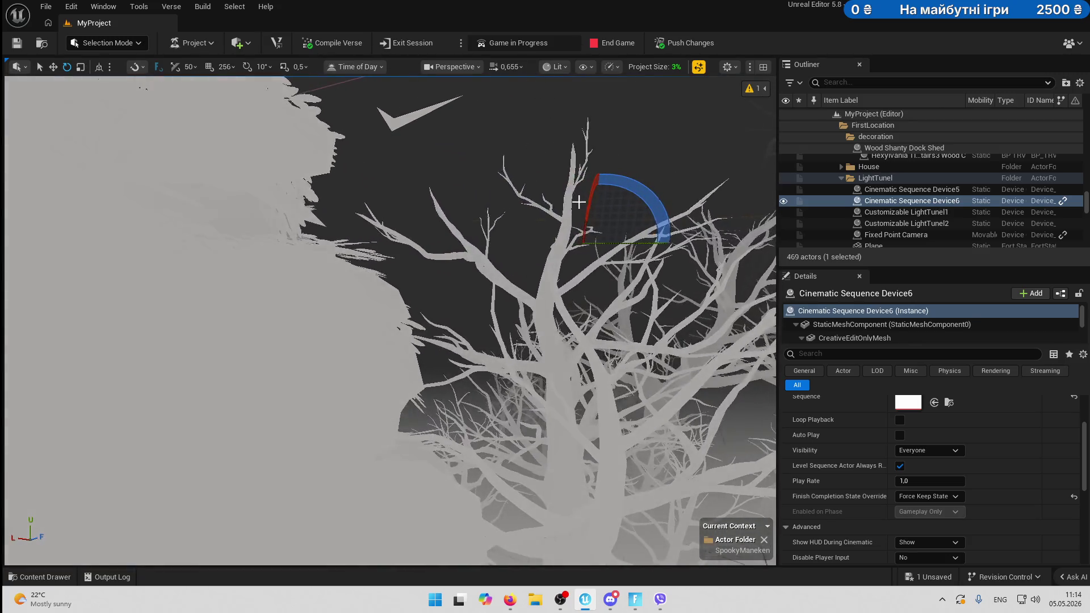
{"action": "left_click", "coordinate": [564, 67]}
{"action": "left_click", "coordinate": [574, 121]}
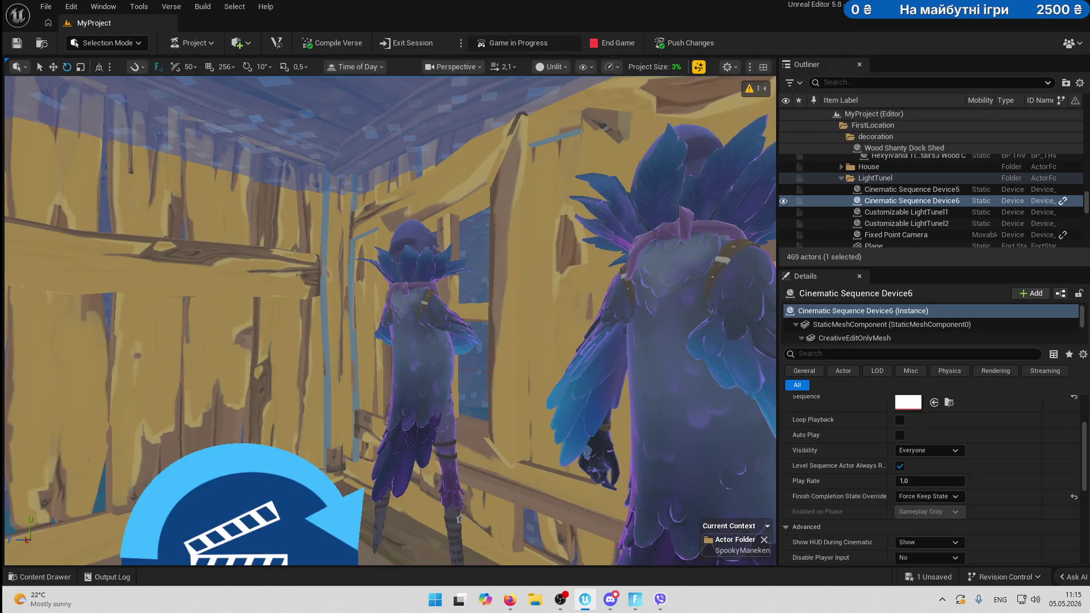
Duplicate Character Device3 as Character Device5 and paste Button3's location onto the copy.
{"action": "left_click", "coordinate": [426, 309]}
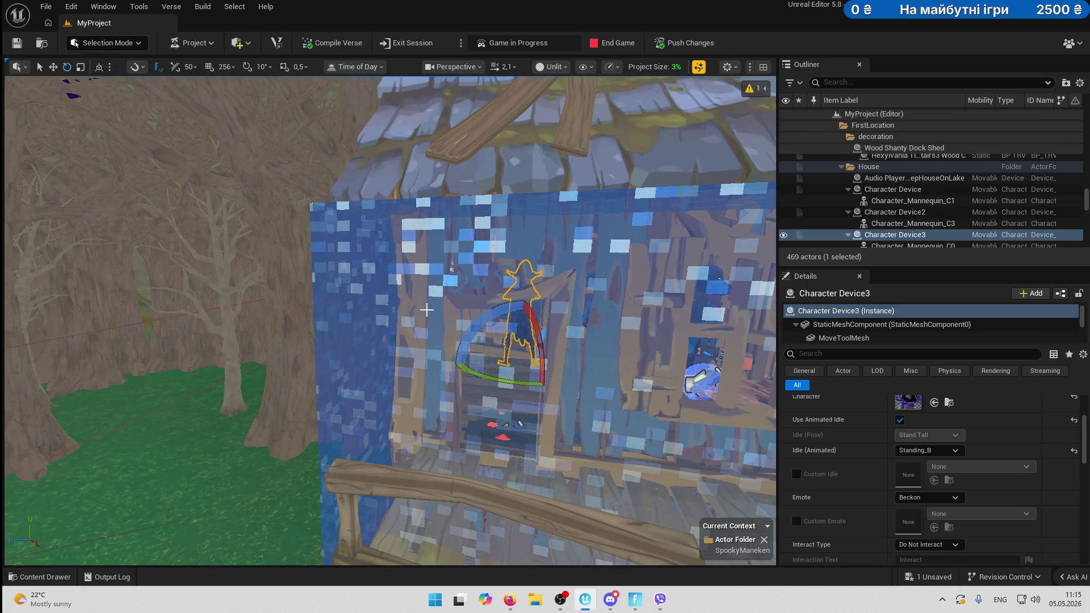
{"action": "key", "text": "ctrl+d"}
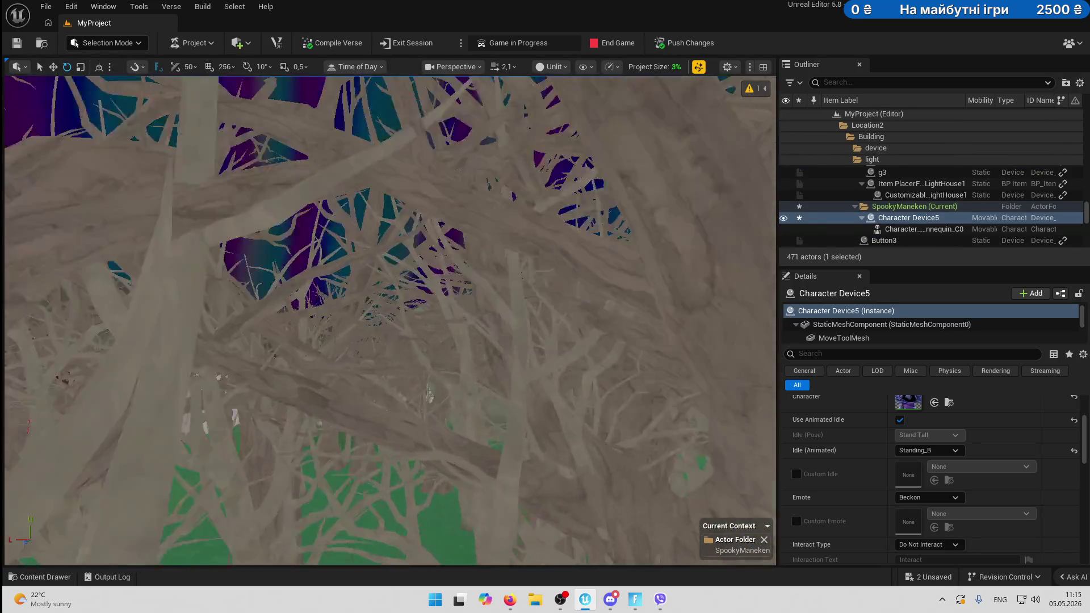
{"action": "left_click", "coordinate": [898, 239]}
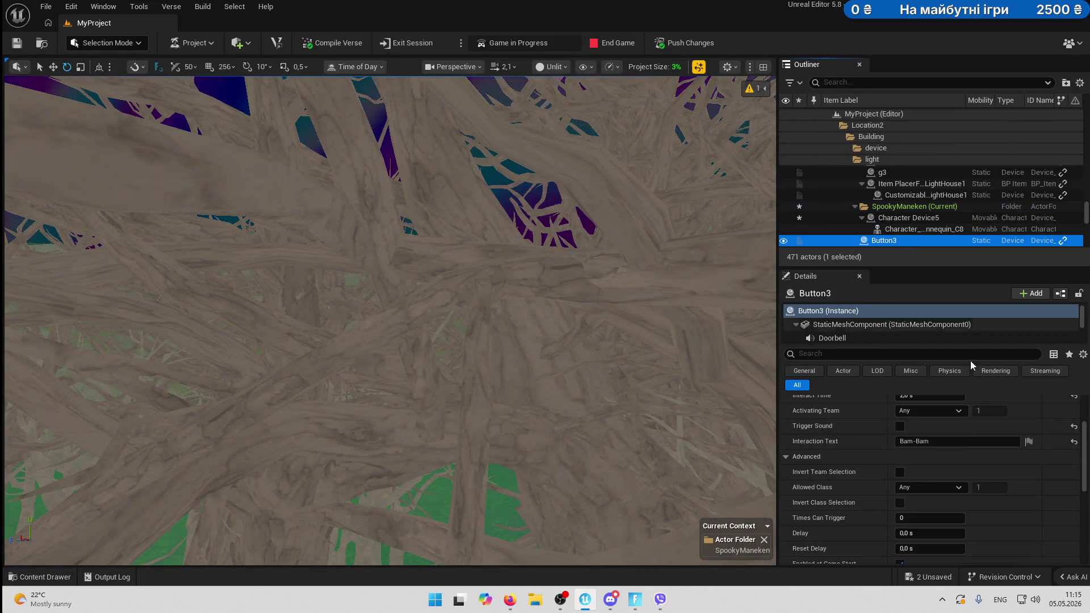
{"action": "scroll", "coordinate": [977, 451], "scroll_direction": "up", "scroll_amount": 3}
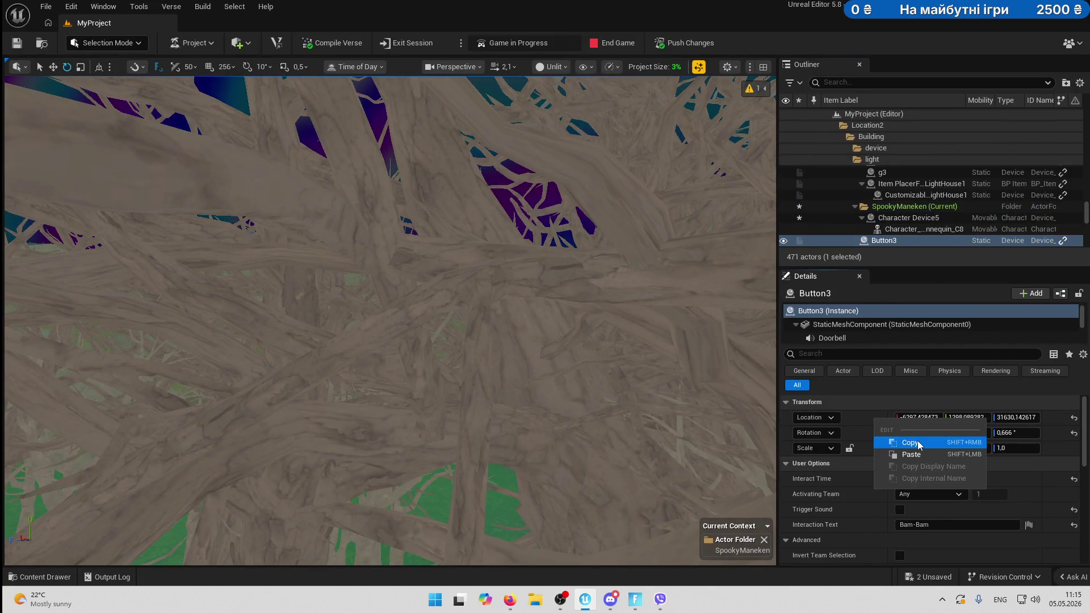
{"action": "left_click", "coordinate": [908, 218]}
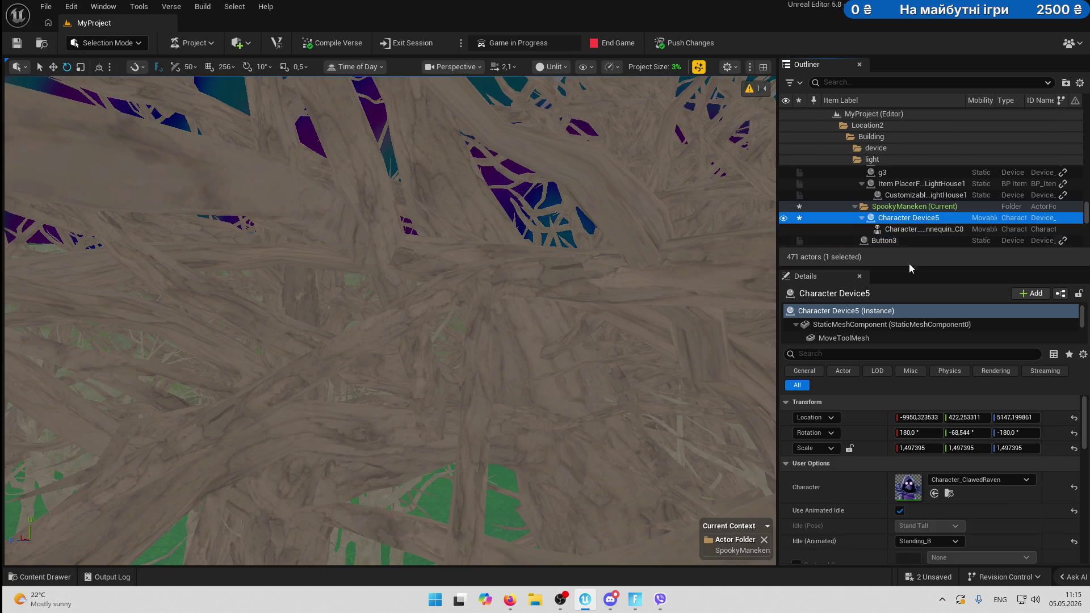
{"action": "right_click", "coordinate": [867, 417]}
{"action": "left_click", "coordinate": [898, 453]}
{"action": "key", "text": "f"}
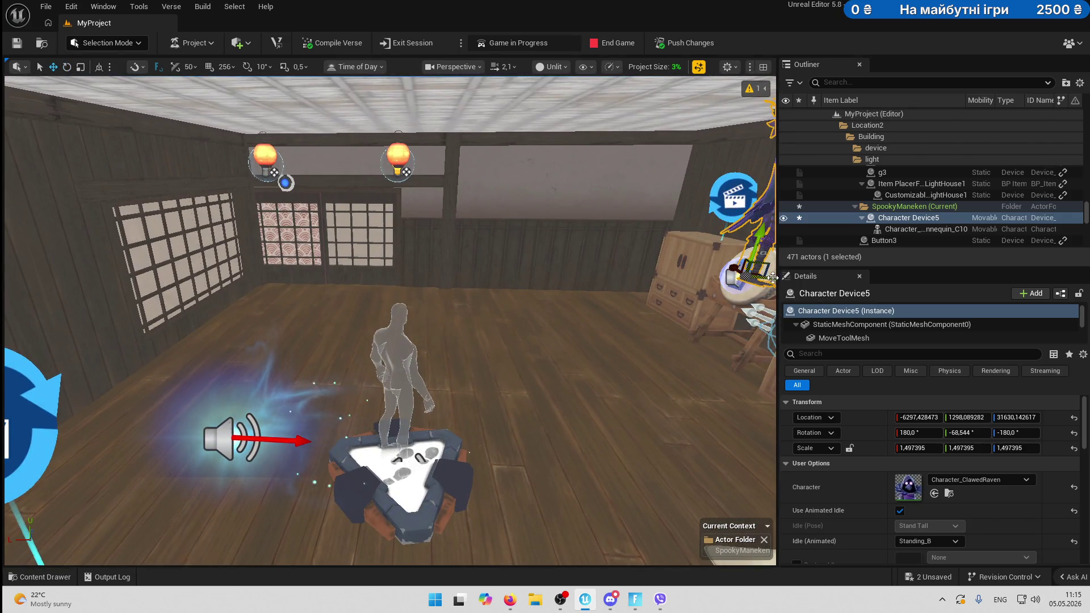
Drag Character Device5 back down the wooden corridor, shifting Location Y from 1129 to 1176.
{"action": "mouse_move", "coordinate": [773, 277]}
{"action": "left_mouse_down"}
{"action": "mouse_move", "coordinate": [523, 245]}
{"action": "mouse_move", "coordinate": [275, 239]}
{"action": "left_mouse_up"}
{"action": "key", "text": "f"}
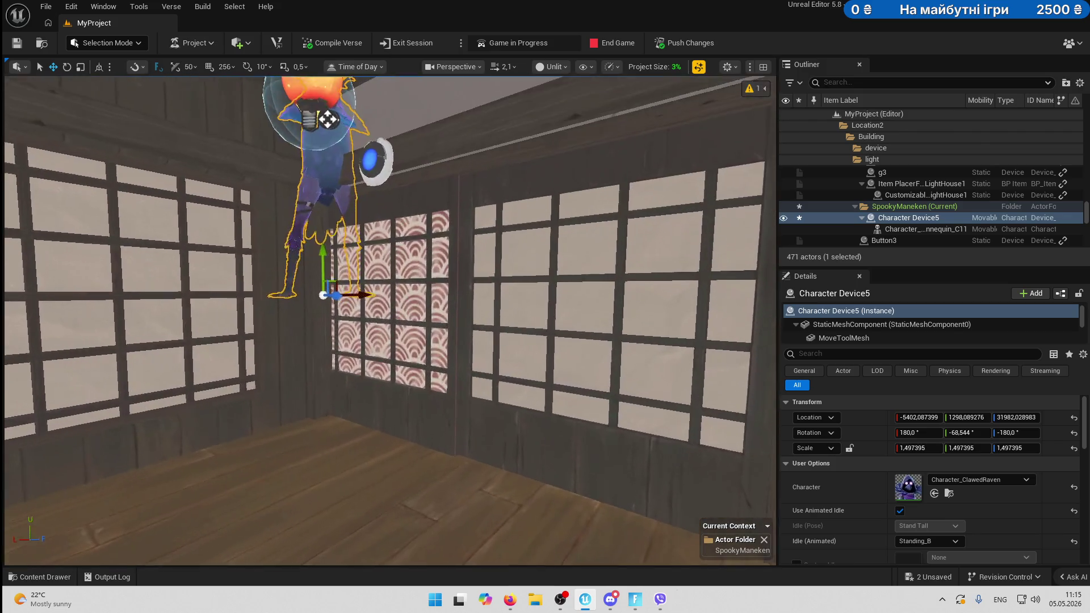
{"action": "left_click_drag", "start_coordinate": [544, 290], "coordinate": [542, 285]}
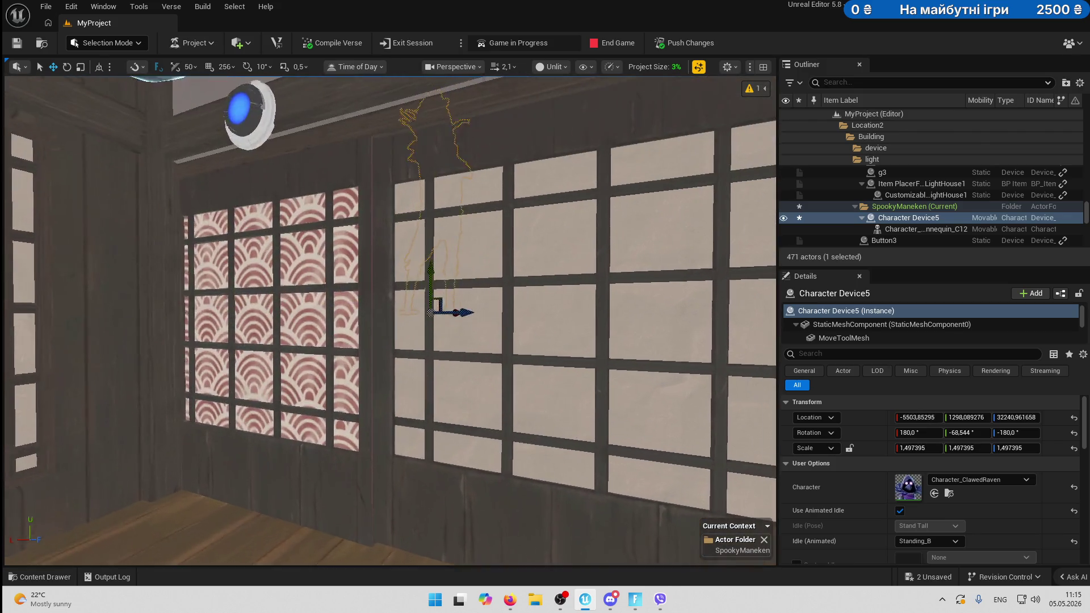
{"action": "scroll", "coordinate": [390, 321], "scroll_direction": "down", "scroll_amount": 3}
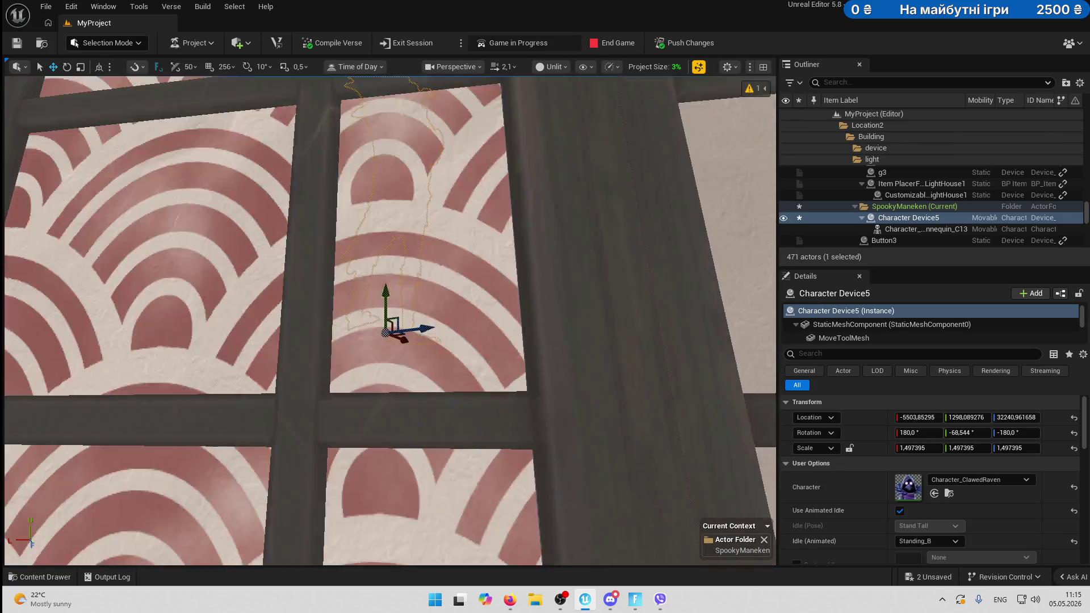
{"action": "mouse_move", "coordinate": [349, 337]}
{"action": "left_mouse_down"}
{"action": "mouse_move", "coordinate": [340, 363]}
{"action": "mouse_move", "coordinate": [349, 337]}
{"action": "left_mouse_up"}
{"action": "left_click_drag", "start_coordinate": [246, 411], "coordinate": [446, 215]}
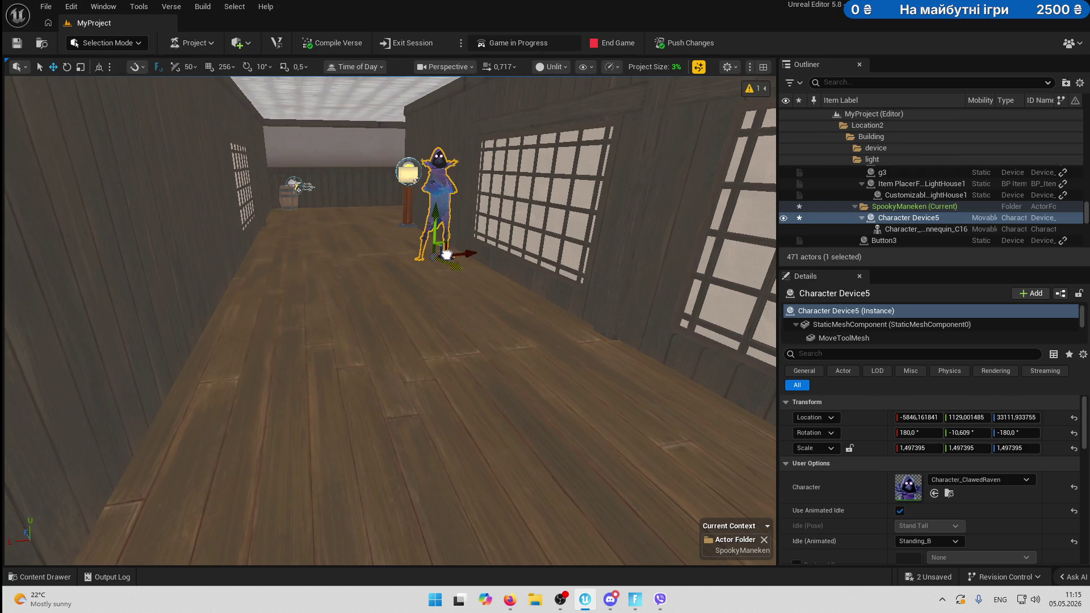
{"action": "key", "text": "f"}
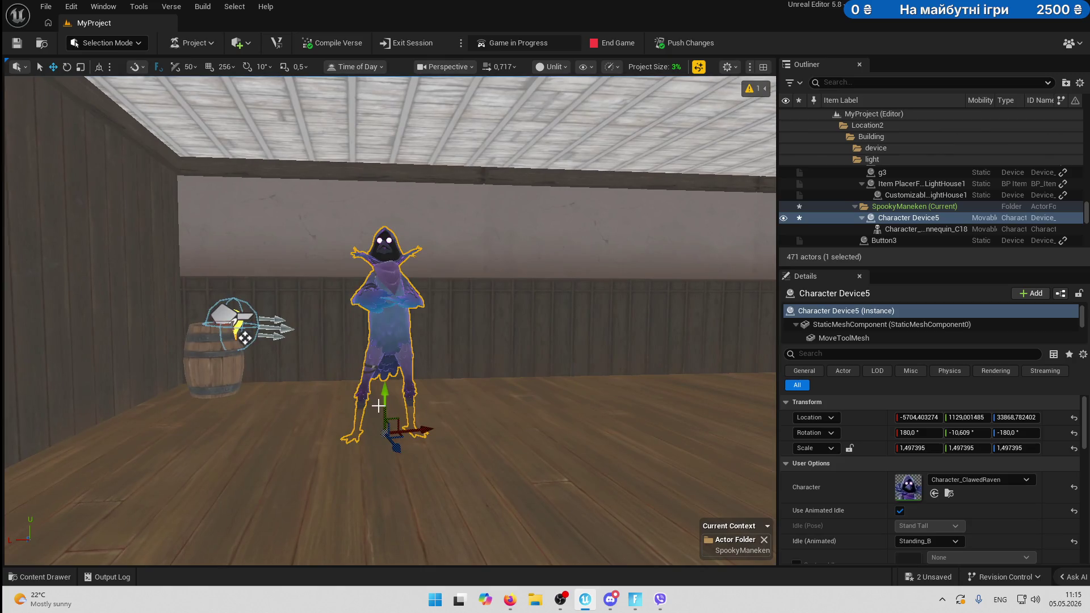
{"action": "mouse_move", "coordinate": [390, 418]}
{"action": "left_mouse_down"}
{"action": "mouse_move", "coordinate": [397, 395]}
{"action": "mouse_move", "coordinate": [380, 372]}
{"action": "left_mouse_up"}
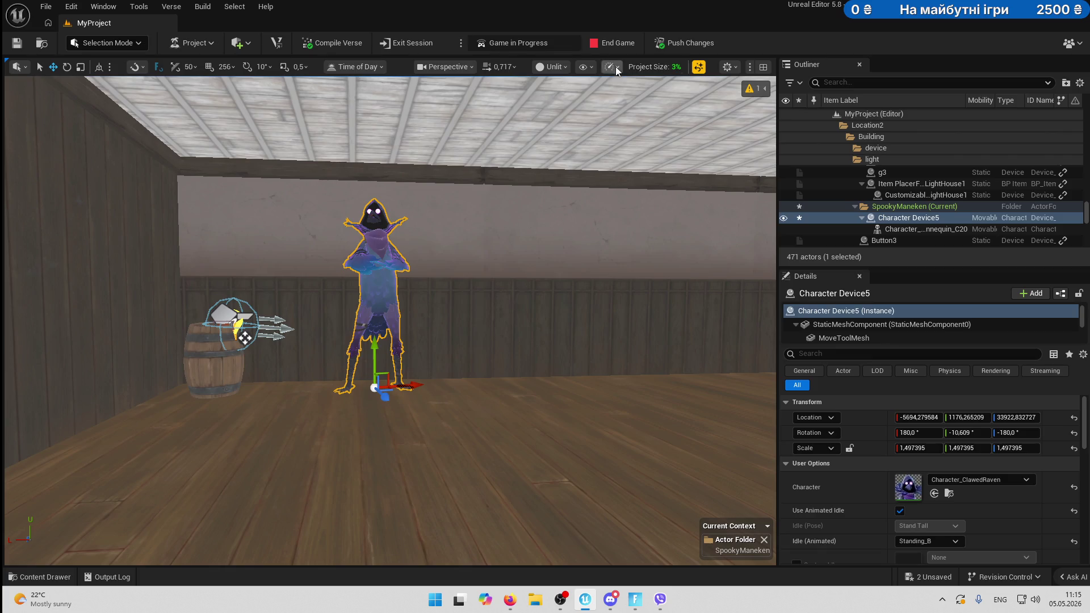
Switch the viewport to Lit and nudge the raven to -5706.92, 1176.27, 33925.20.
{"action": "left_click", "coordinate": [569, 68]}
{"action": "left_click", "coordinate": [571, 112]}
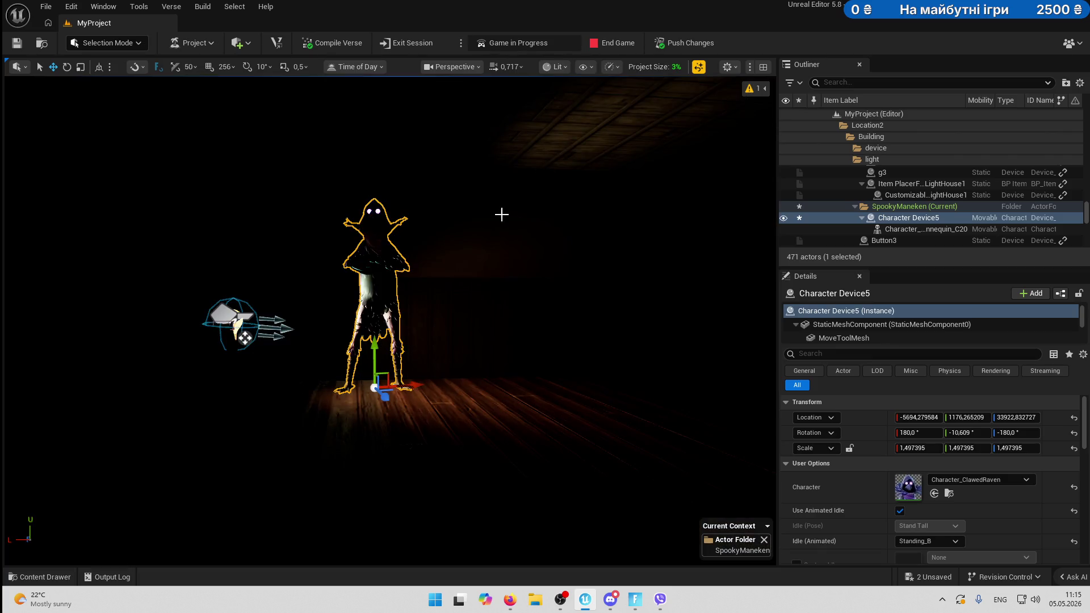
{"action": "key", "text": "g"}
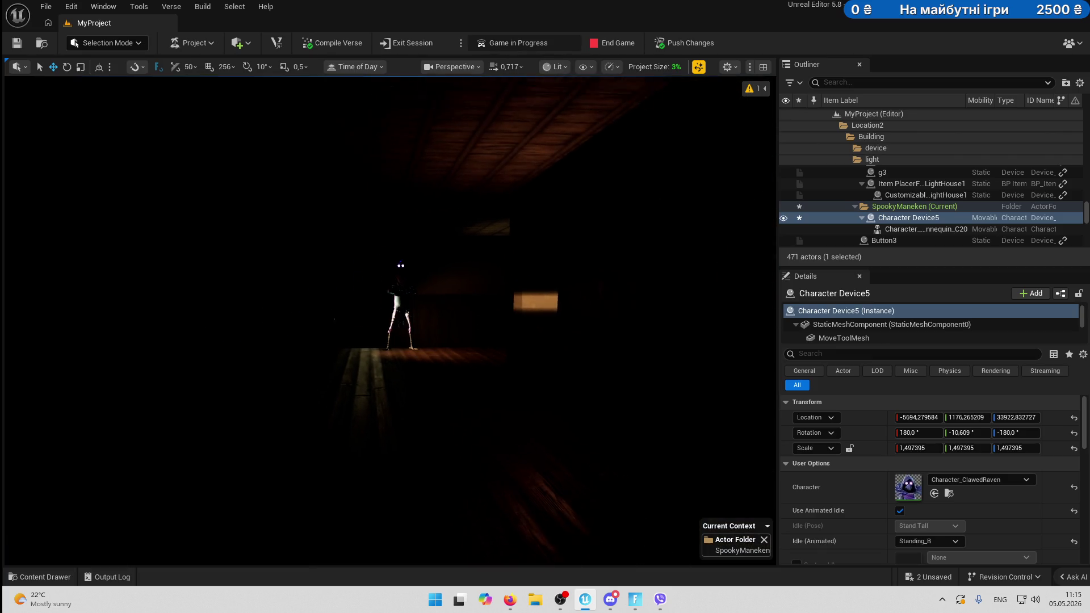
{"action": "key", "text": "s"}
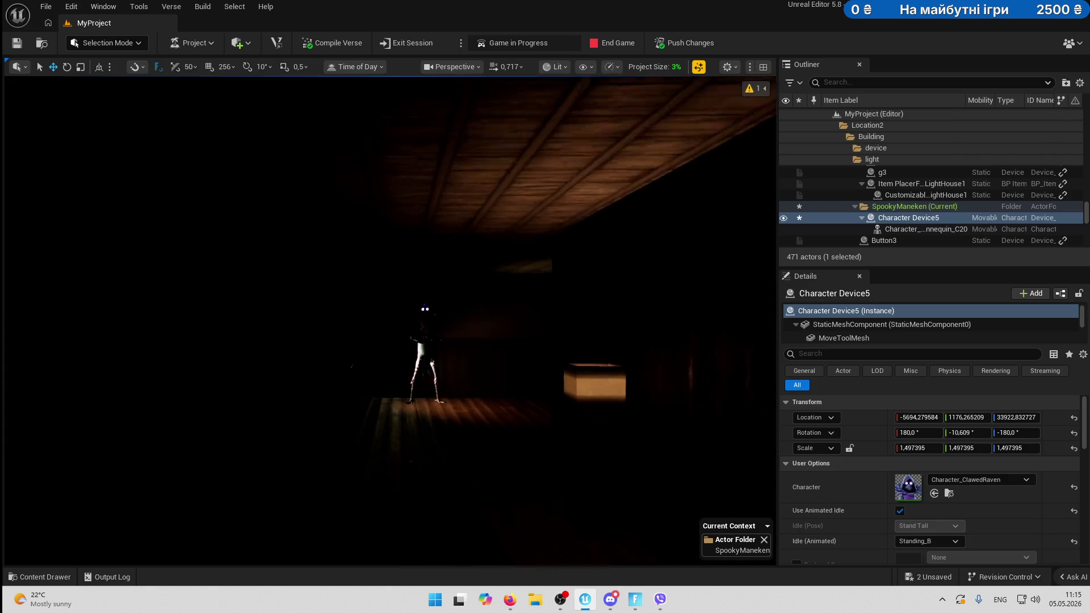
{"action": "left_click", "coordinate": [436, 327]}
{"action": "key", "text": "w"}
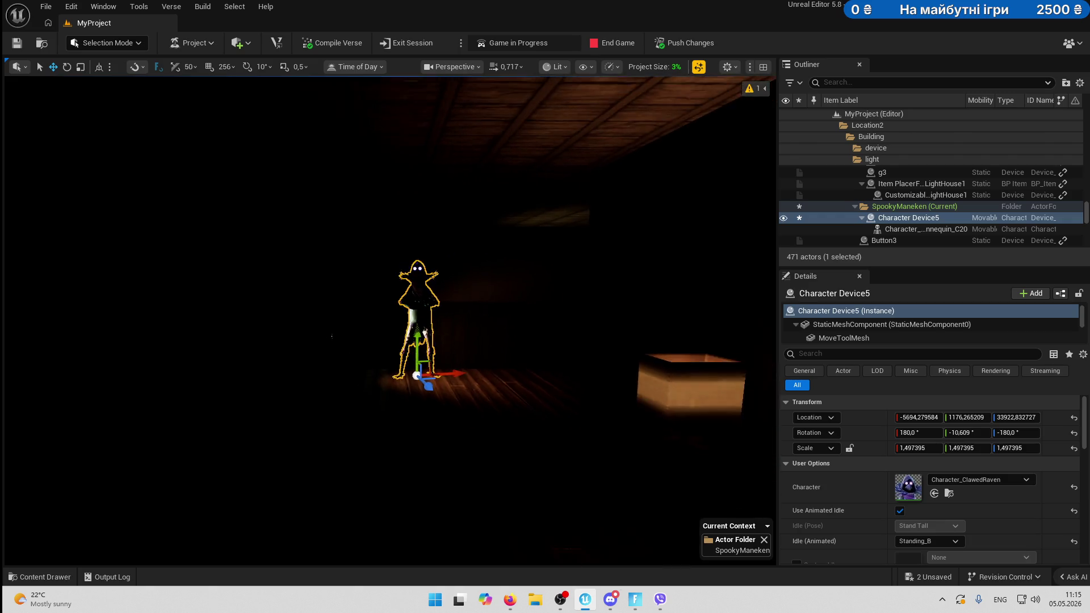
{"action": "left_click_drag", "start_coordinate": [457, 373], "coordinate": [464, 373]}
{"action": "key", "text": "s"}
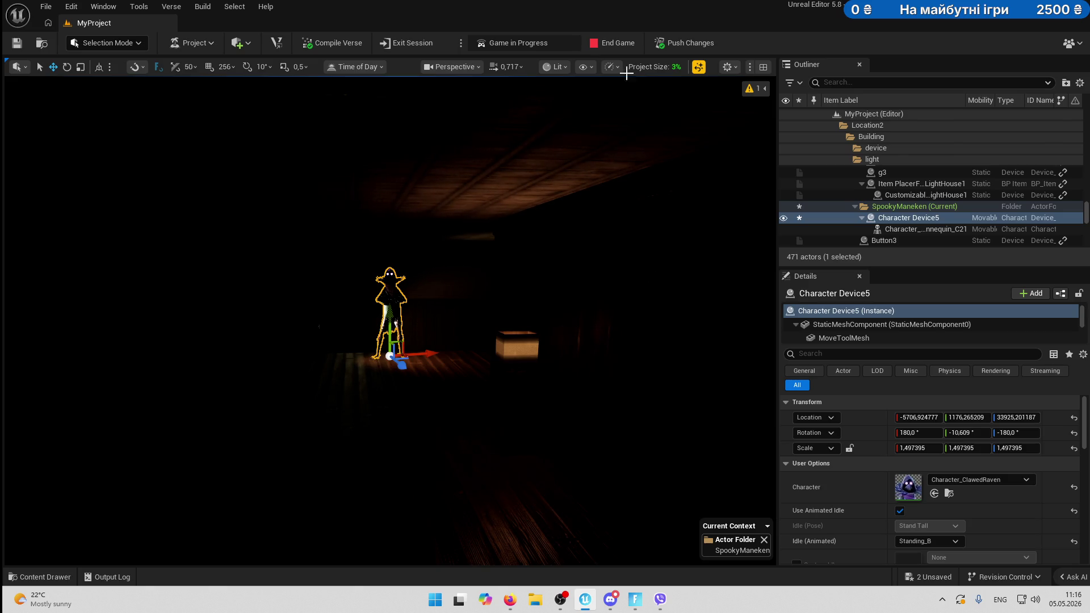
End the running playtest and drag the raven toward the camera to -5790.10, 1176.27, 33604.67.
{"action": "left_click", "coordinate": [622, 45]}
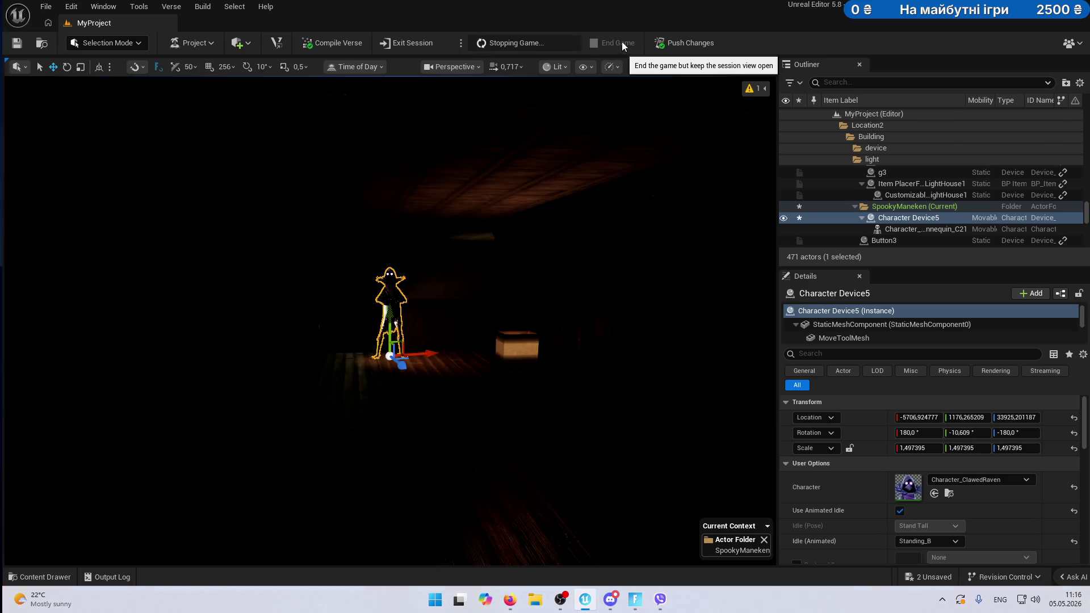
{"action": "scroll", "coordinate": [457, 253], "scroll_direction": "up", "scroll_amount": 3}
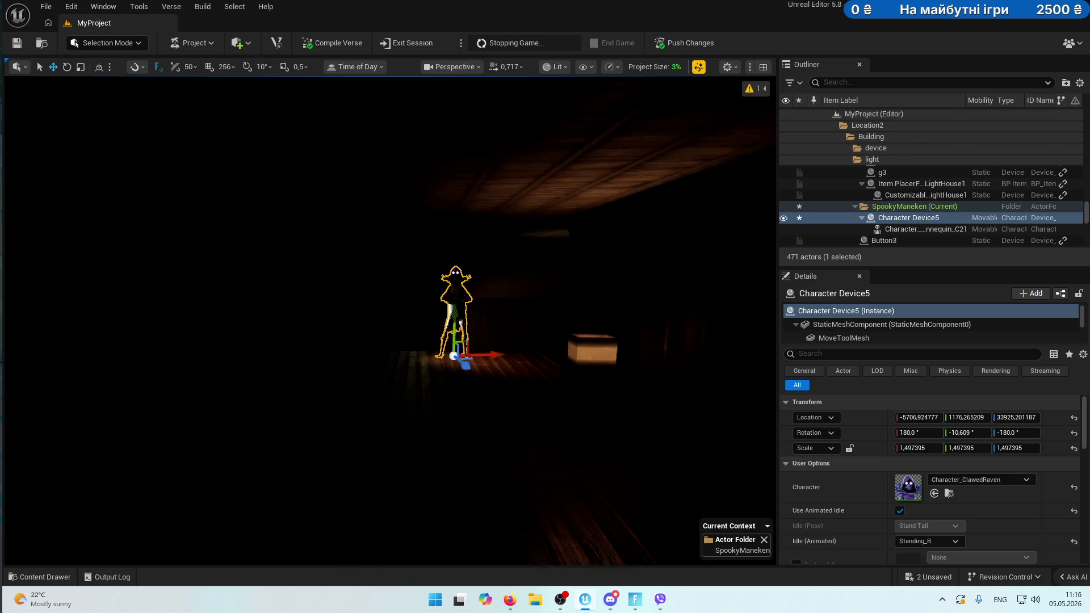
{"action": "scroll", "coordinate": [489, 358], "scroll_direction": "down", "scroll_amount": 2}
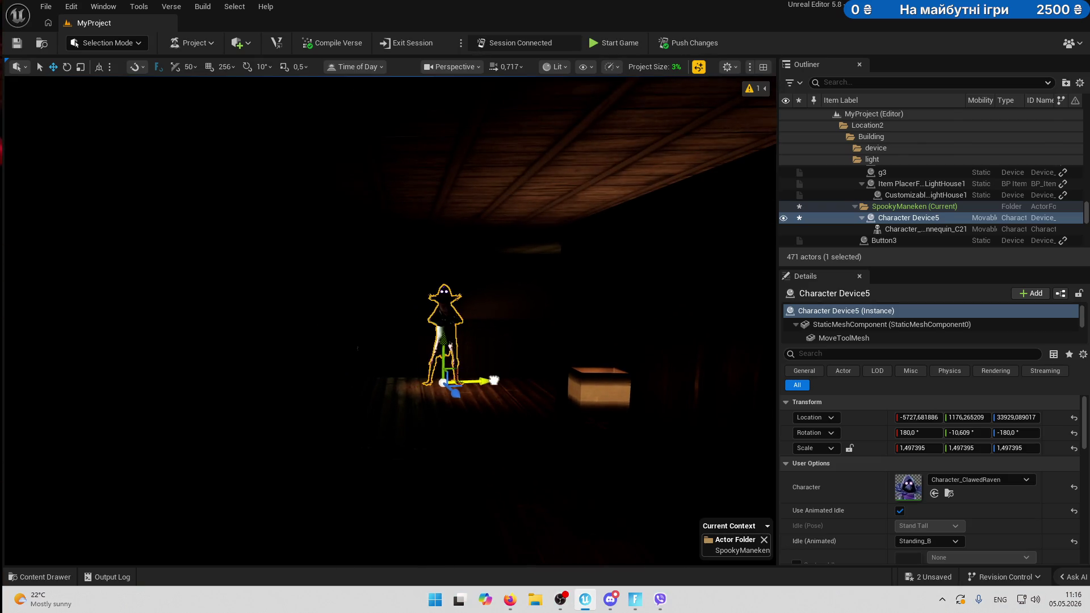
{"action": "mouse_move", "coordinate": [493, 380]}
{"action": "left_mouse_down"}
{"action": "mouse_move", "coordinate": [471, 448]}
{"action": "mouse_move", "coordinate": [484, 488]}
{"action": "mouse_move", "coordinate": [517, 464]}
{"action": "mouse_move", "coordinate": [554, 457]}
{"action": "mouse_move", "coordinate": [570, 470]}
{"action": "left_mouse_up"}
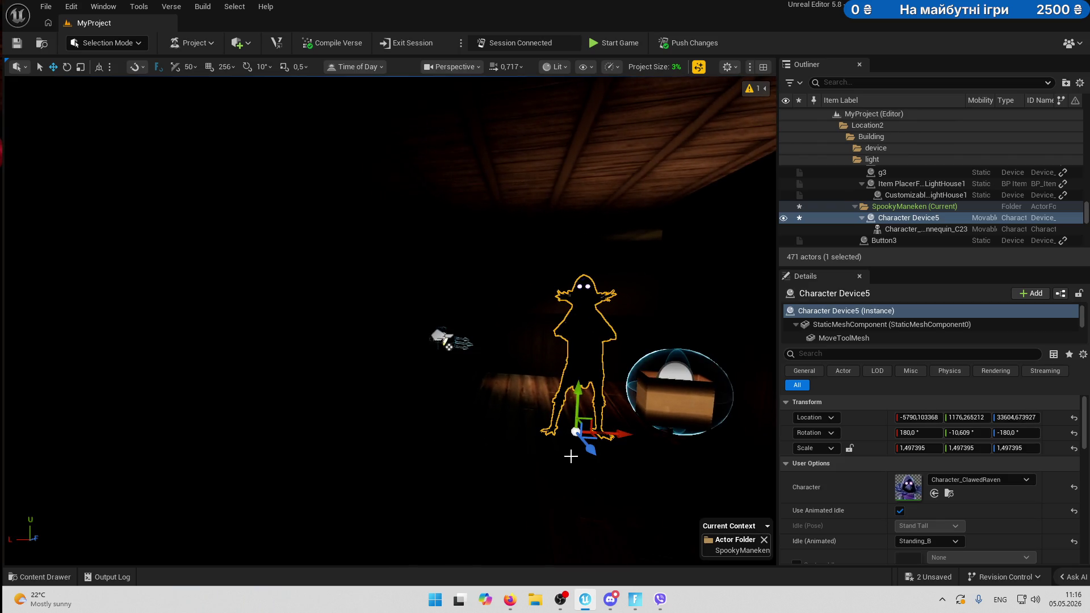
Inspect the nearby floor and interior wall pieces, then start a new playtest game.
{"action": "left_click", "coordinate": [540, 476]}
{"action": "scroll", "coordinate": [530, 503], "scroll_direction": "down", "scroll_amount": 2}
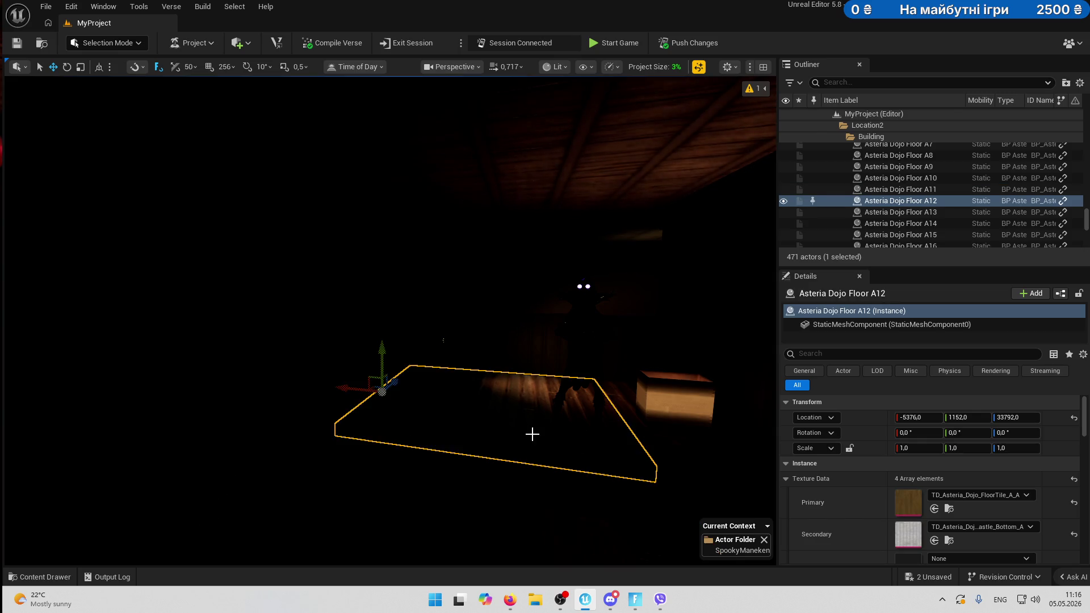
{"action": "left_click", "coordinate": [559, 245]}
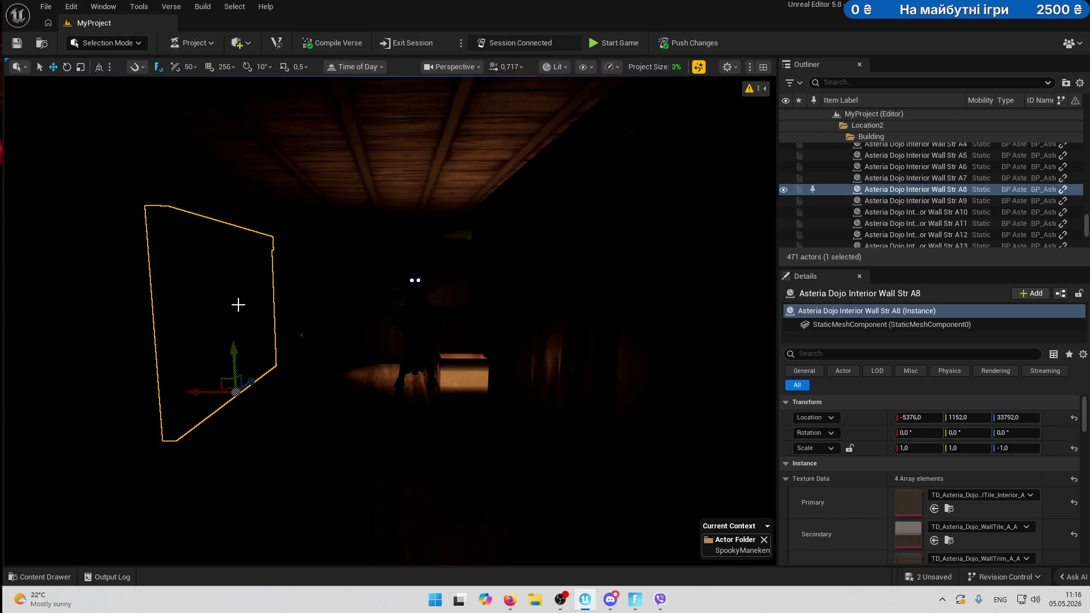
{"action": "scroll", "coordinate": [470, 350], "scroll_direction": "up", "scroll_amount": 5}
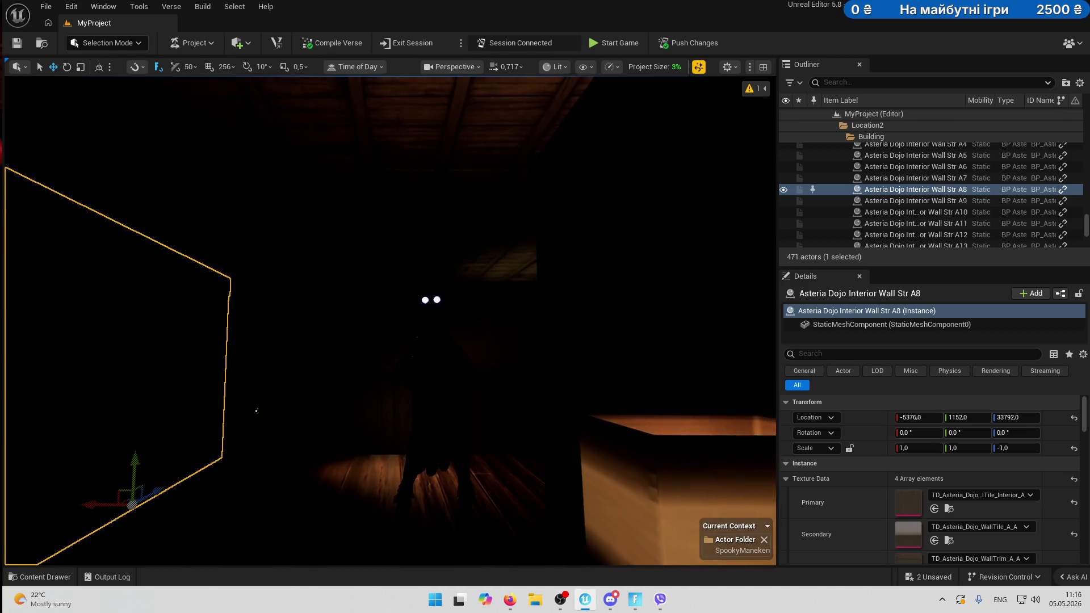
{"action": "scroll", "coordinate": [270, 402], "scroll_direction": "up", "scroll_amount": 5}
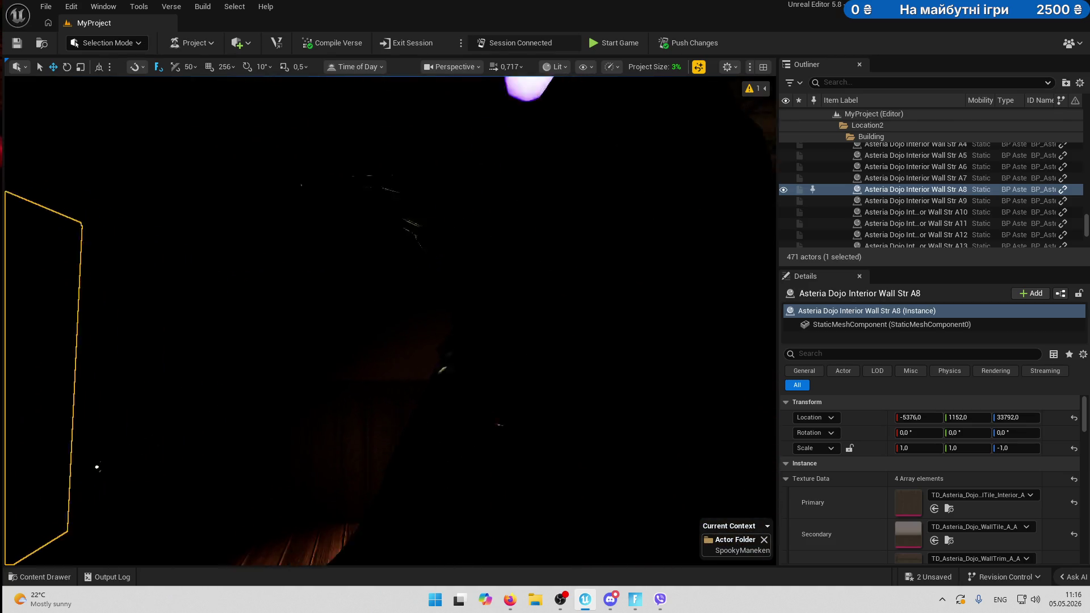
{"action": "scroll", "coordinate": [270, 402], "scroll_direction": "down", "scroll_amount": 2}
{"action": "left_click", "coordinate": [626, 45]}
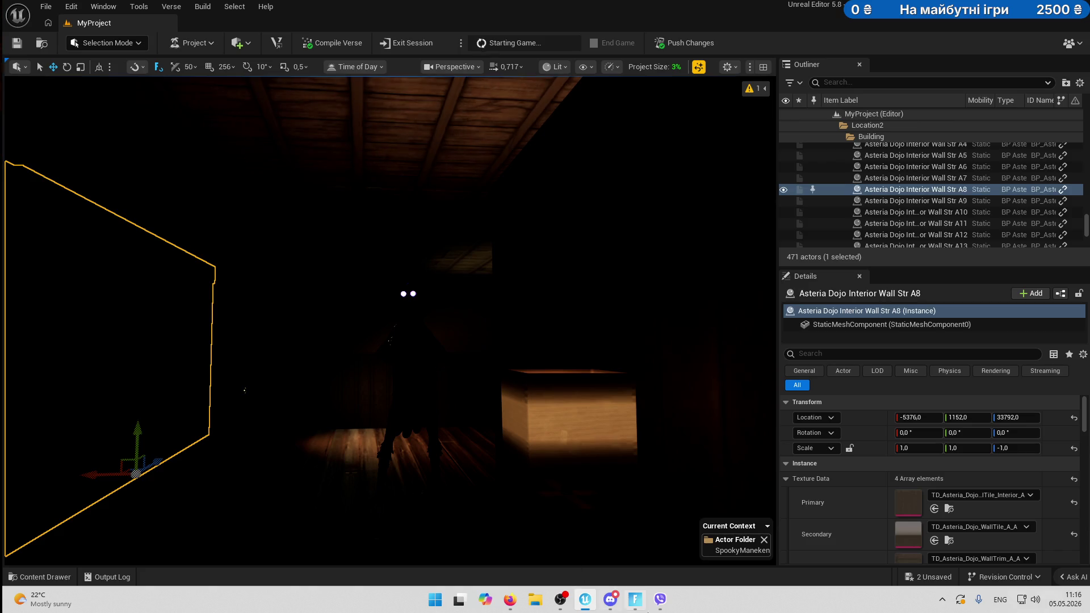
Start the Fortnite playtest with Fog Off and equip the flashlight.
{"action": "left_click", "coordinate": [635, 602]}
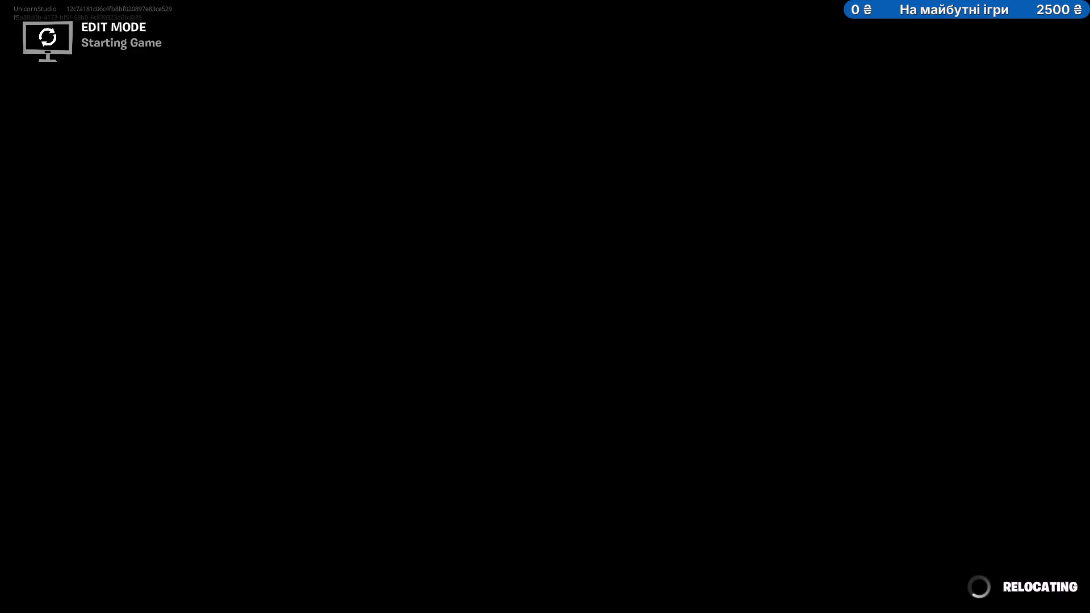
{"action": "left_click", "coordinate": [465, 362]}
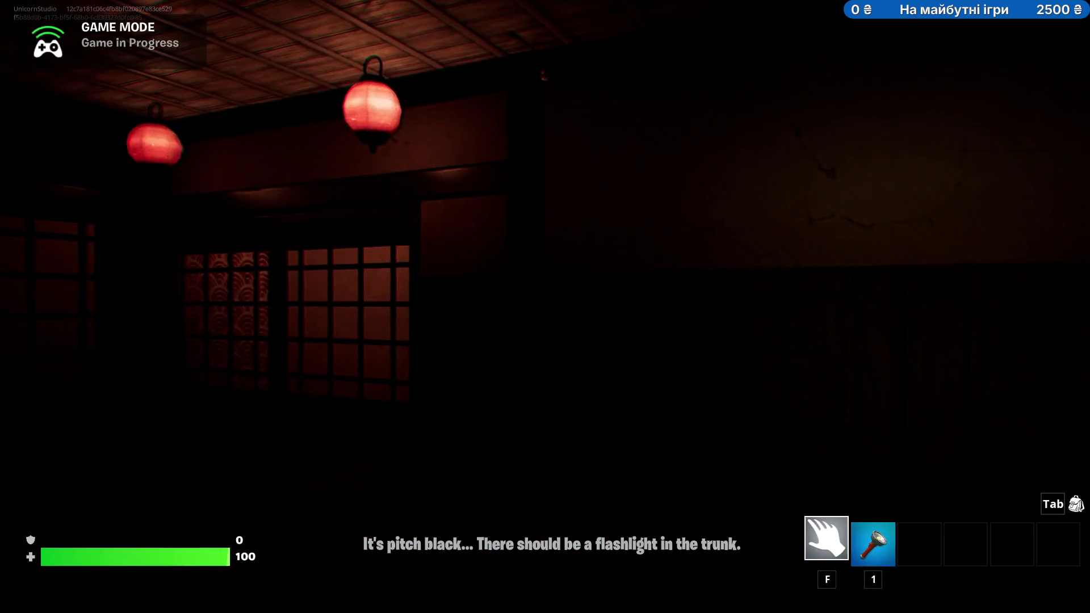
{"action": "key", "text": "1"}
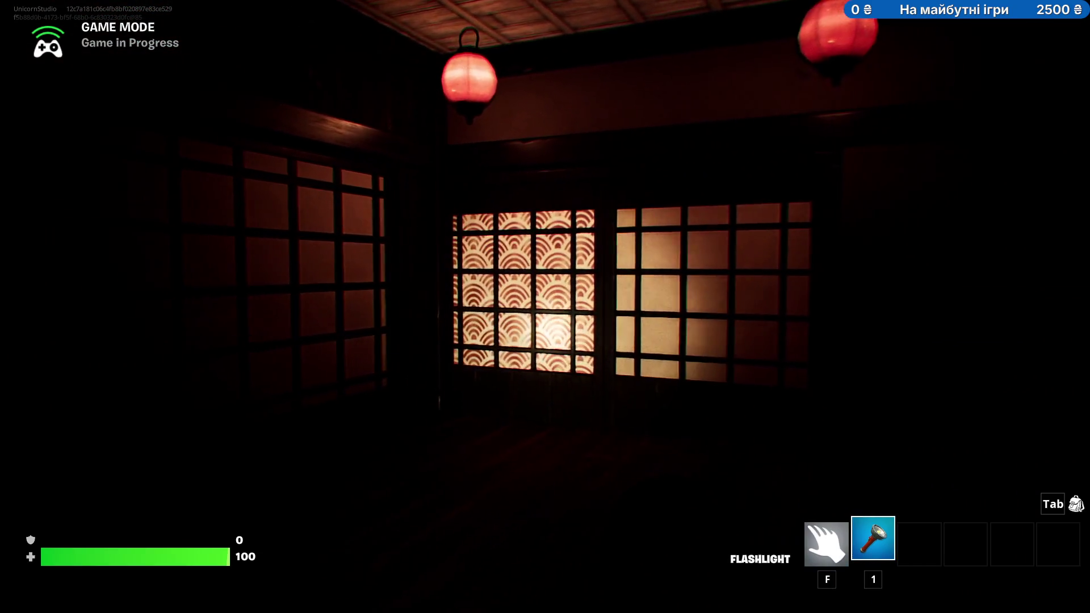
Slide open the shoji panel and walk through the doorway toward the pale raven figure.
{"action": "key", "text": "w"}
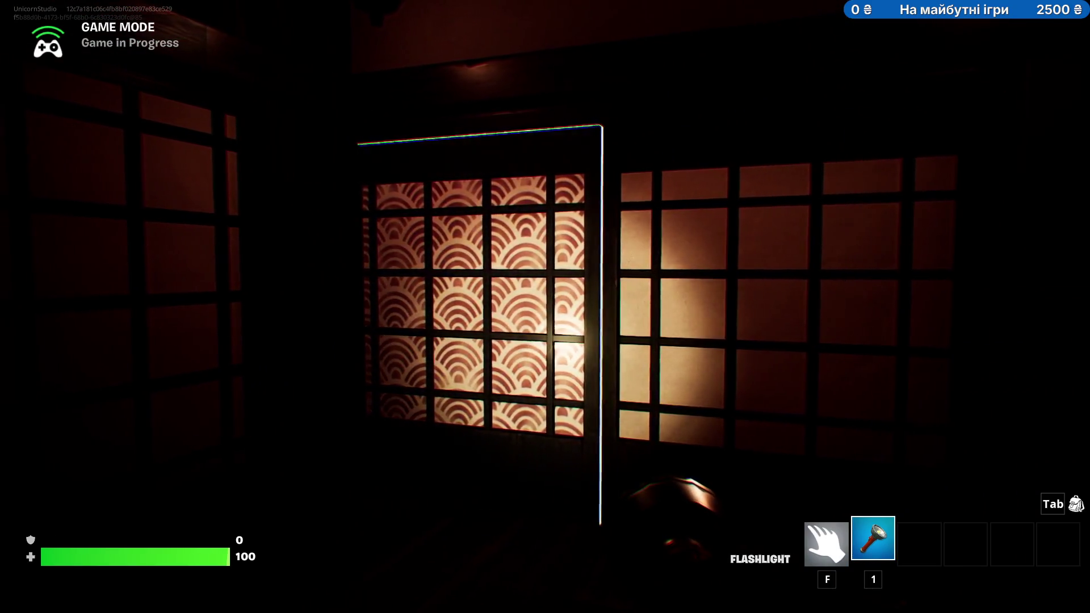
{"action": "key", "text": "e"}
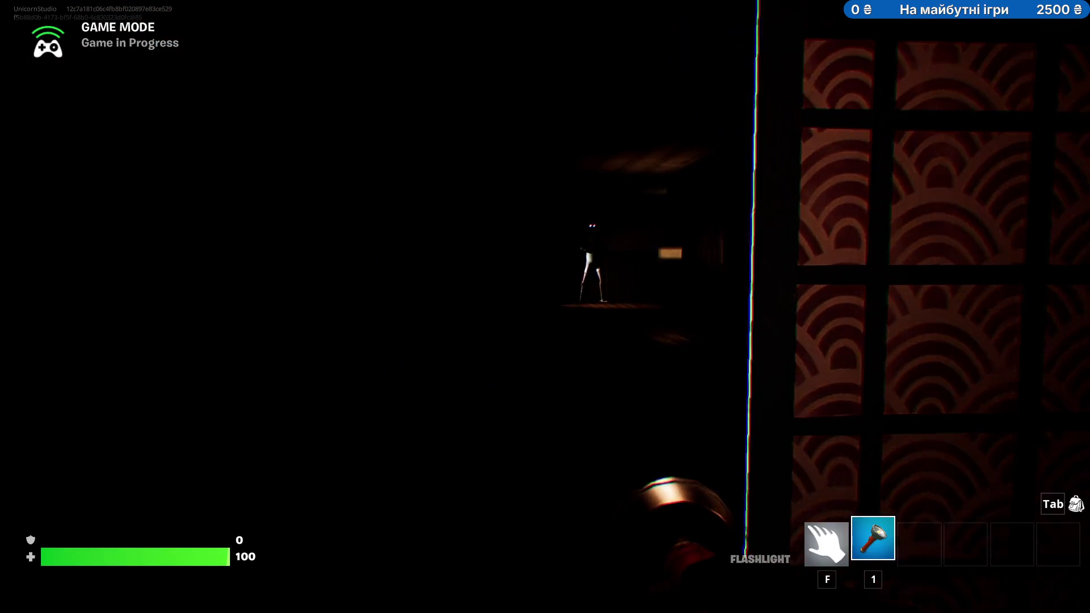
{"action": "key", "text": "w"}
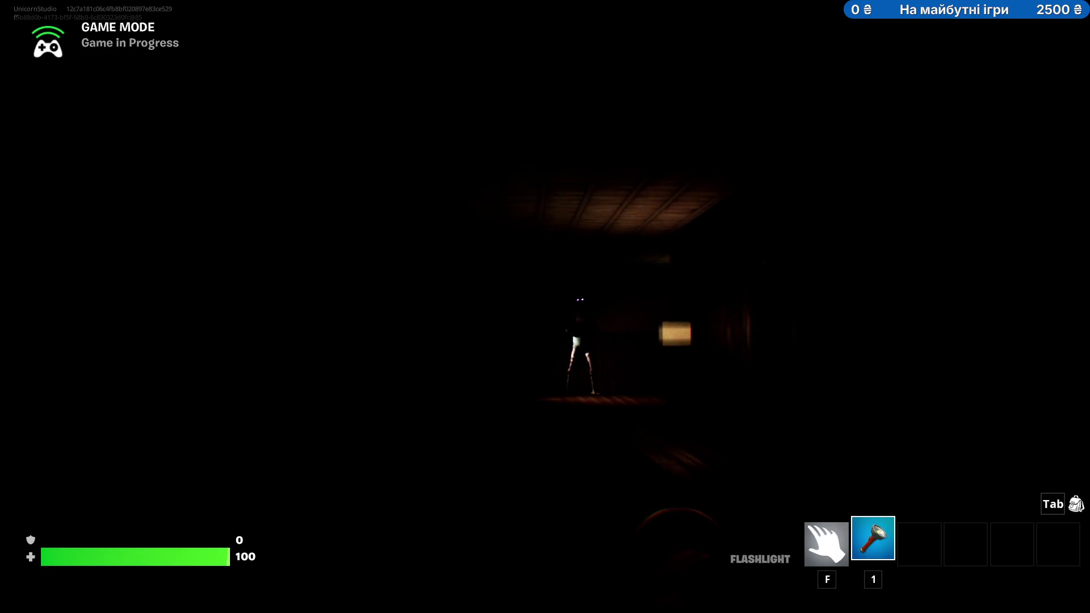
{"action": "key", "text": "w"}
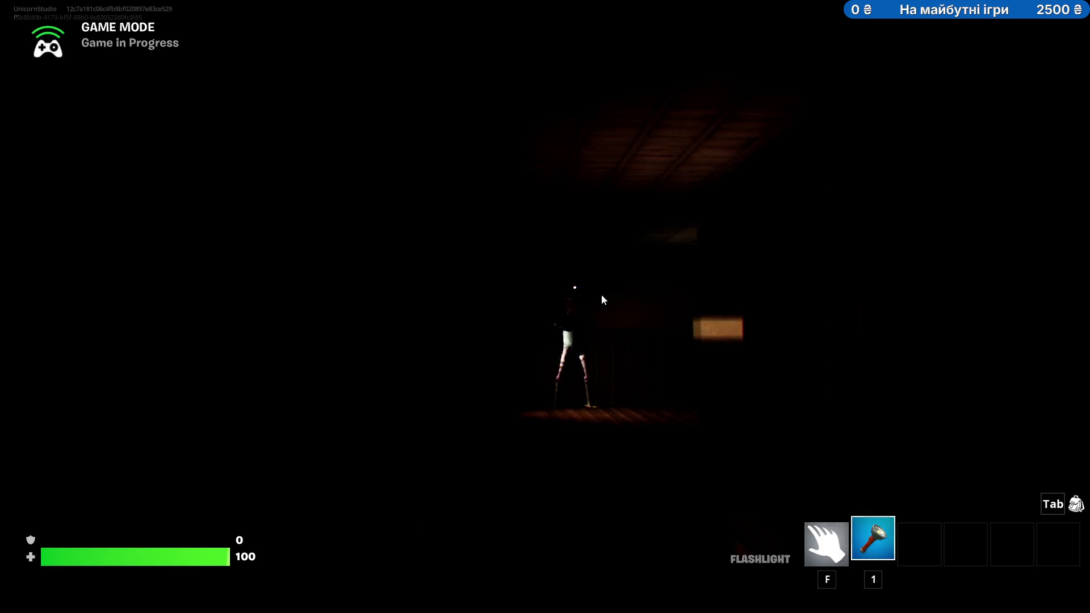
End the playtest game from the pause menu, then bring up the inventory panel.
{"action": "key", "text": "Escape"}
{"action": "left_click", "coordinate": [830, 299]}
{"action": "key", "text": "Tab"}
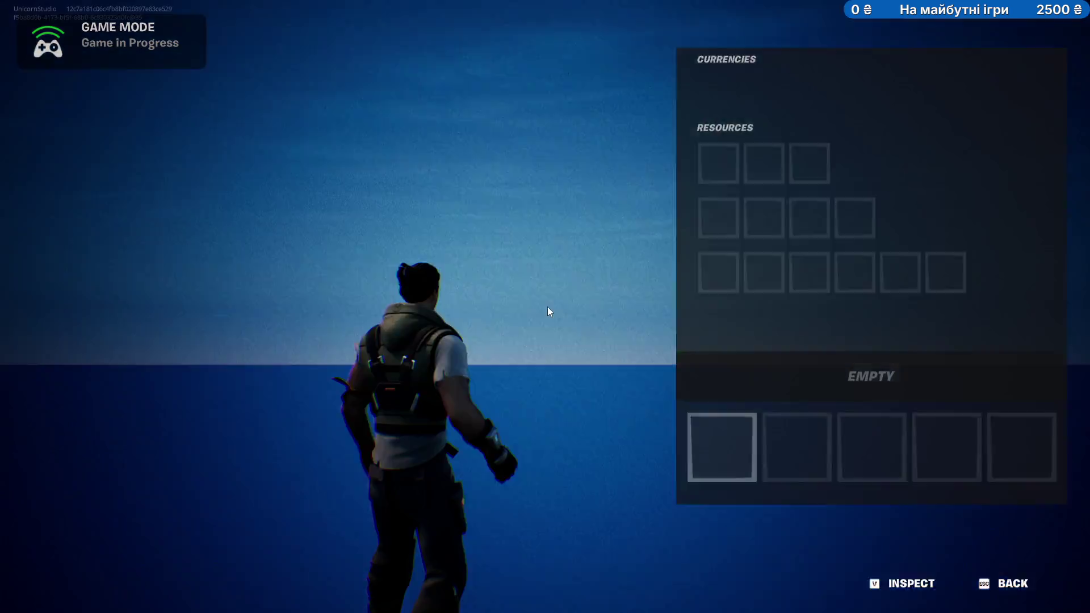
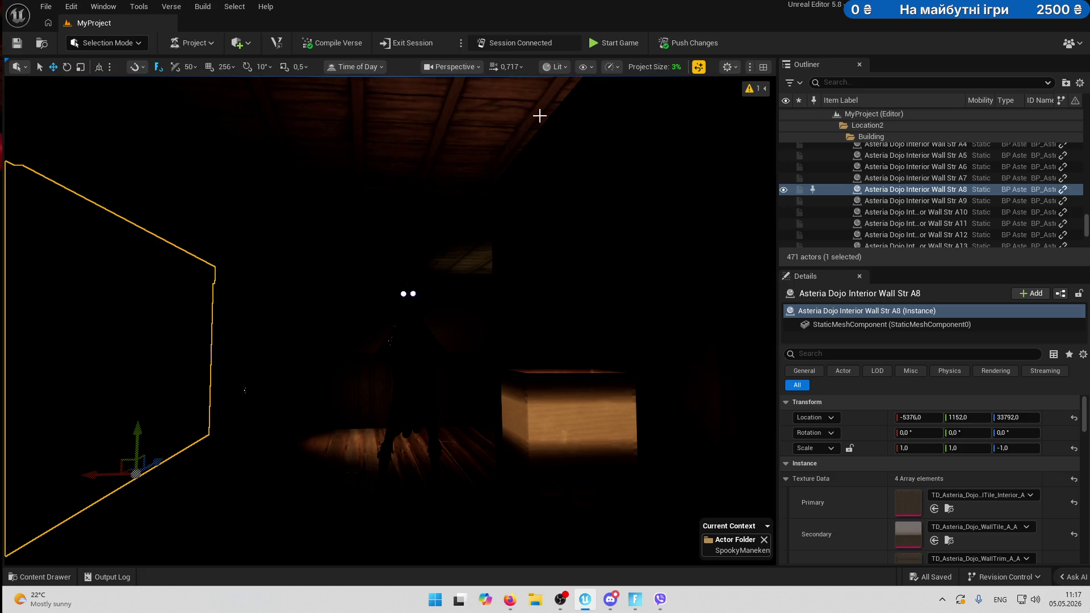
Start a playtest of the spooky mannequin level from the UEFN toolbar.
{"action": "left_click", "coordinate": [616, 43]}
Bring the Fortnite game window to the front and dismiss the FOG OFF prompt.
{"action": "mouse_move", "coordinate": [643, 606]}
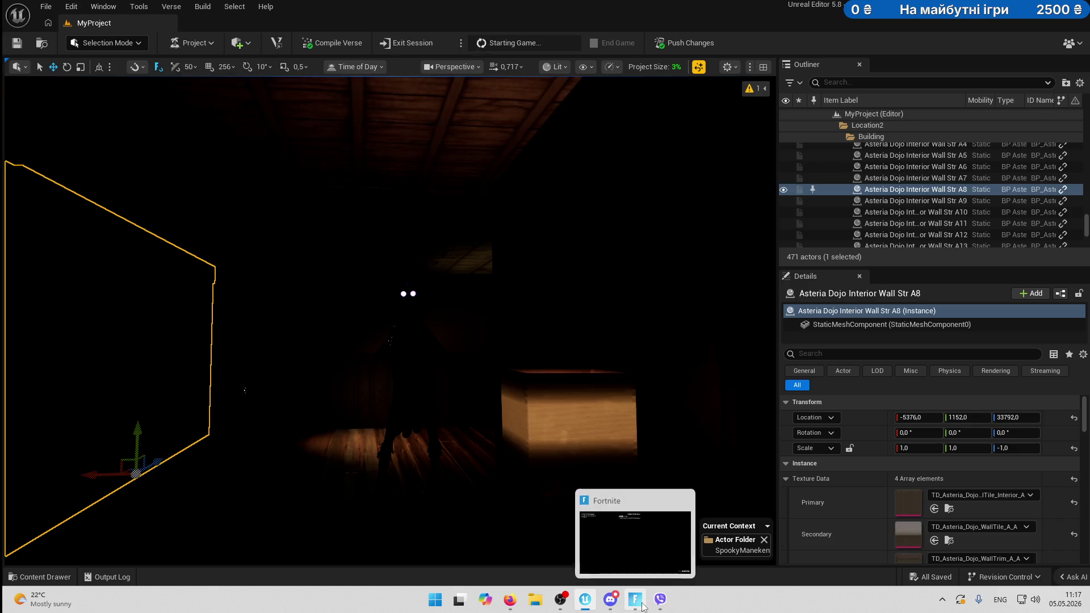
{"action": "left_click", "coordinate": [643, 606]}
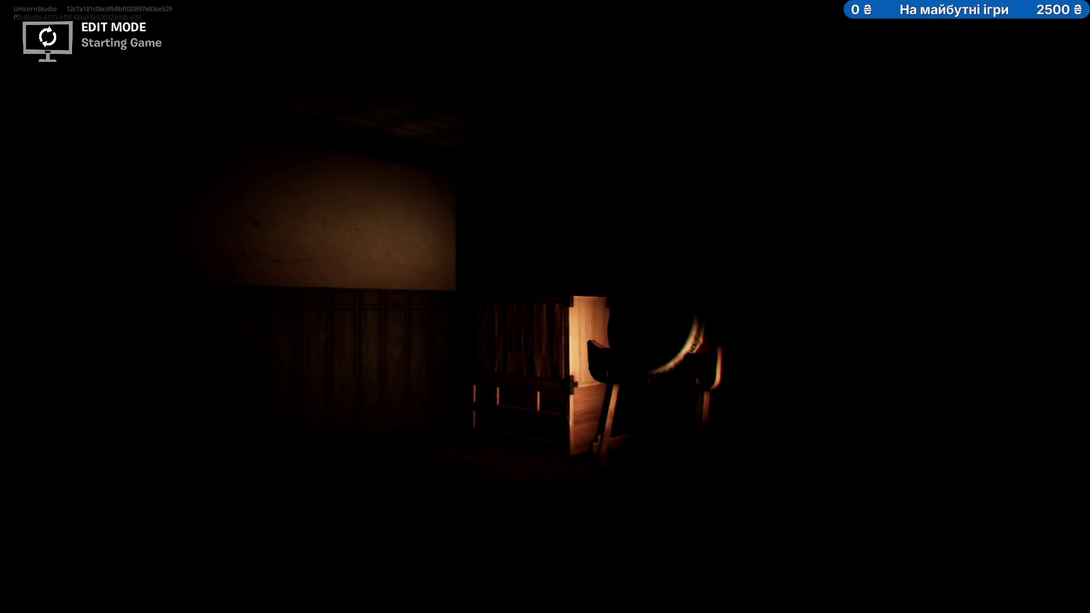
{"action": "left_click", "coordinate": [582, 362]}
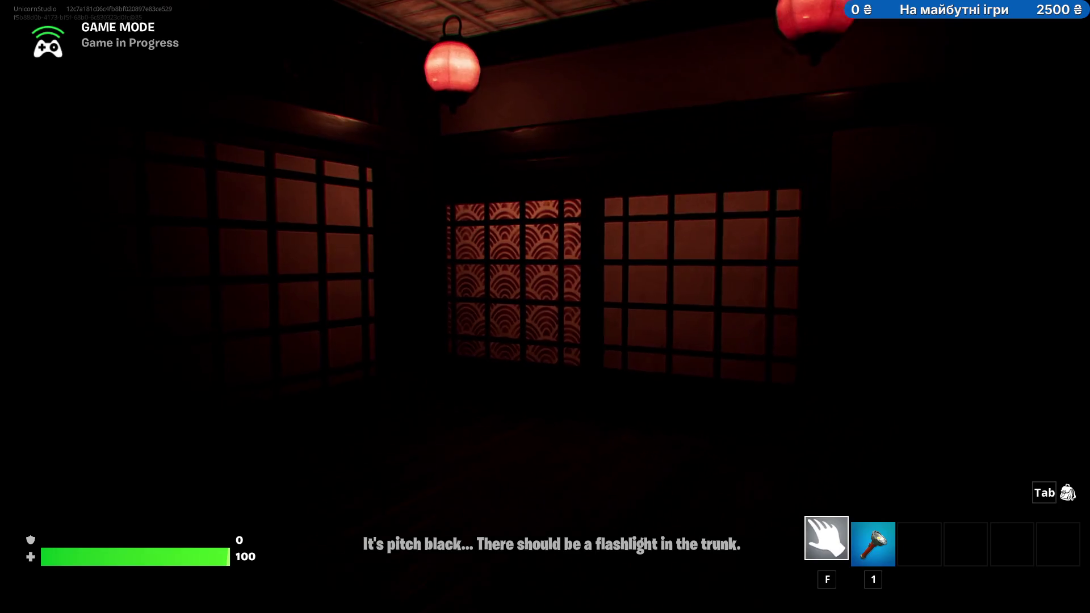
Toggle the flashlight on and off twice to light the dark room.
{"action": "key", "text": "1"}
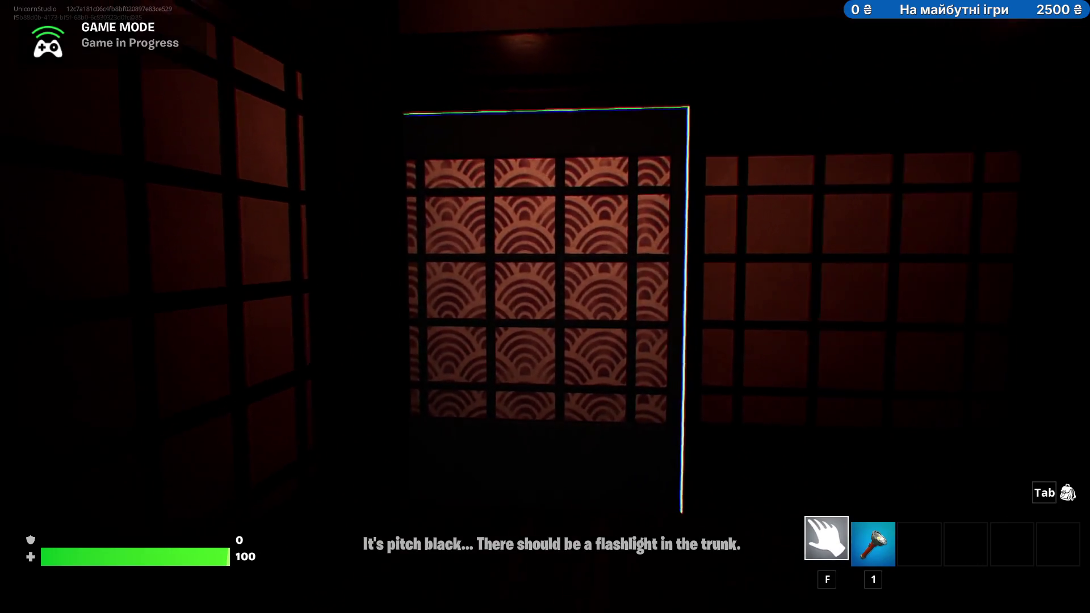
{"action": "key", "text": "f"}
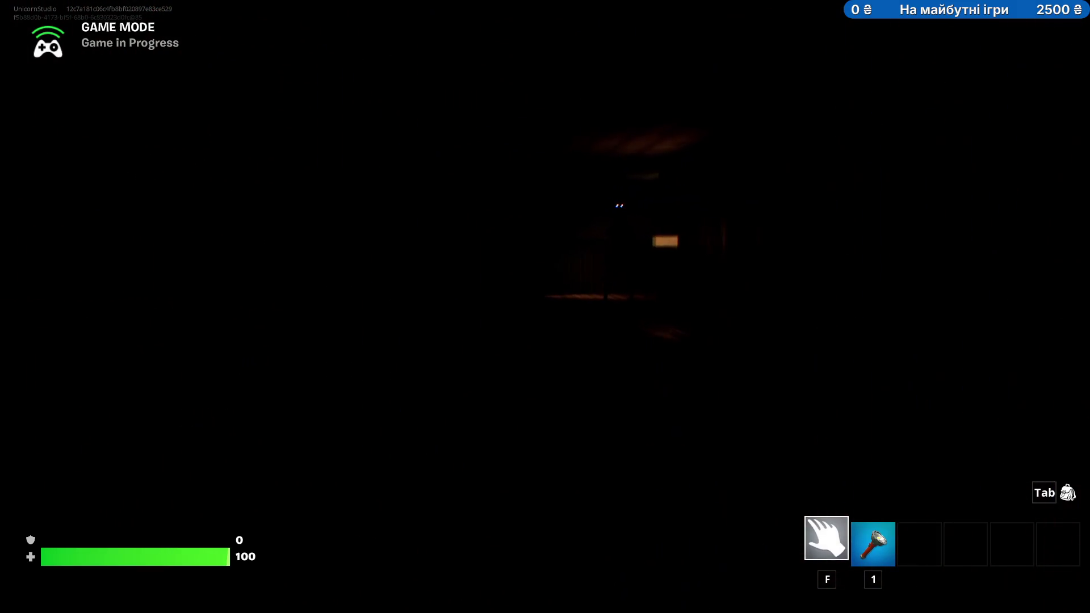
{"action": "key", "text": "1"}
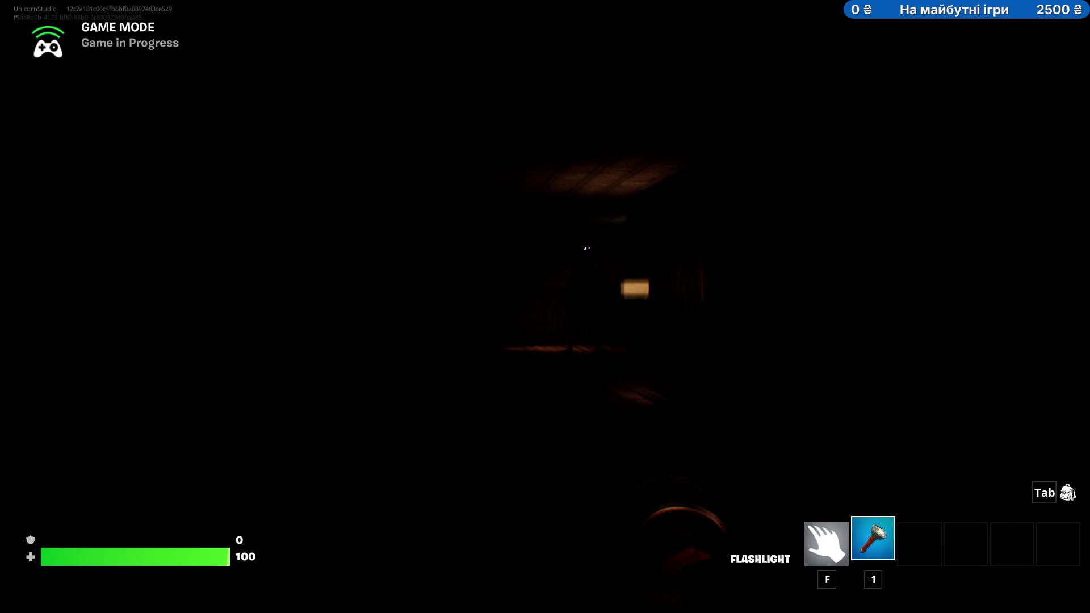
{"action": "key", "text": "f"}
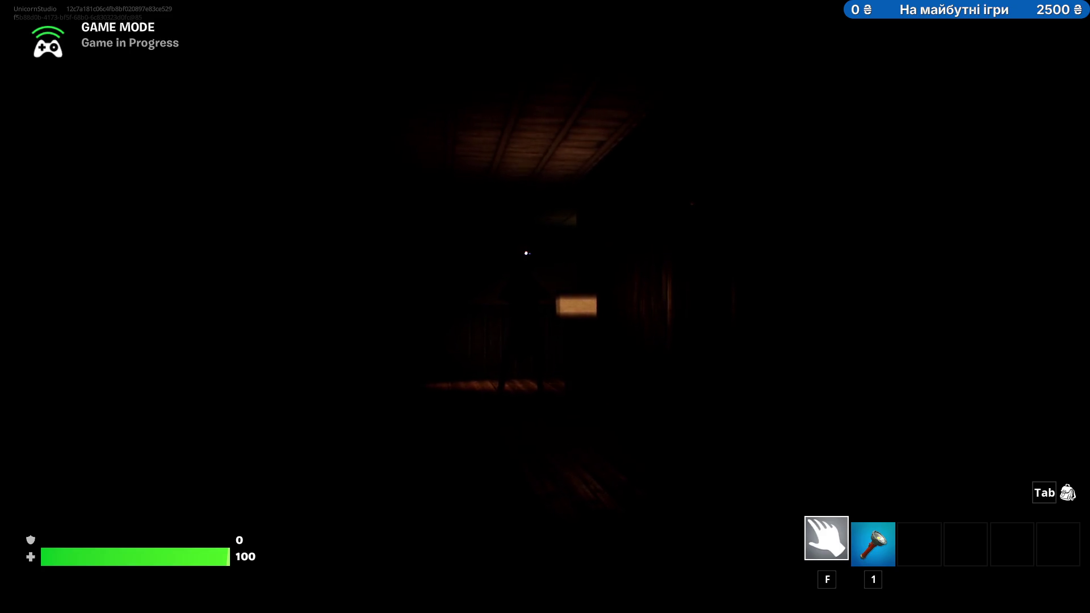
Walk toward the hooded mannequin, back away, then return to the UEFN editor.
{"action": "key", "text": "w"}
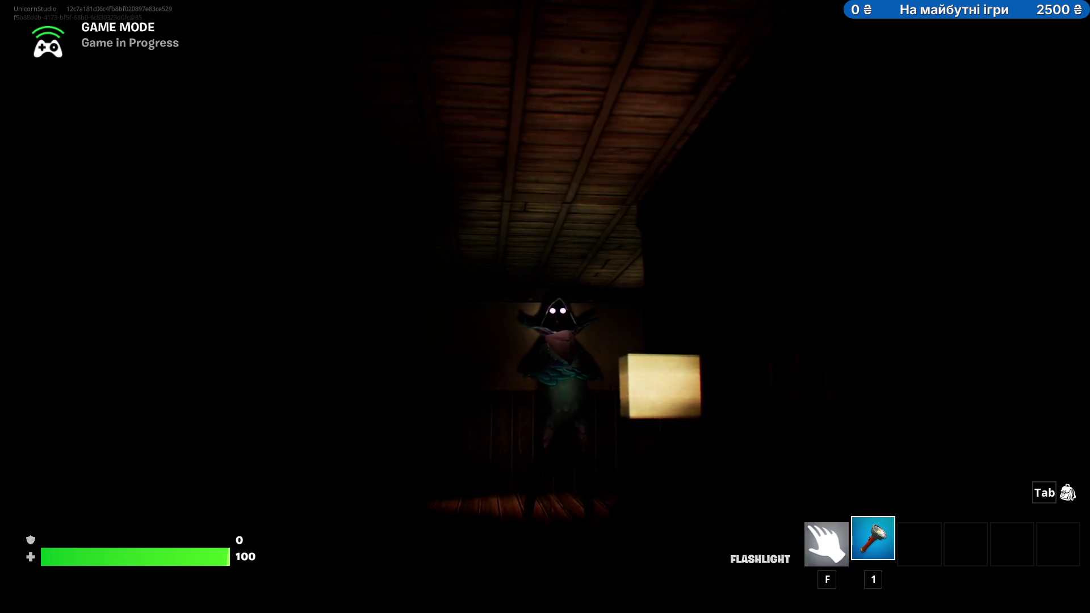
{"action": "key", "text": "w"}
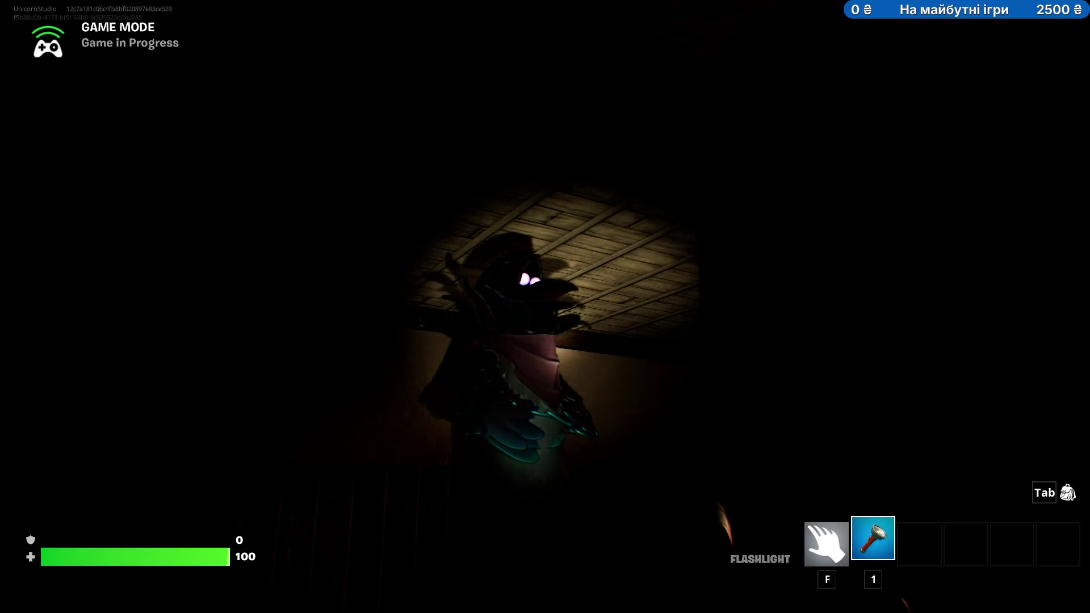
{"action": "key", "text": "s"}
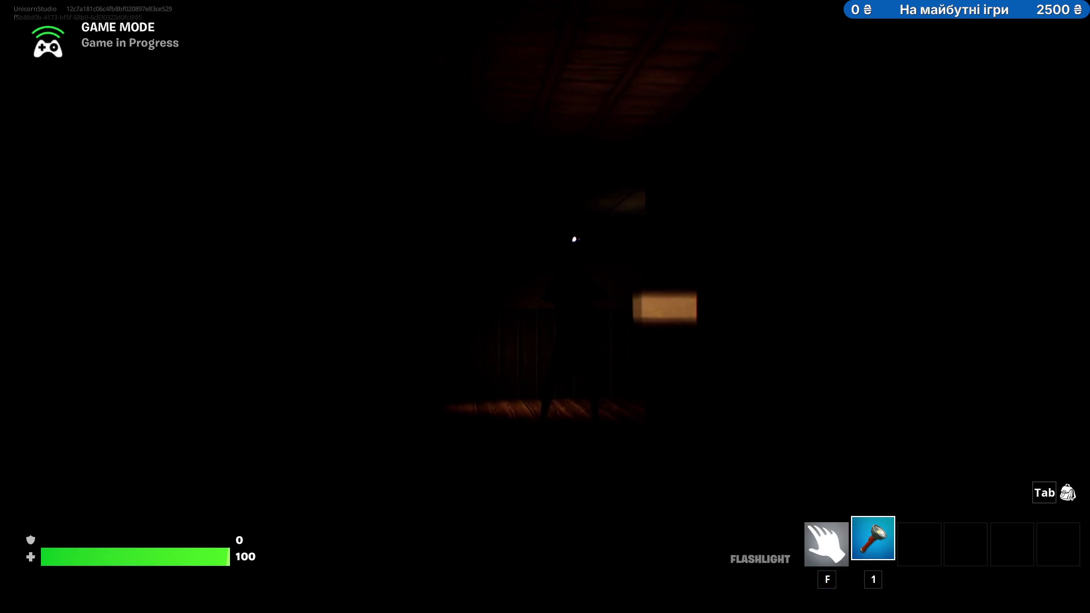
{"action": "key", "text": "alt+Tab"}
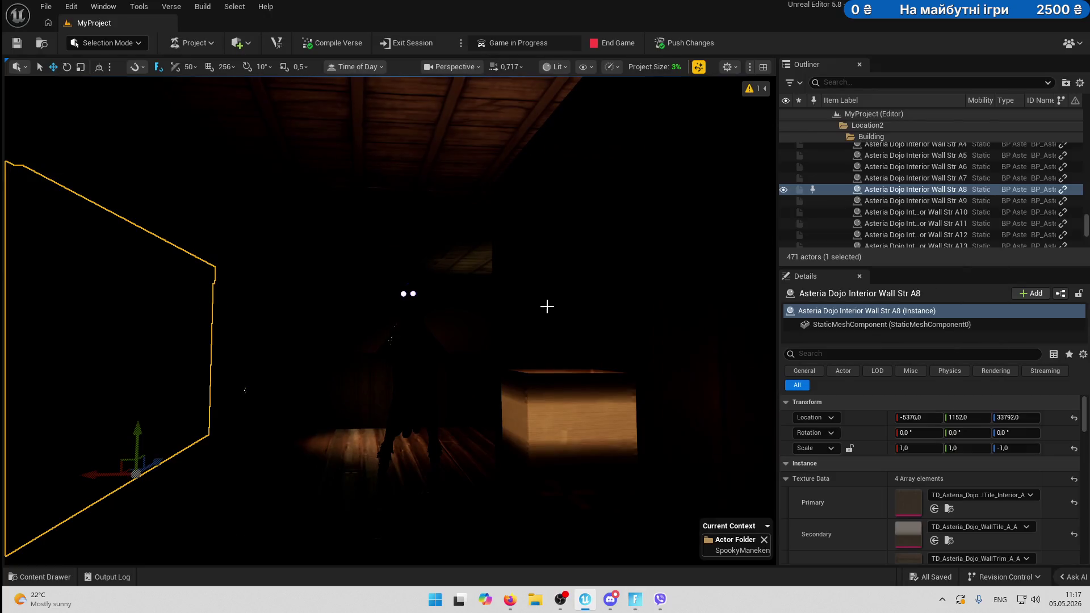
End the playtest and create the Seq_manakenMove1 level sequence in Sequences, opening it in Sequencer.
{"action": "left_click", "coordinate": [616, 43]}
{"action": "left_click", "coordinate": [59, 573]}
{"action": "type", "text": "Seq_"}
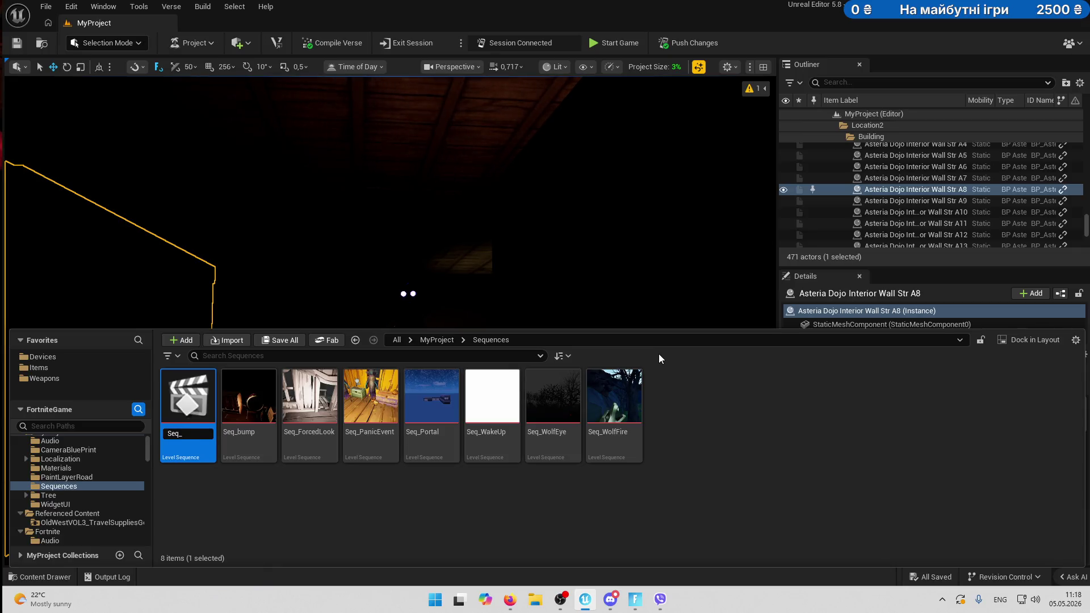
{"action": "type", "text": "mana"}
{"action": "type", "text": "nMove"}
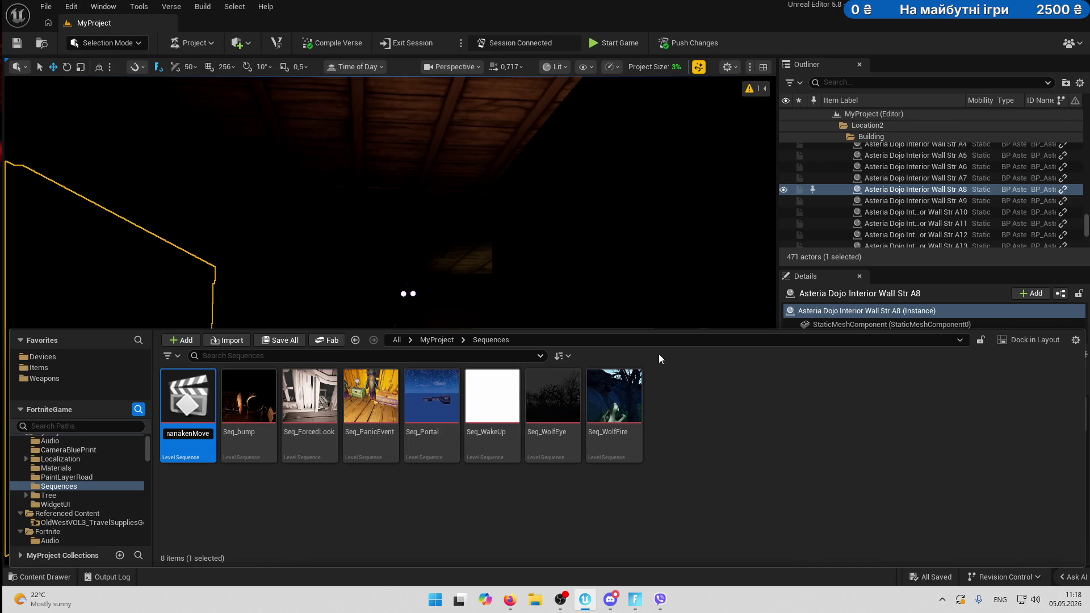
{"action": "type", "text": "1"}
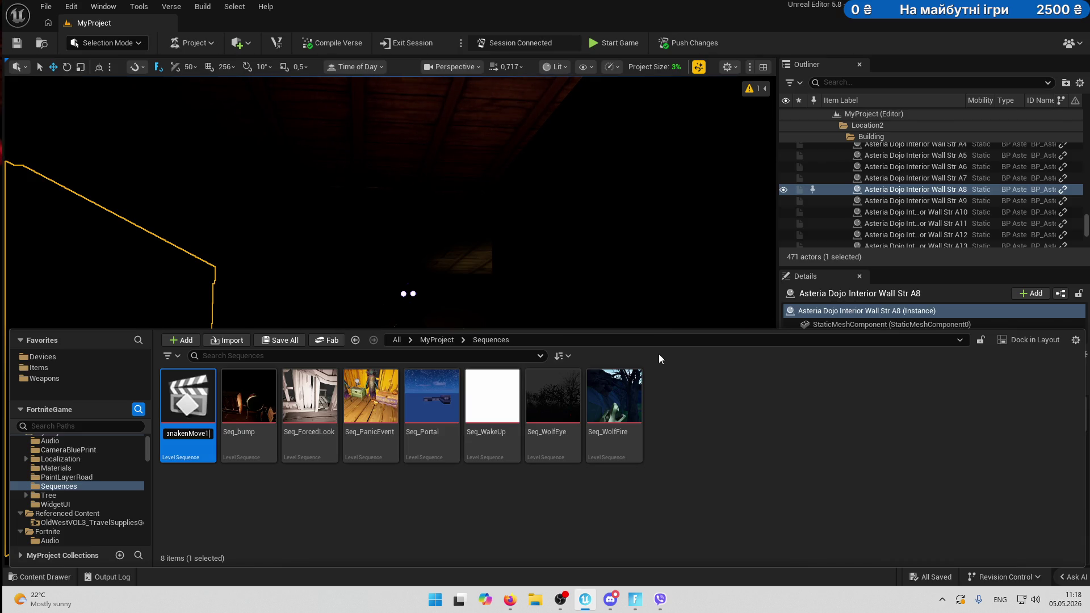
{"action": "key", "text": "Return"}
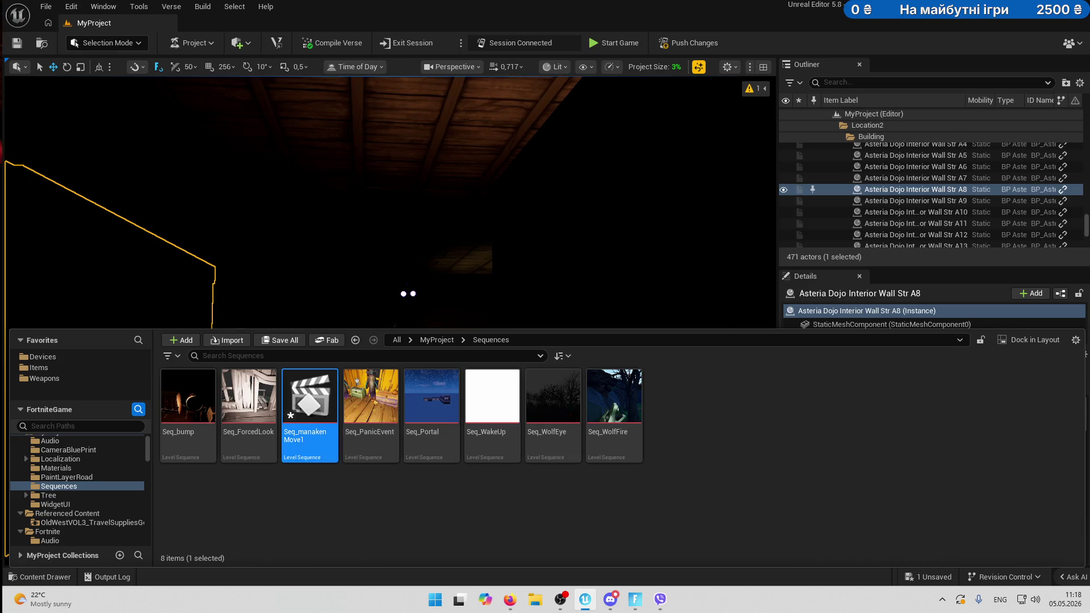
{"action": "double_click", "coordinate": [310, 397]}
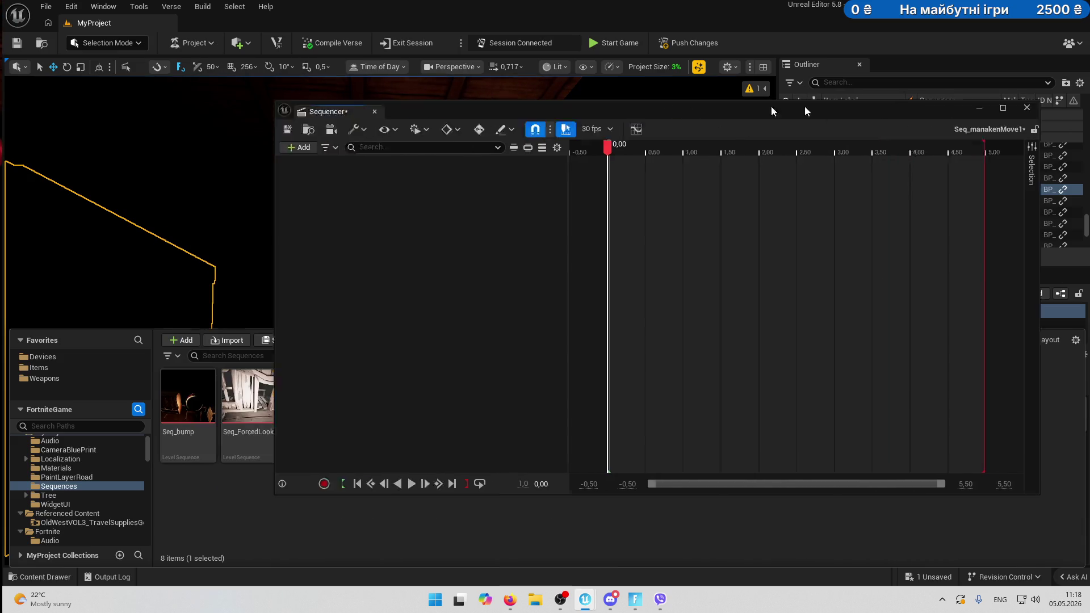
Close the overlays, select the hooded Character Device5 mannequin, and shift the Sequencer window left.
{"action": "left_click", "coordinate": [911, 107]}
{"action": "left_click", "coordinate": [407, 294]}
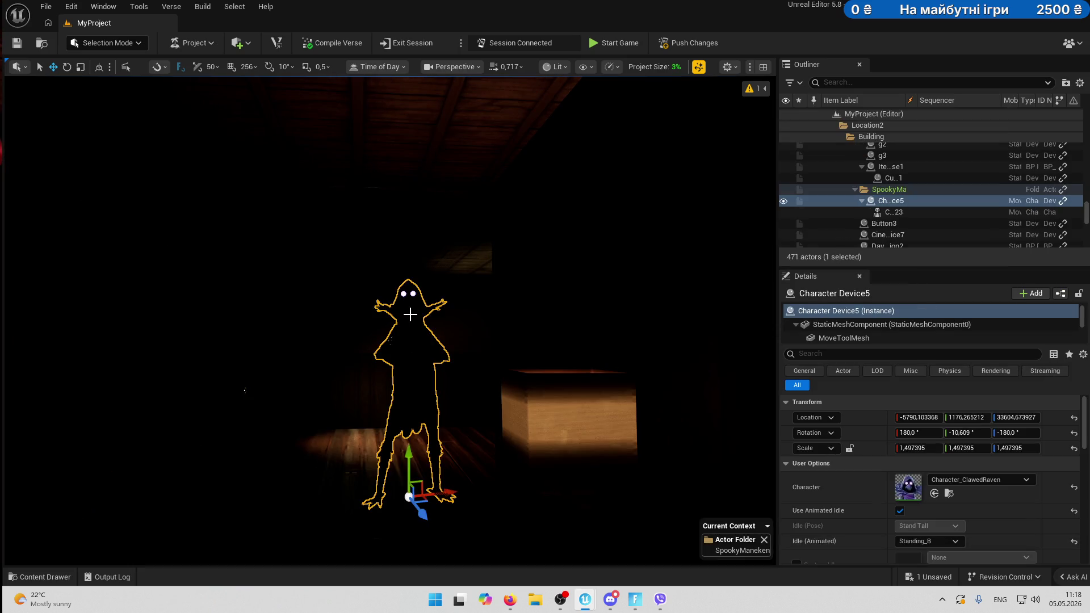
{"action": "left_click", "coordinate": [1048, 225]}
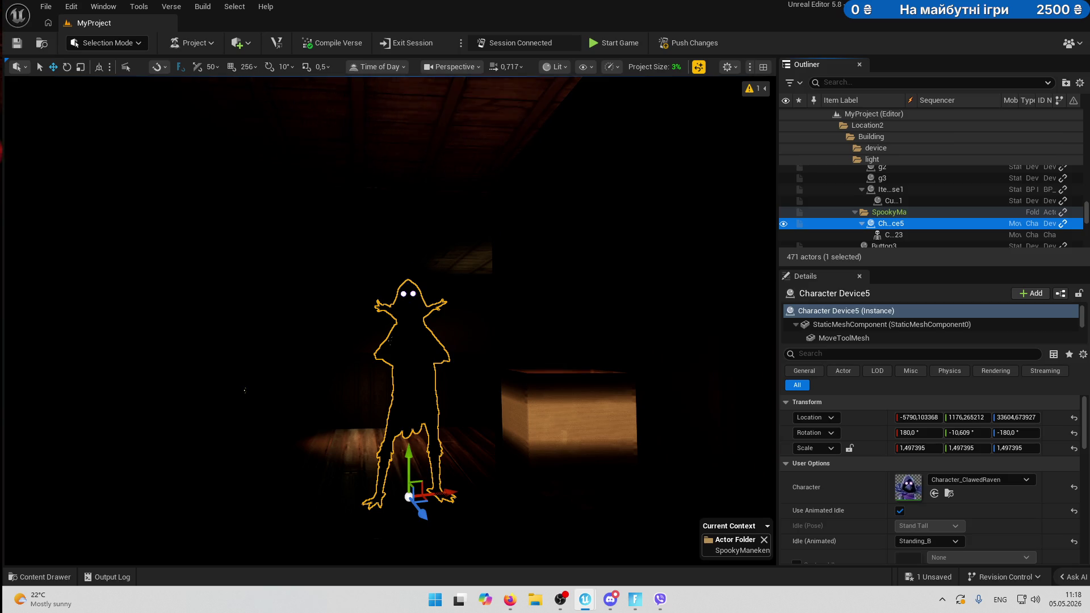
{"action": "key", "text": "Escape"}
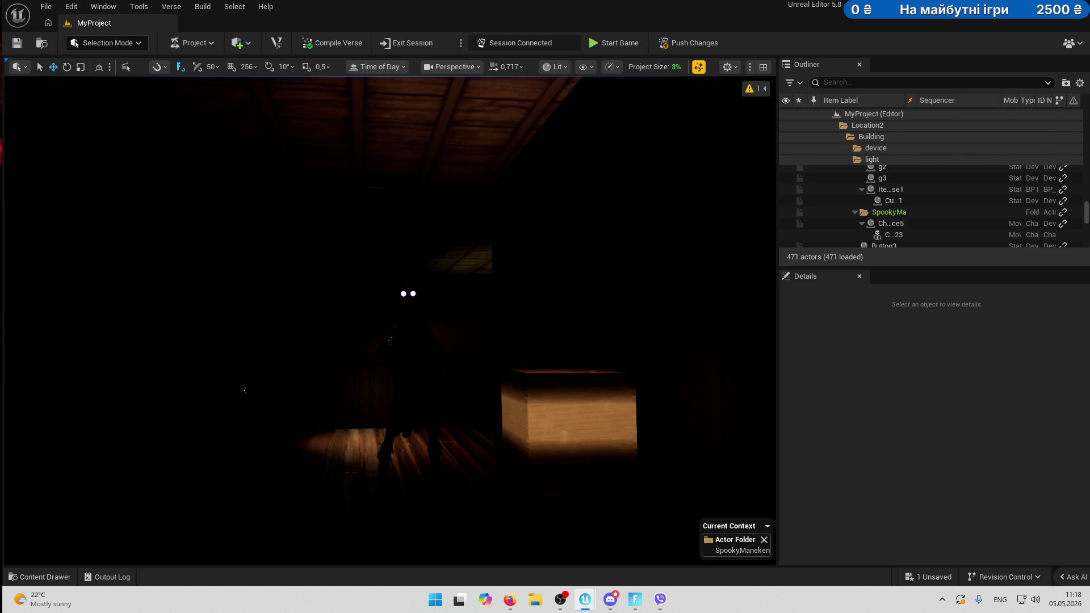
{"action": "mouse_move", "coordinate": [848, 177]}
{"action": "left_mouse_down"}
{"action": "mouse_move", "coordinate": [511, 105]}
{"action": "mouse_move", "coordinate": [525, 91]}
{"action": "mouse_move", "coordinate": [755, 117]}
{"action": "mouse_move", "coordinate": [871, 94]}
{"action": "mouse_move", "coordinate": [861, 98]}
{"action": "left_mouse_up"}
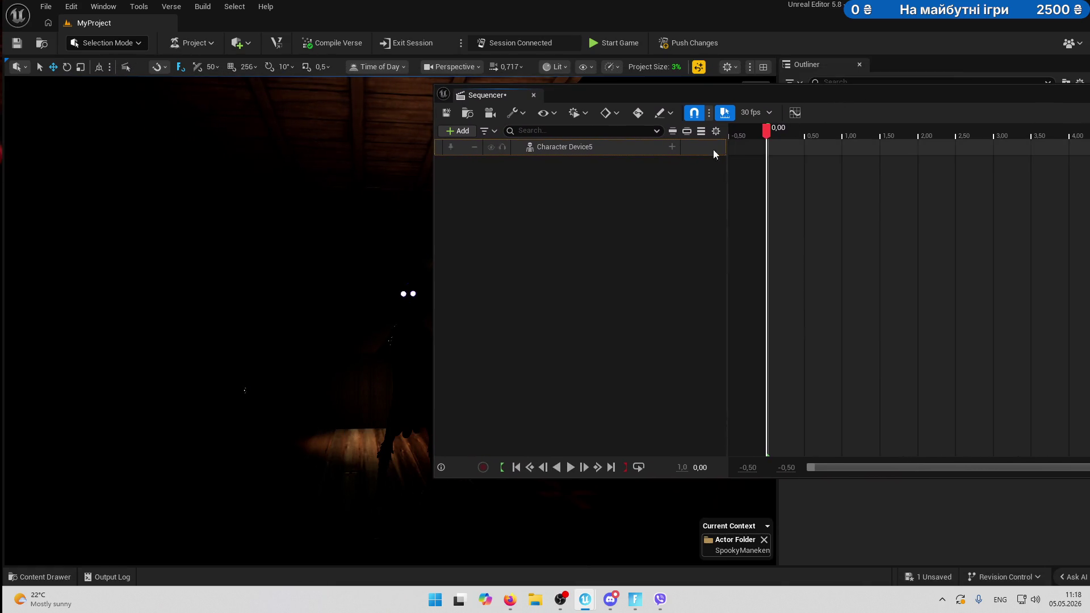
Add a Body component track to Character Device5 with a Skeletal Mesh Asset track under it.
{"action": "left_click", "coordinate": [672, 146]}
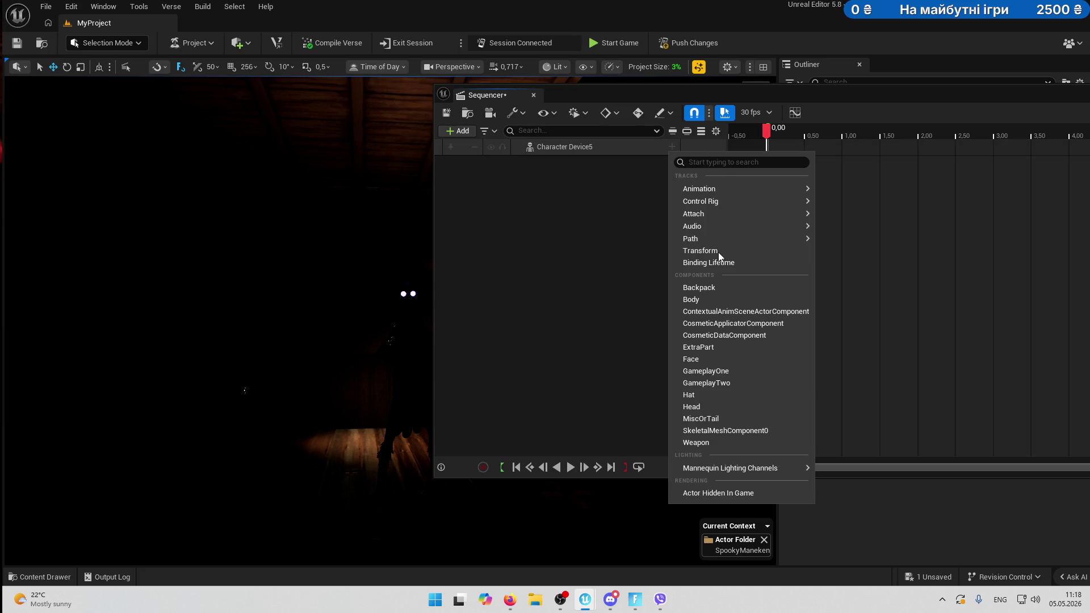
{"action": "left_click", "coordinate": [710, 300]}
{"action": "left_click", "coordinate": [672, 163]}
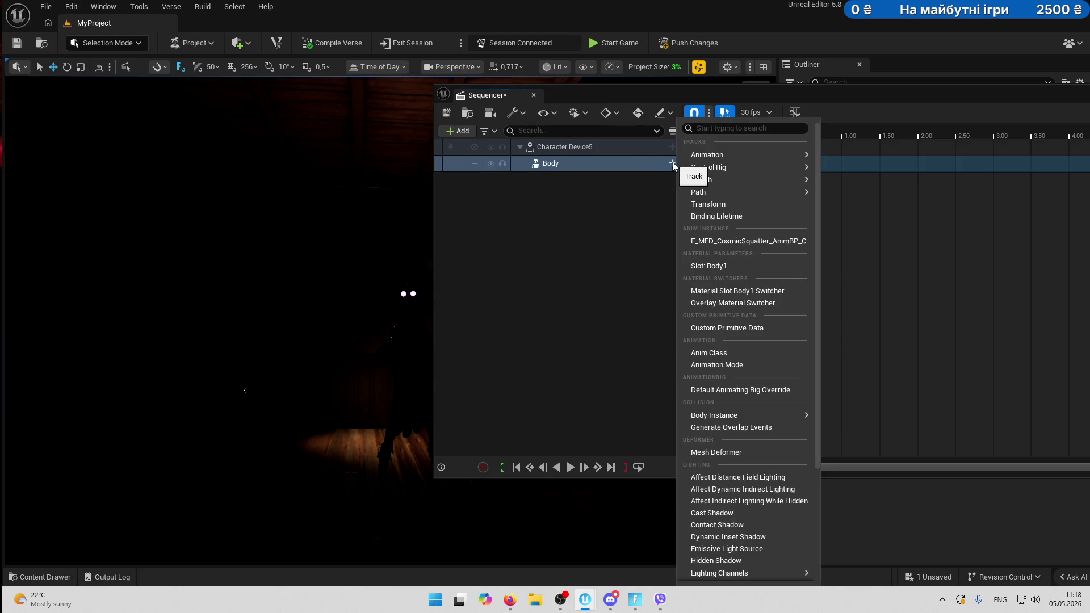
{"action": "left_click", "coordinate": [609, 164]}
{"action": "left_click", "coordinate": [672, 164]}
{"action": "mouse_move", "coordinate": [720, 160]}
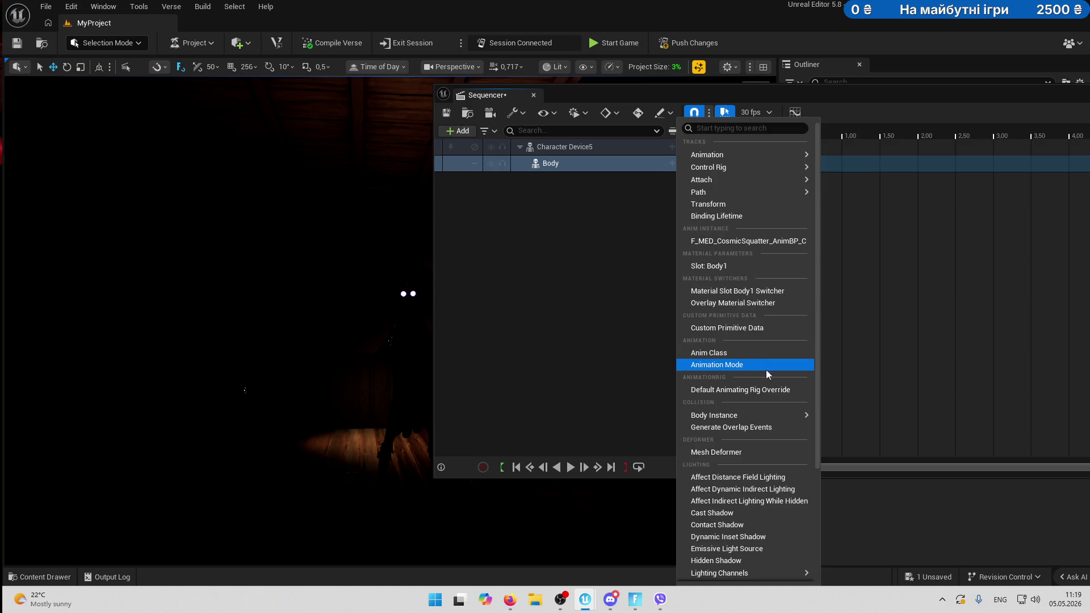
{"action": "mouse_move", "coordinate": [778, 416]}
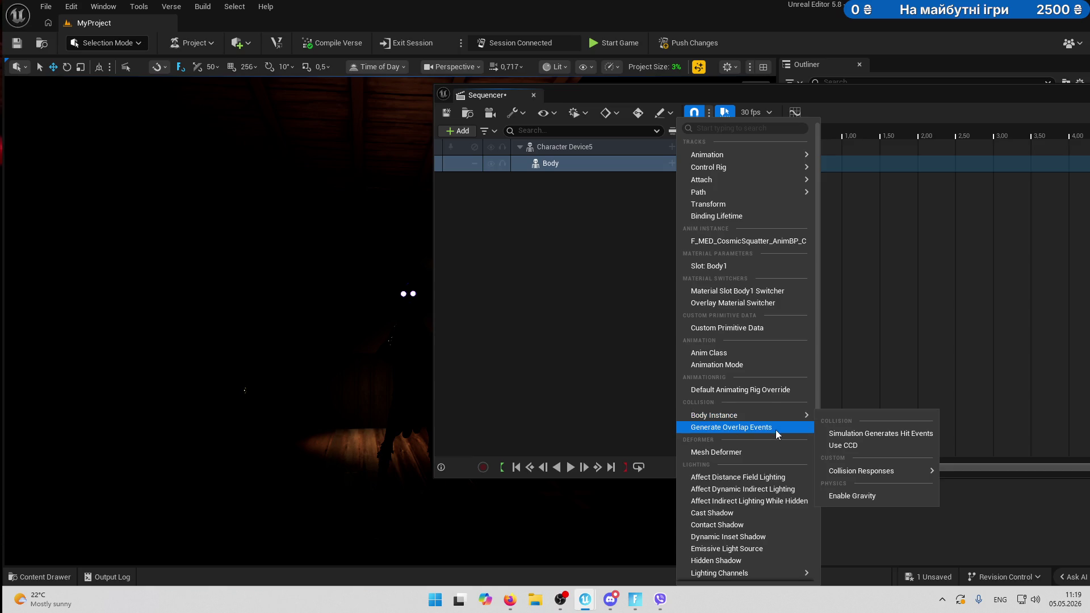
{"action": "scroll", "coordinate": [765, 491], "scroll_direction": "down", "scroll_amount": 4}
{"action": "left_click", "coordinate": [753, 489]}
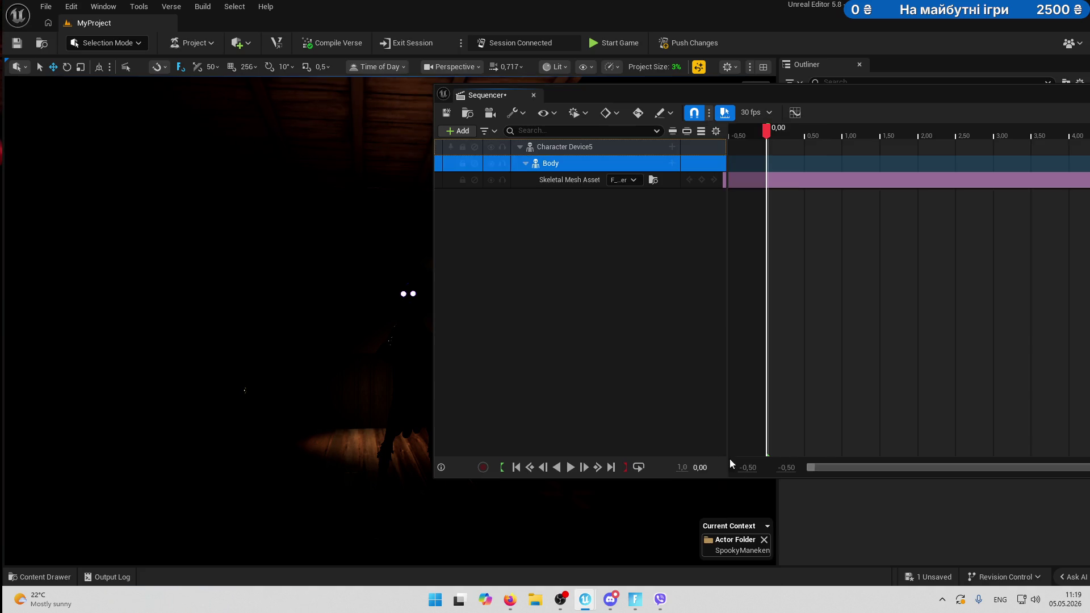
Choose FN Mannequin as the Body's skeletal mesh asset.
{"action": "left_click", "coordinate": [634, 180]}
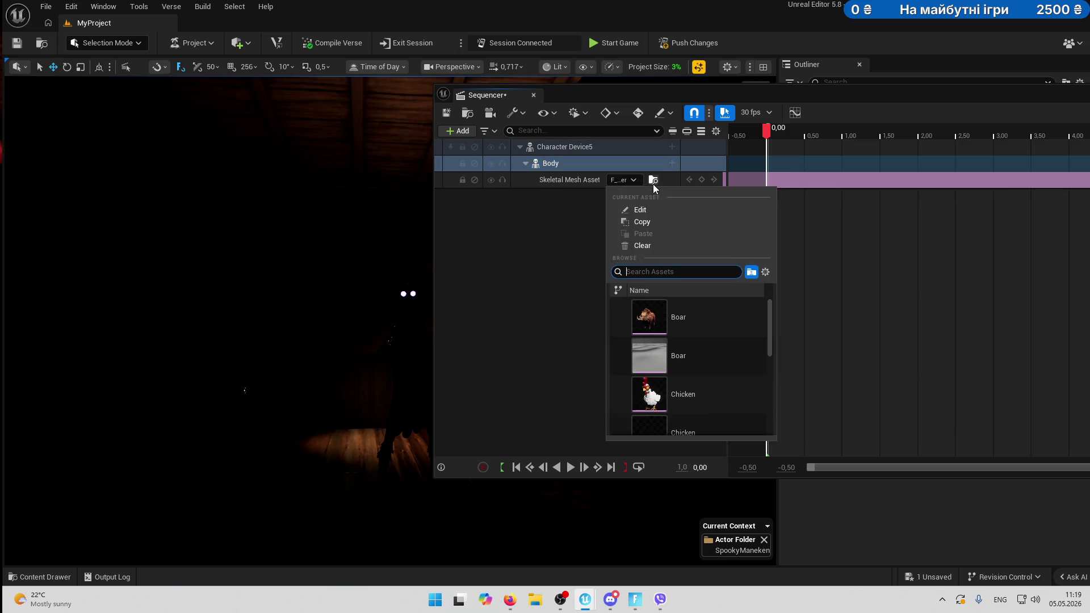
{"action": "scroll", "coordinate": [733, 368], "scroll_direction": "down", "scroll_amount": 5}
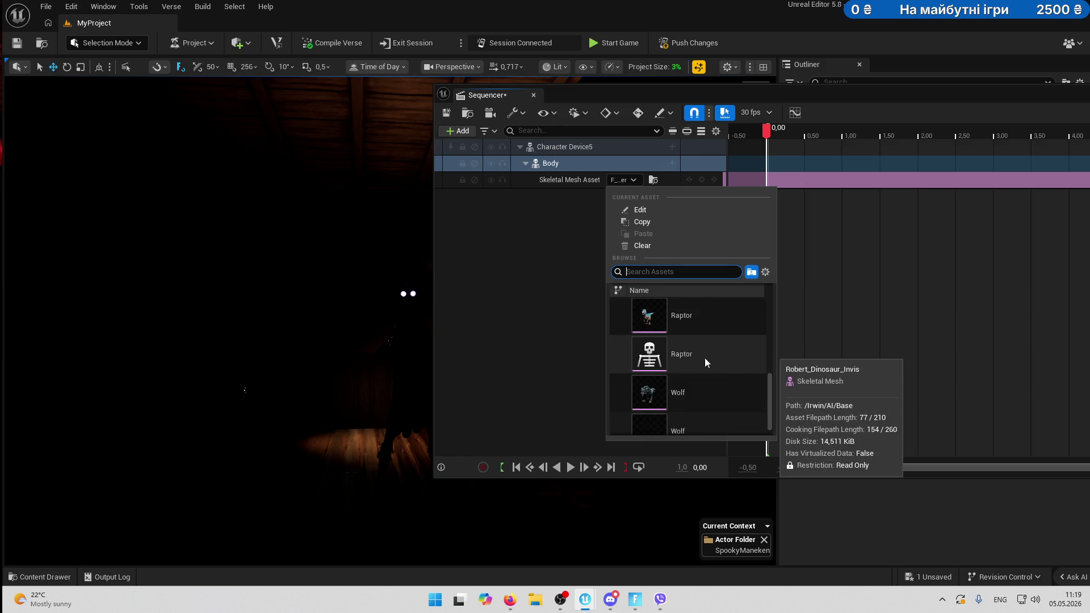
{"action": "scroll", "coordinate": [733, 361], "scroll_direction": "up", "scroll_amount": 5}
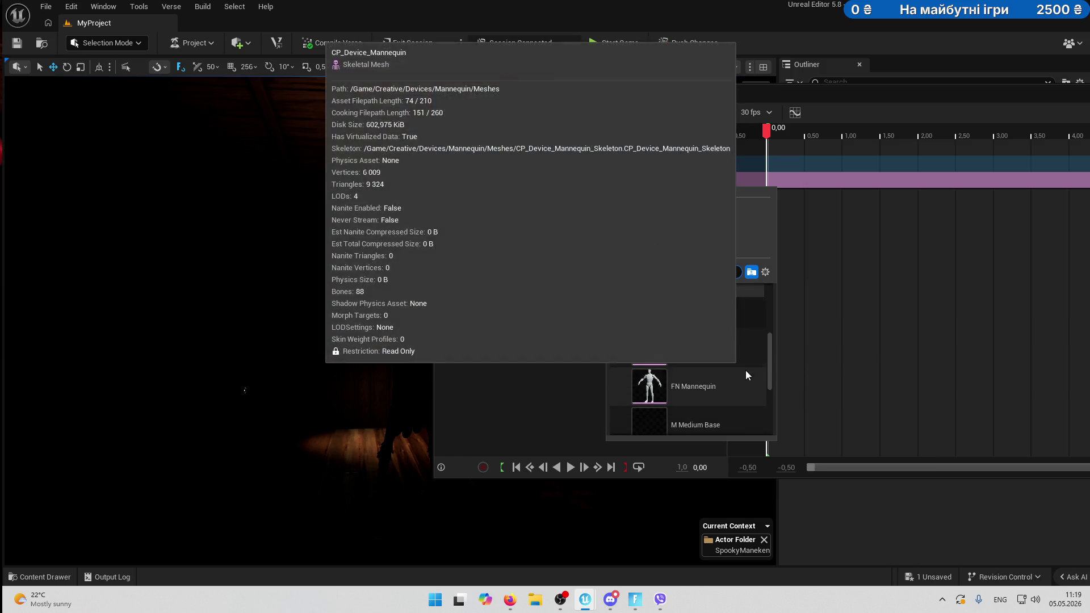
{"action": "scroll", "coordinate": [745, 370], "scroll_direction": "up", "scroll_amount": 3}
{"action": "scroll", "coordinate": [745, 370], "scroll_direction": "down", "scroll_amount": 2}
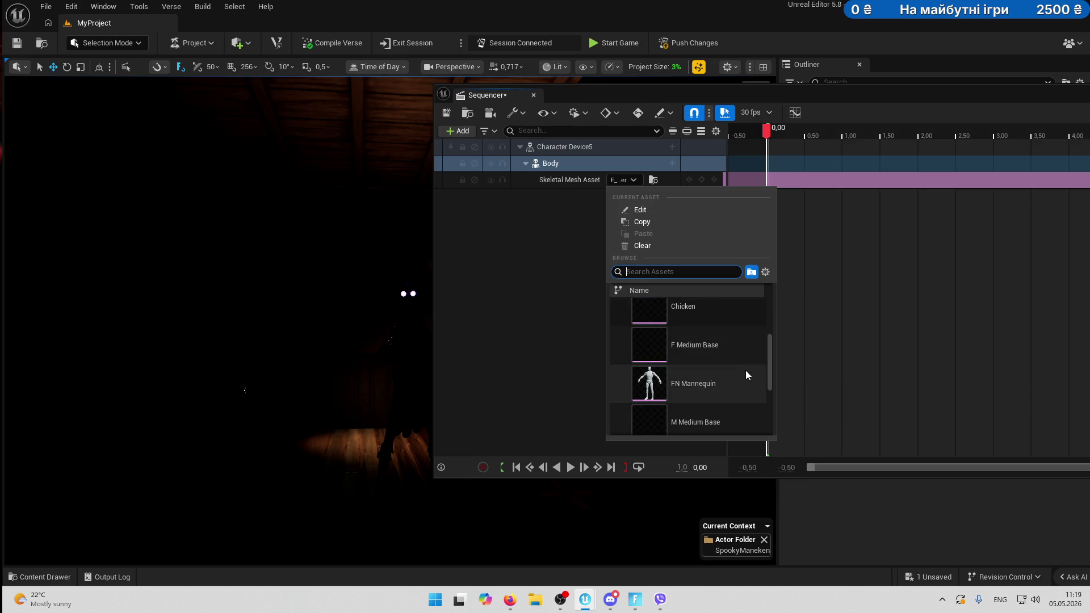
{"action": "left_click", "coordinate": [665, 381]}
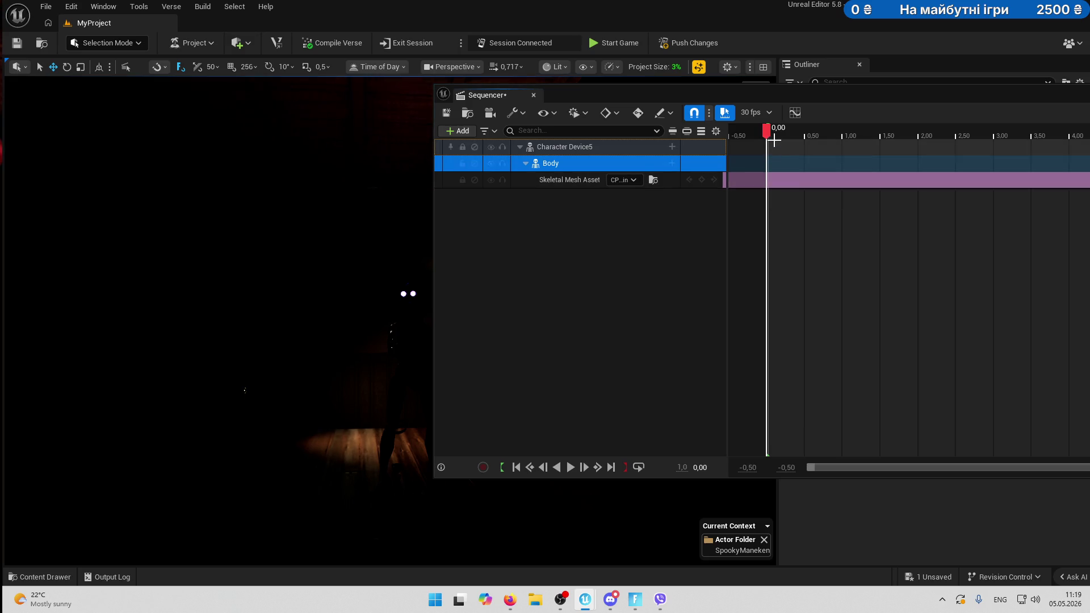
Key the Skeletal Mesh Asset at 0,00 and select that track.
{"action": "mouse_move", "coordinate": [767, 131]}
{"action": "left_mouse_down"}
{"action": "mouse_move", "coordinate": [935, 144]}
{"action": "mouse_move", "coordinate": [766, 165]}
{"action": "left_mouse_up"}
{"action": "left_click", "coordinate": [706, 182]}
{"action": "left_click", "coordinate": [706, 181]}
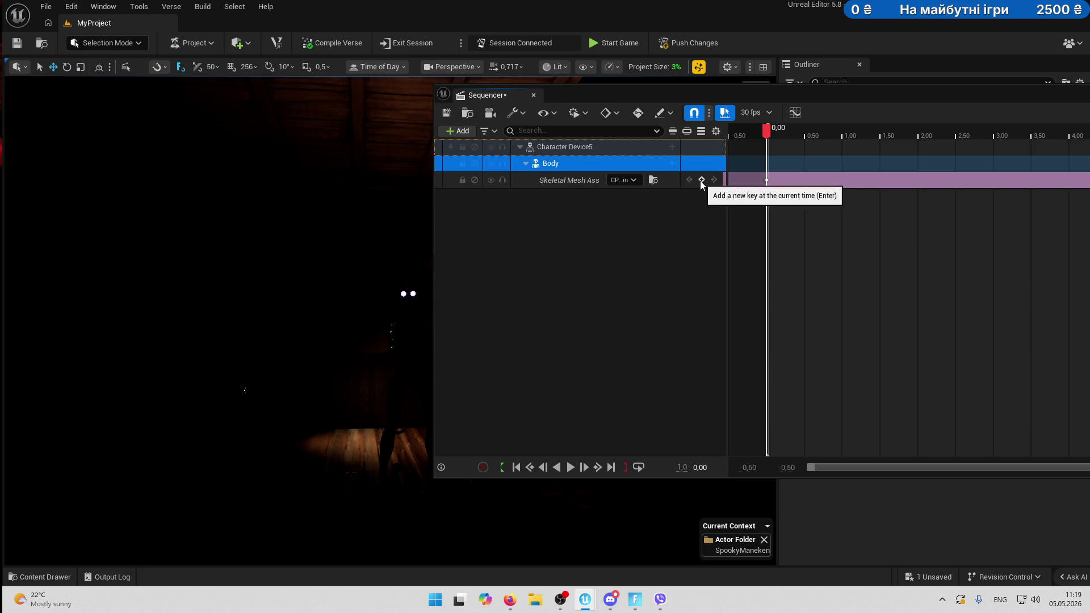
{"action": "left_click", "coordinate": [562, 179]}
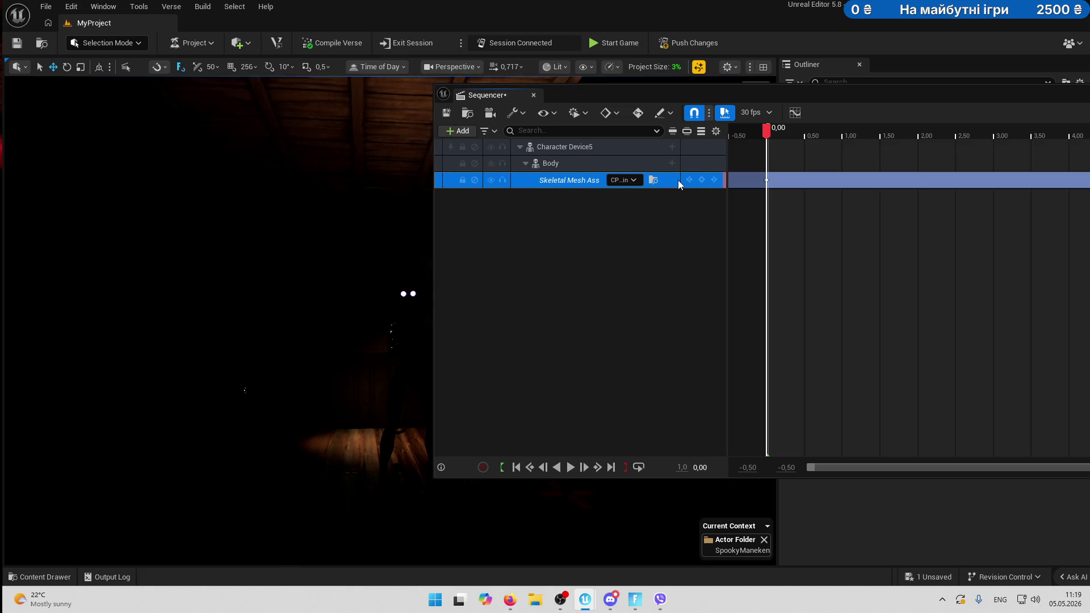
Delete the Skeletal Mesh Asset track and add the F_MED_CosmicSquatter_AnimBP_C anim instance under Body.
{"action": "key", "text": "Delete"}
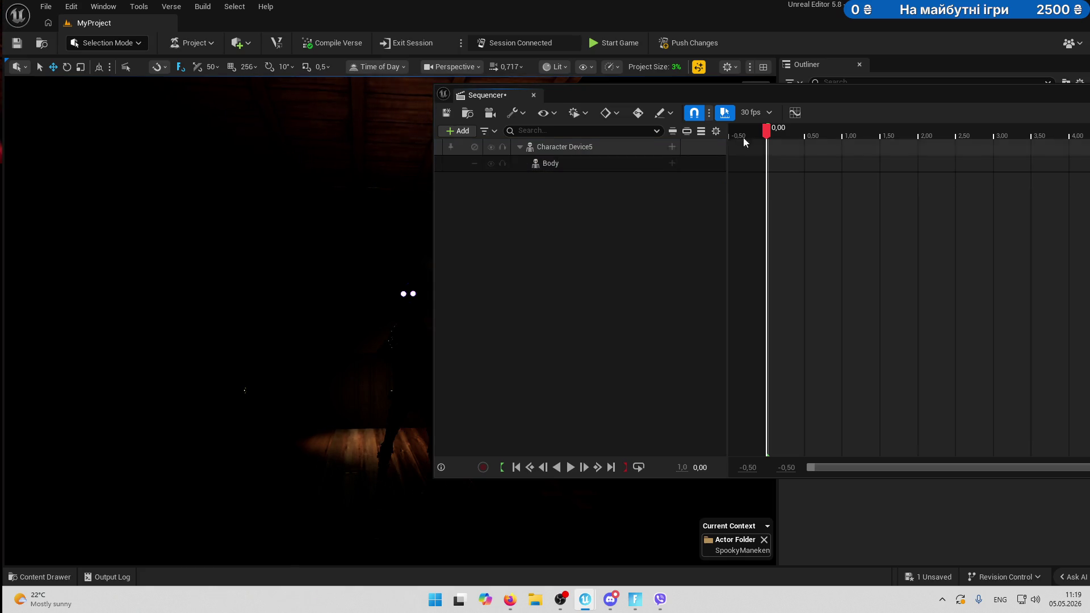
{"action": "left_click", "coordinate": [604, 164]}
{"action": "left_click", "coordinate": [672, 163]}
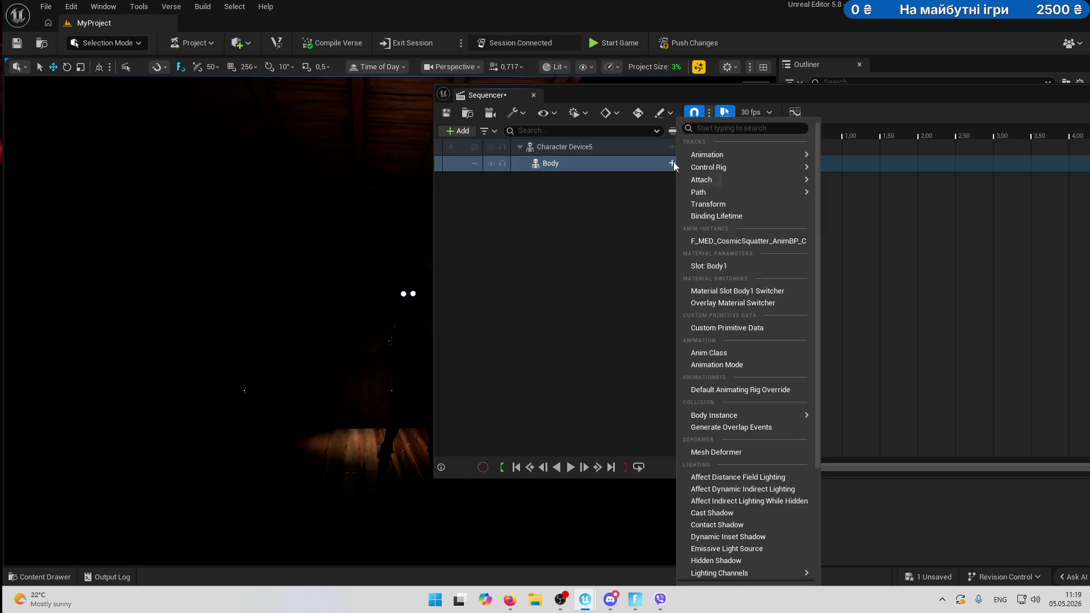
{"action": "left_click", "coordinate": [638, 163]}
{"action": "left_click", "coordinate": [672, 163]}
{"action": "left_click", "coordinate": [735, 243]}
Add a Binding Lifetime track from 0 to 1.00 to the anim instance, preview it, then delete it.
{"action": "left_click", "coordinate": [658, 182]}
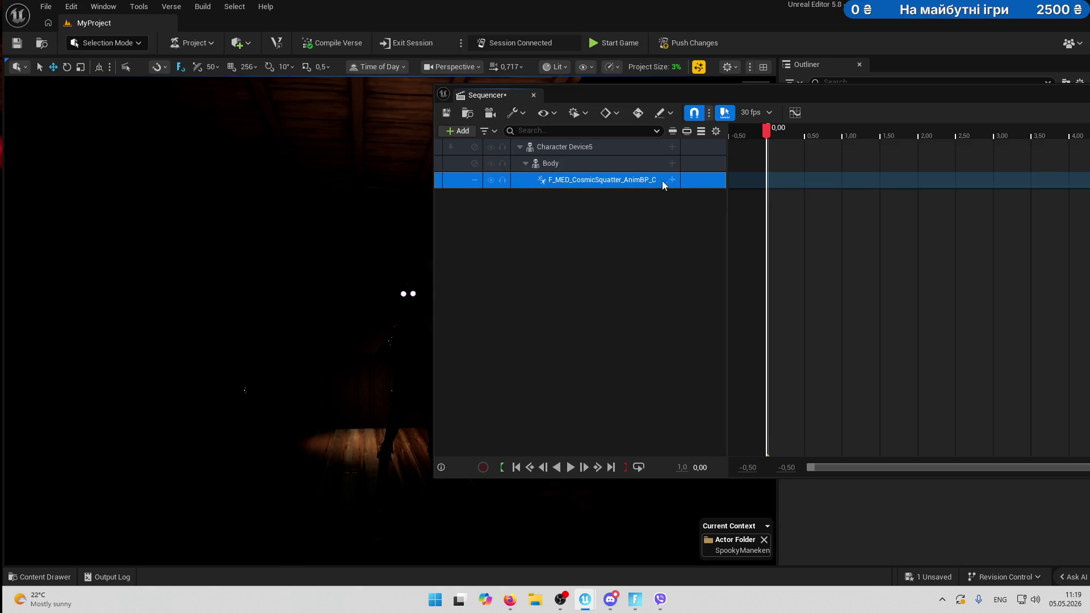
{"action": "left_click", "coordinate": [672, 180]}
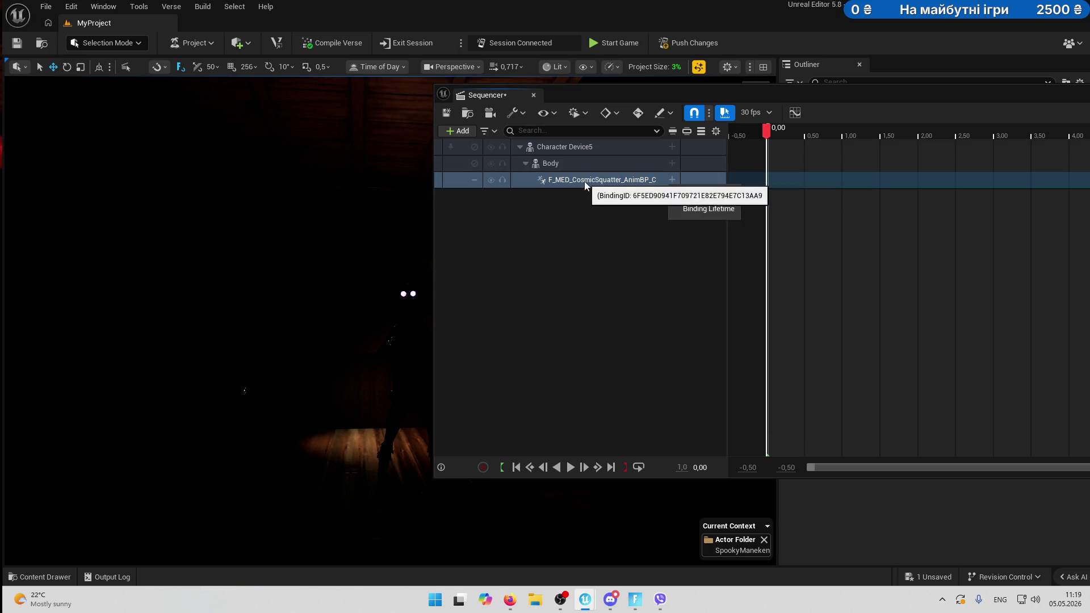
{"action": "left_click", "coordinate": [616, 193]}
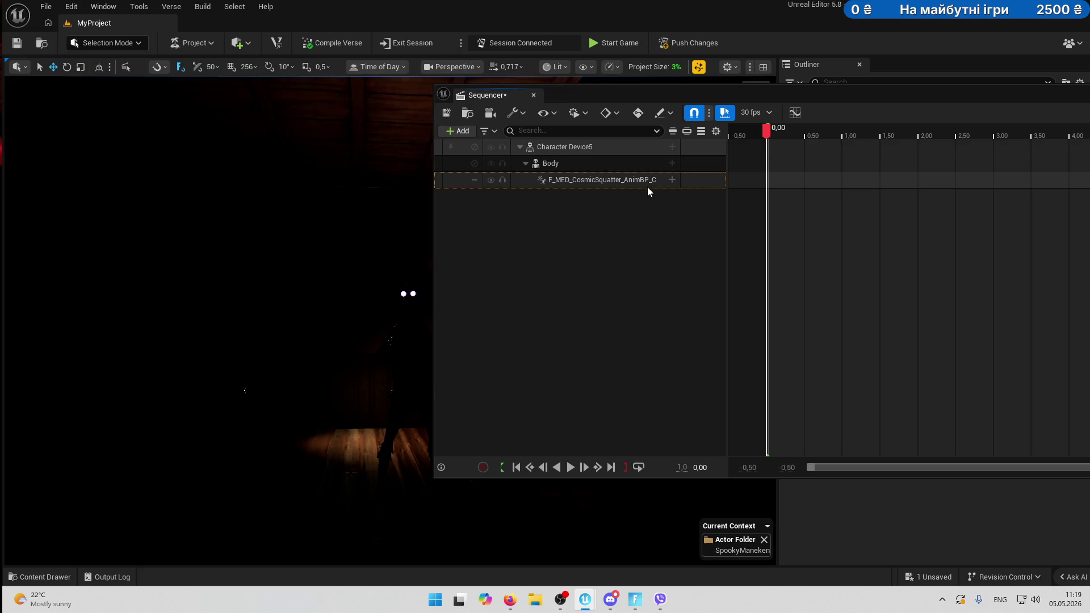
{"action": "left_click", "coordinate": [673, 179]}
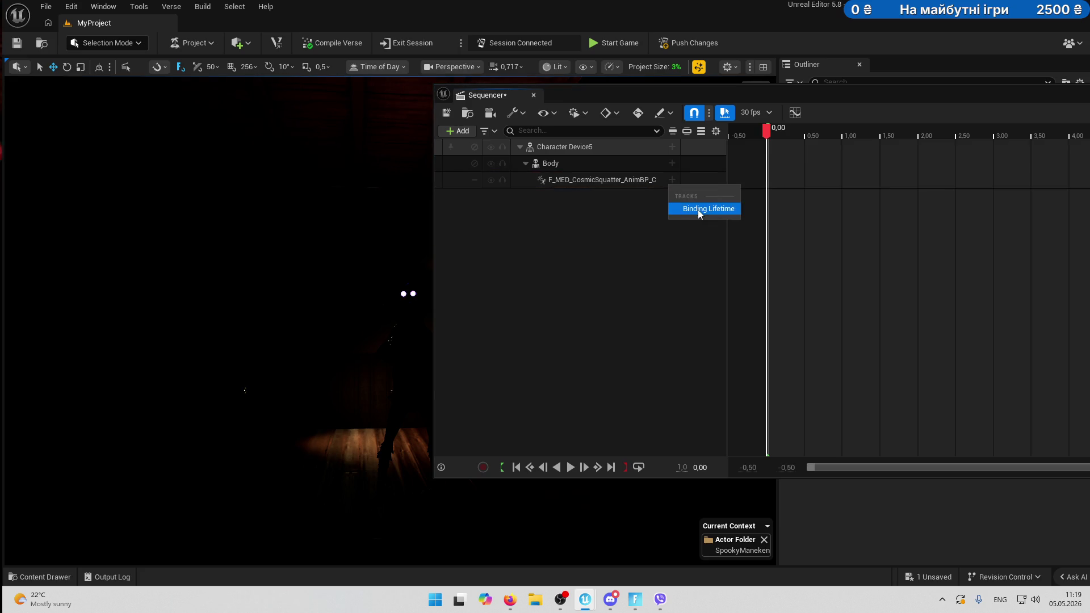
{"action": "left_click", "coordinate": [697, 210]}
{"action": "left_click", "coordinate": [659, 196]}
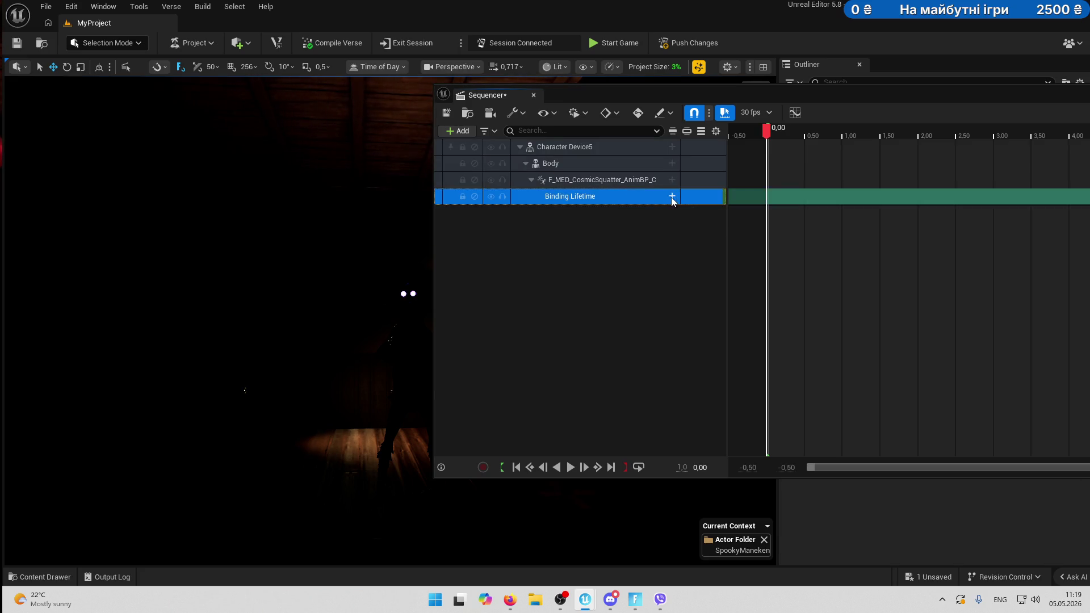
{"action": "left_click", "coordinate": [672, 196]}
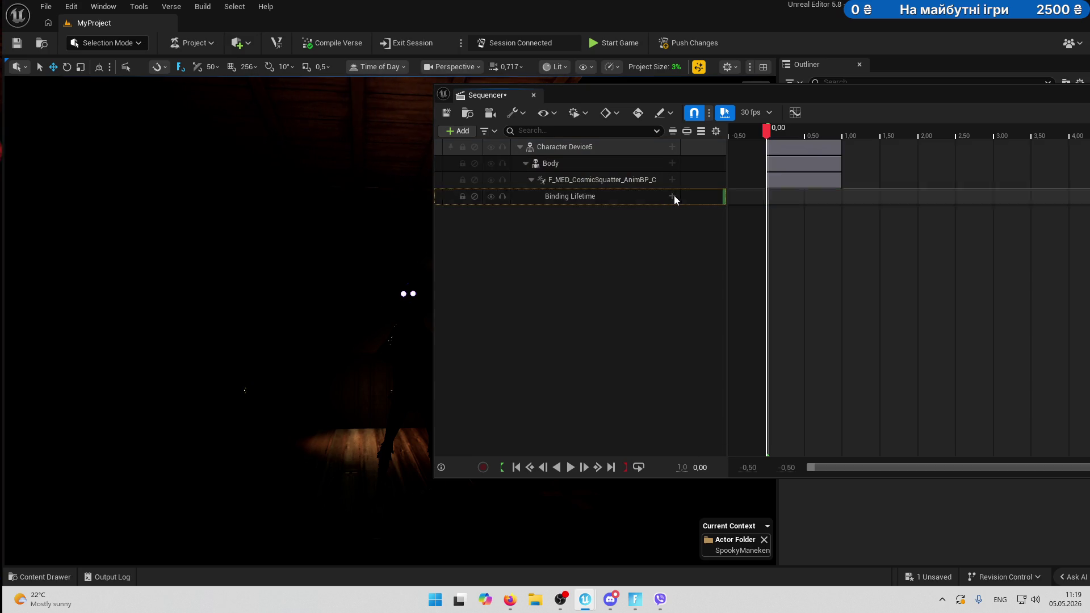
{"action": "mouse_move", "coordinate": [759, 141]}
{"action": "left_mouse_down"}
{"action": "mouse_move", "coordinate": [930, 142]}
{"action": "mouse_move", "coordinate": [762, 142]}
{"action": "left_mouse_up"}
{"action": "left_click", "coordinate": [586, 196]}
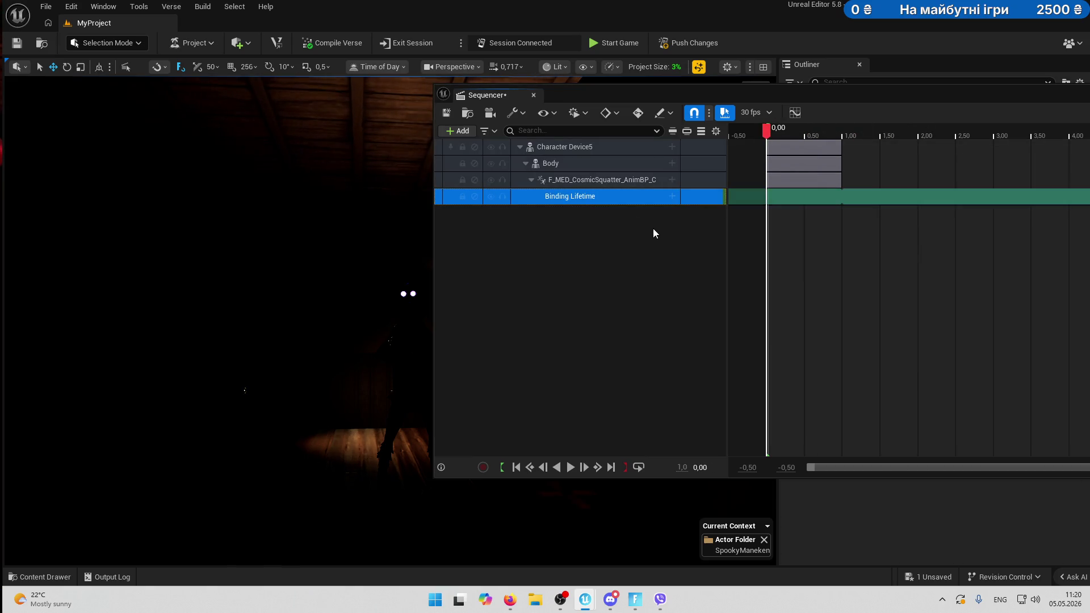
{"action": "key", "text": "Delete"}
Delete the anim instance and Body tracks from Character Device5.
{"action": "left_click", "coordinate": [608, 180]}
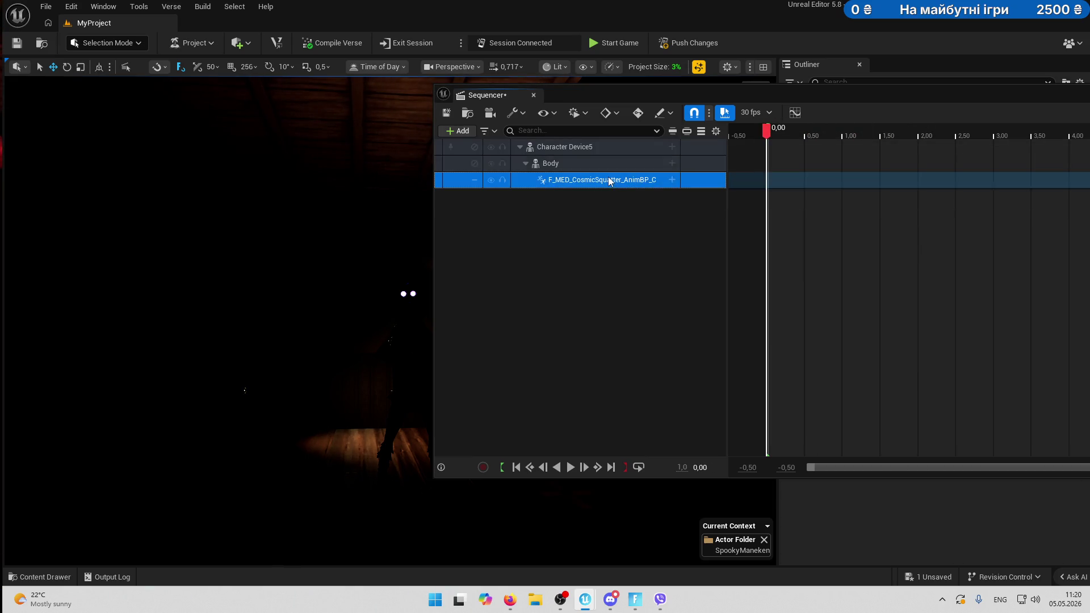
{"action": "key", "text": "Delete"}
{"action": "left_click", "coordinate": [589, 163]}
{"action": "key", "text": "Delete"}
Add a Transform track to Character Device5 and expand its Location, Rotation and Scale.
{"action": "left_click", "coordinate": [611, 149]}
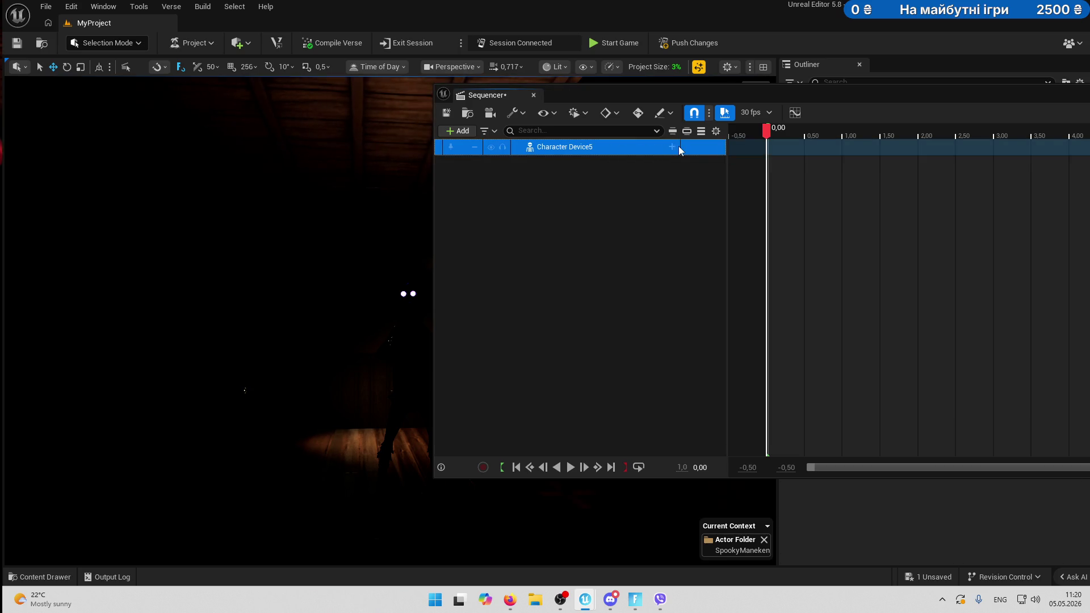
{"action": "left_click", "coordinate": [672, 147]}
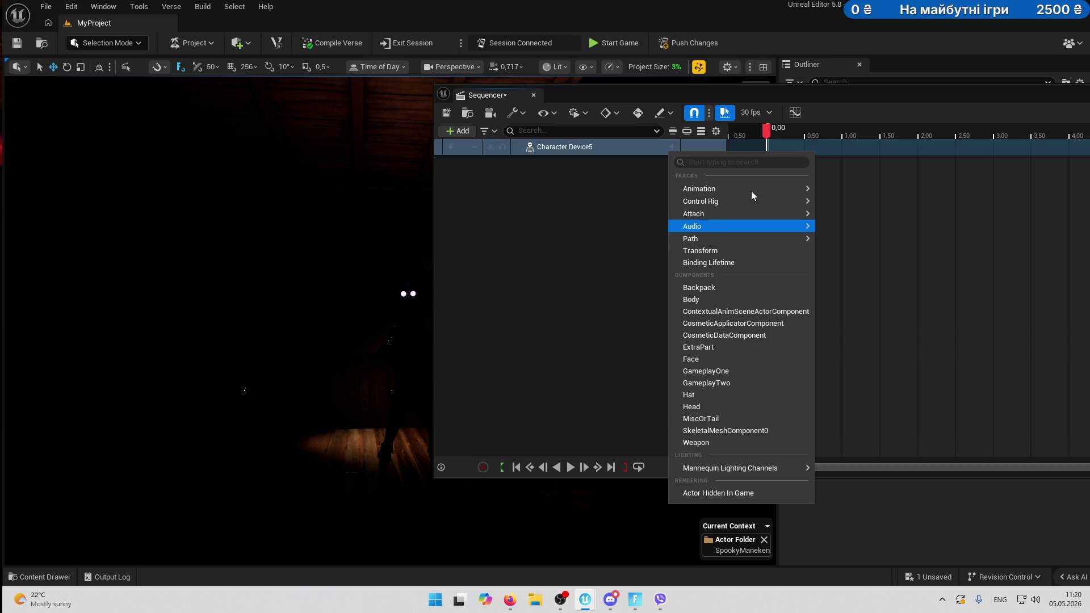
{"action": "left_click", "coordinate": [708, 250]}
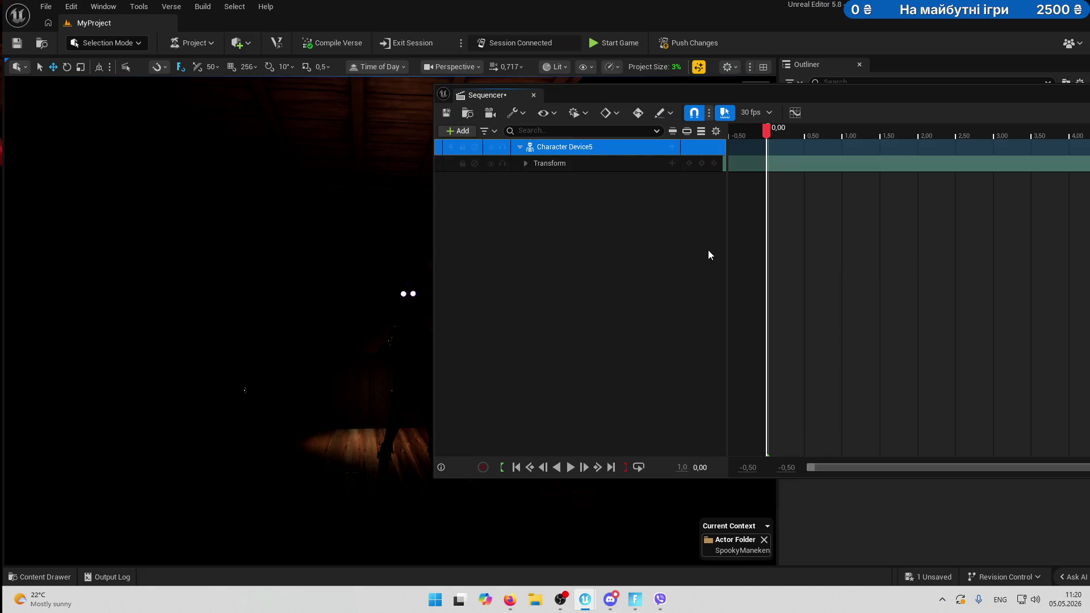
{"action": "left_click", "coordinate": [526, 163]}
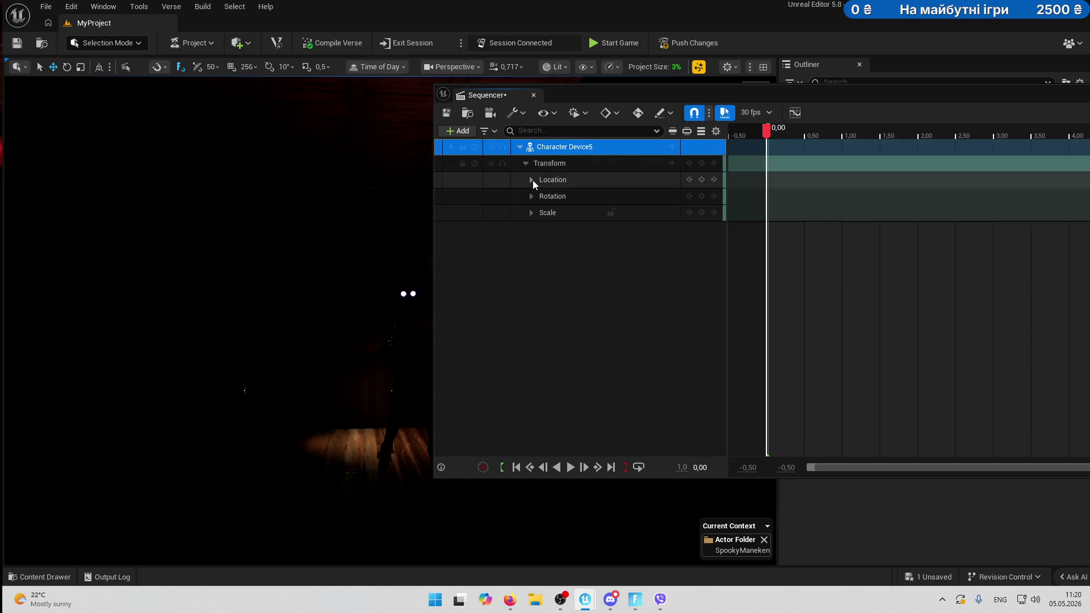
Add a Fade track to the sequence and key its value at 0.00.
{"action": "right_click", "coordinate": [549, 235]}
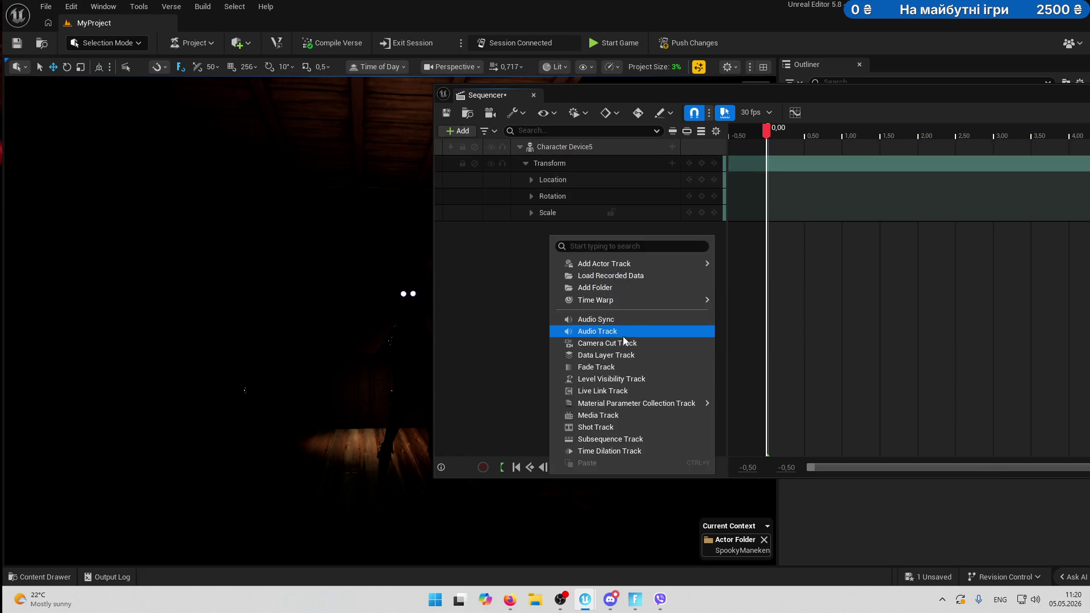
{"action": "left_click", "coordinate": [607, 367]}
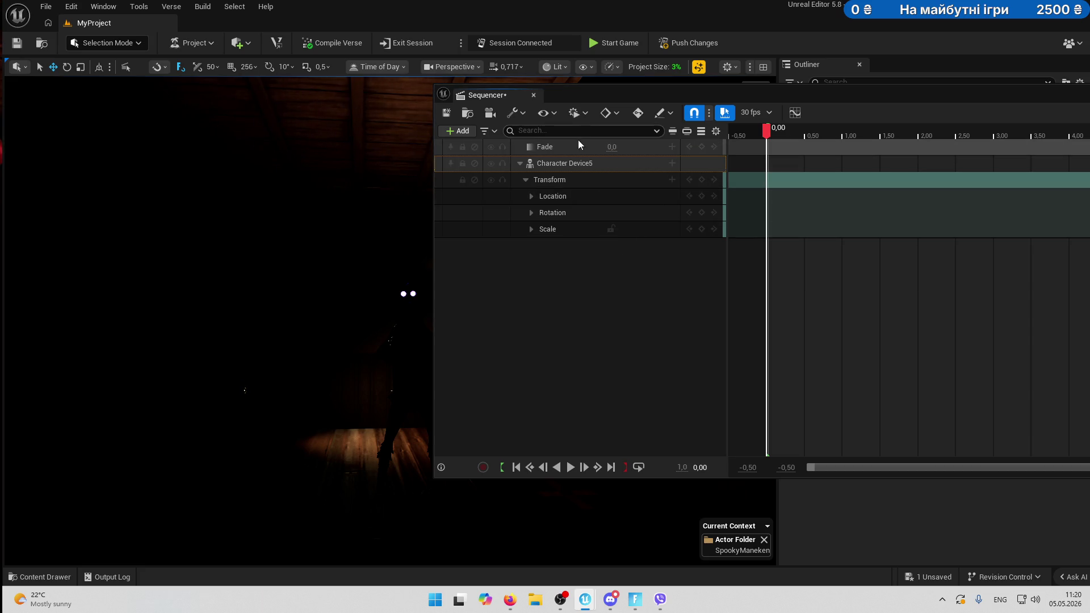
{"action": "left_click", "coordinate": [650, 148]}
{"action": "left_click", "coordinate": [703, 147]}
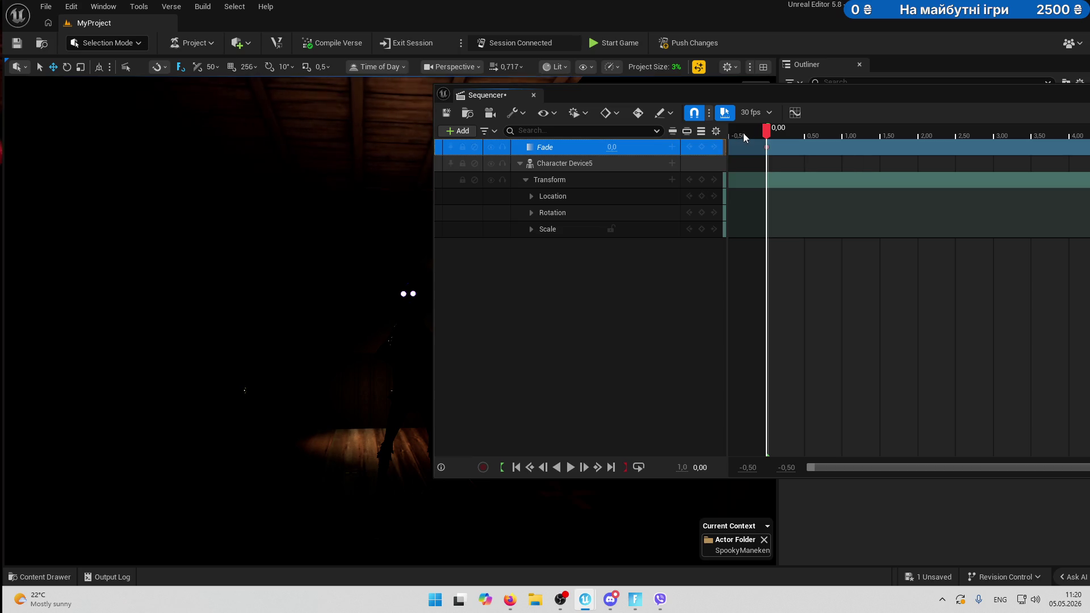
Key Fade at 1 at 0.50, blacking out the view.
{"action": "left_click_drag", "start_coordinate": [772, 132], "coordinate": [801, 132]}
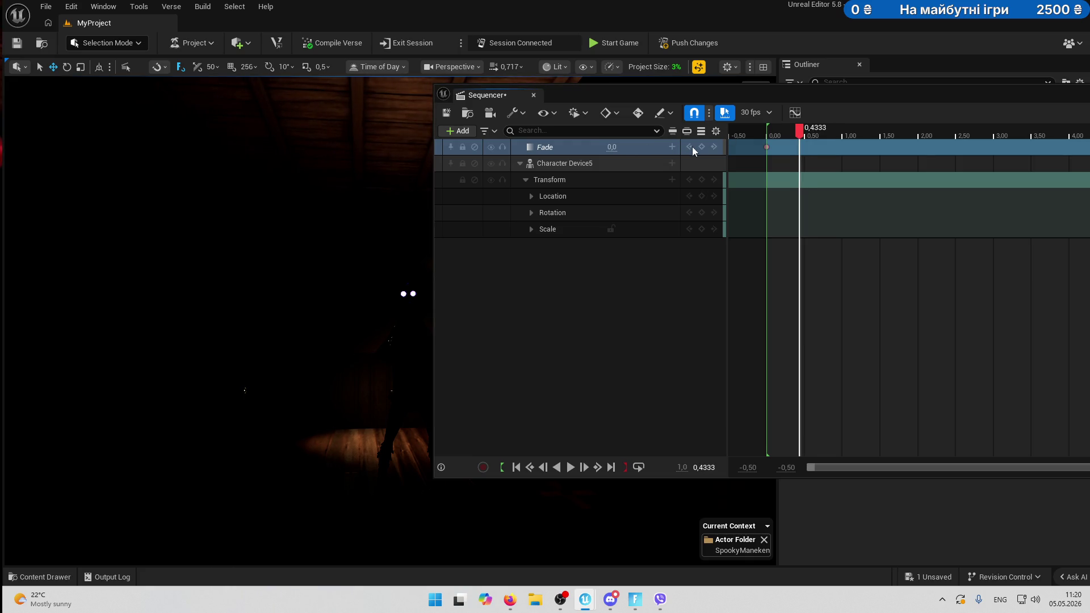
{"action": "left_click", "coordinate": [702, 145]}
{"action": "left_click", "coordinate": [805, 130]}
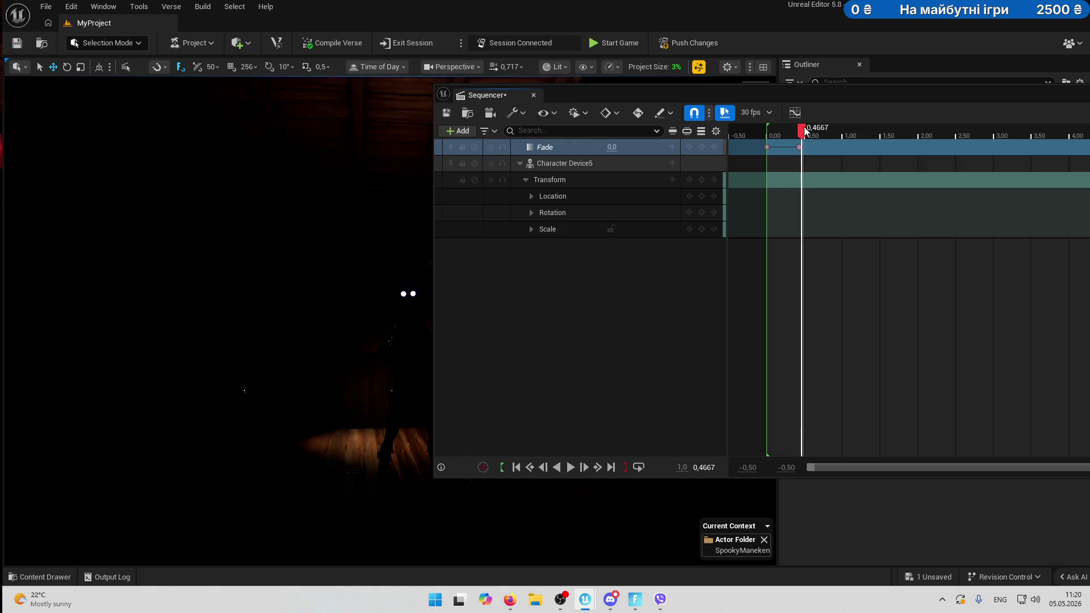
{"action": "left_click", "coordinate": [805, 130]}
{"action": "left_click", "coordinate": [616, 147]}
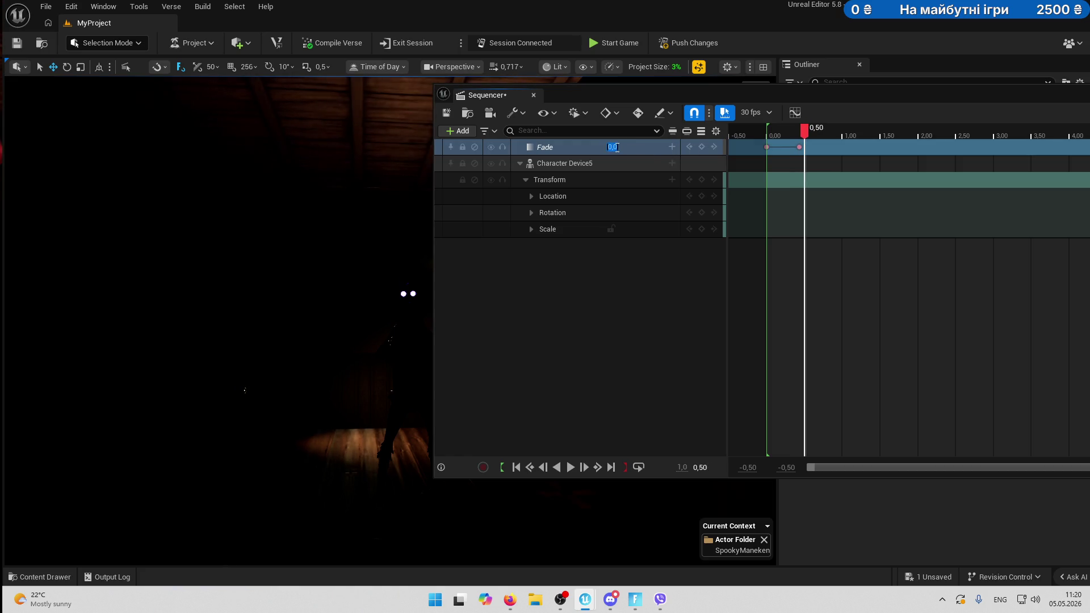
{"action": "type", "text": "1"}
{"action": "key", "text": "Return"}
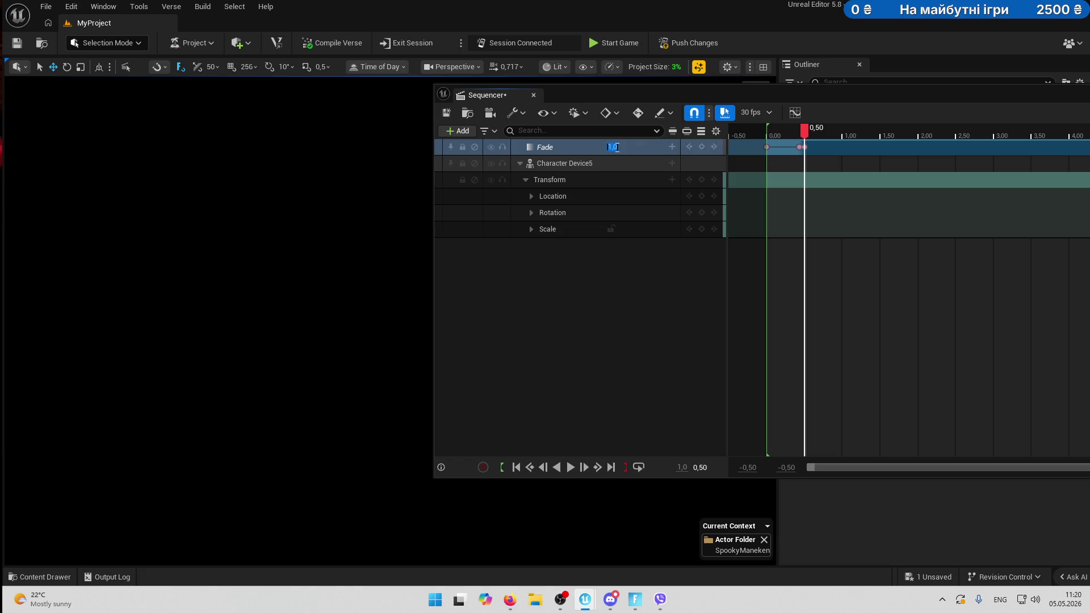
Key Fade at 0.70 and back to 0 at 1.00, then scrub to just before 0.50.
{"action": "left_click_drag", "start_coordinate": [806, 131], "coordinate": [819, 130]}
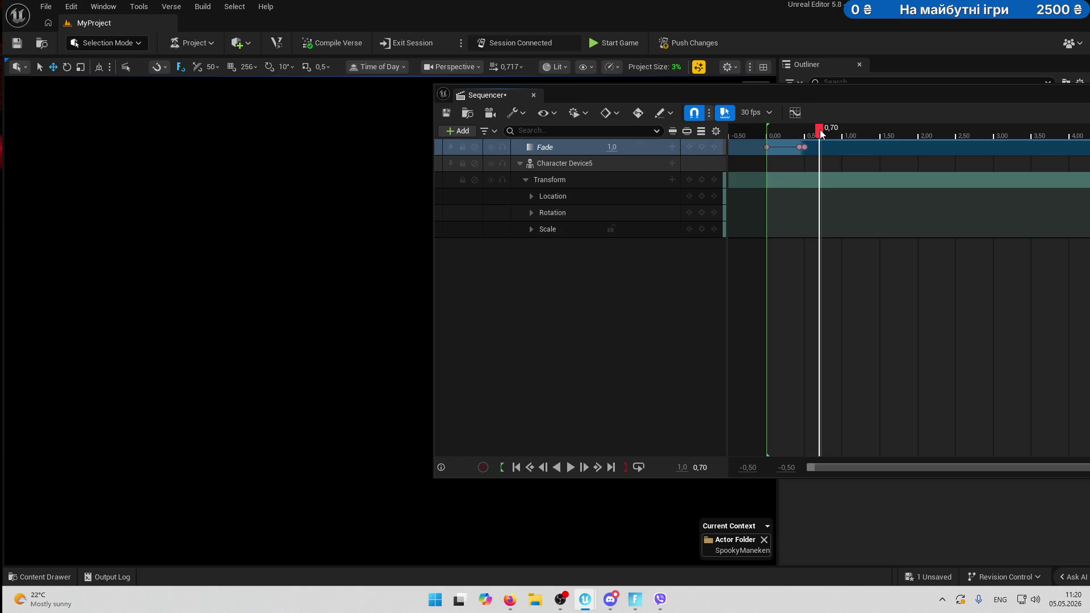
{"action": "left_click", "coordinate": [702, 148]}
{"action": "left_click_drag", "start_coordinate": [820, 132], "coordinate": [843, 130]}
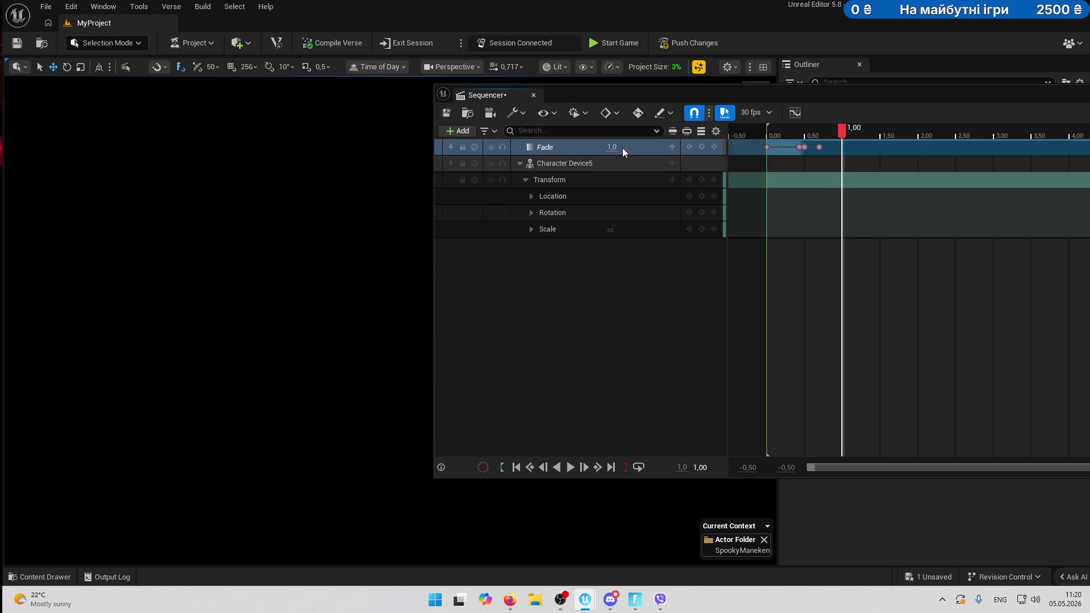
{"action": "type", "text": "0"}
{"action": "key", "text": "Return"}
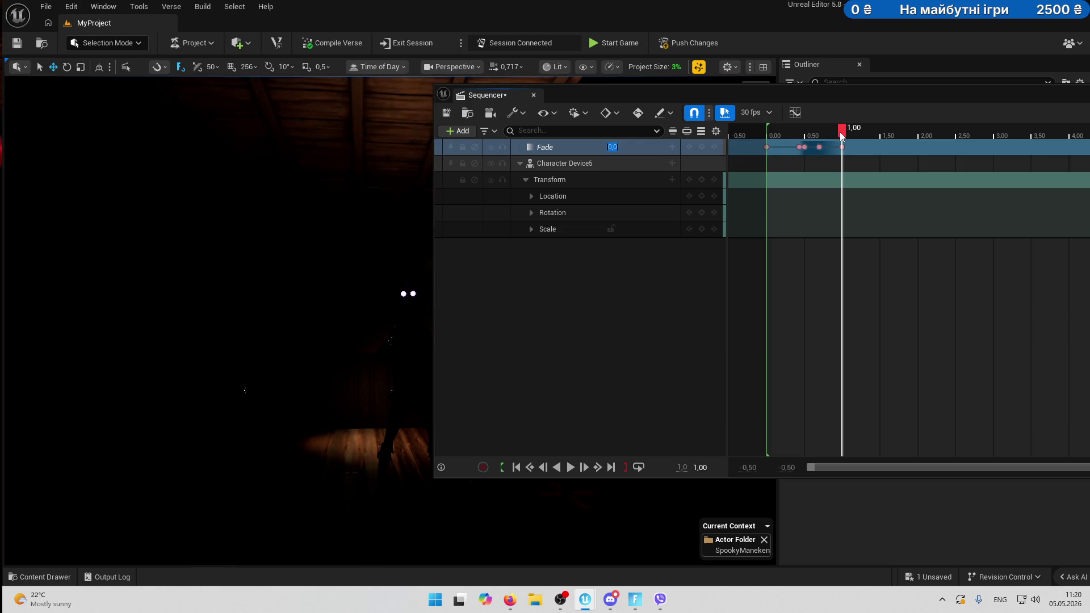
{"action": "left_click_drag", "start_coordinate": [840, 131], "coordinate": [807, 141]}
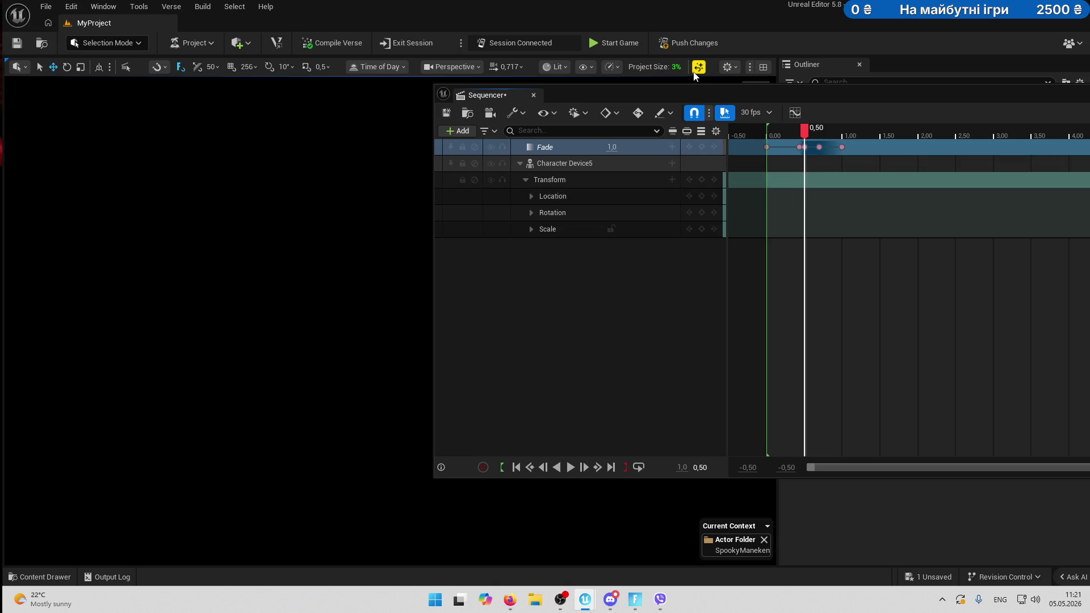
Switch the viewport to Unlit and select and frame the mannequin.
{"action": "left_click", "coordinate": [567, 67]}
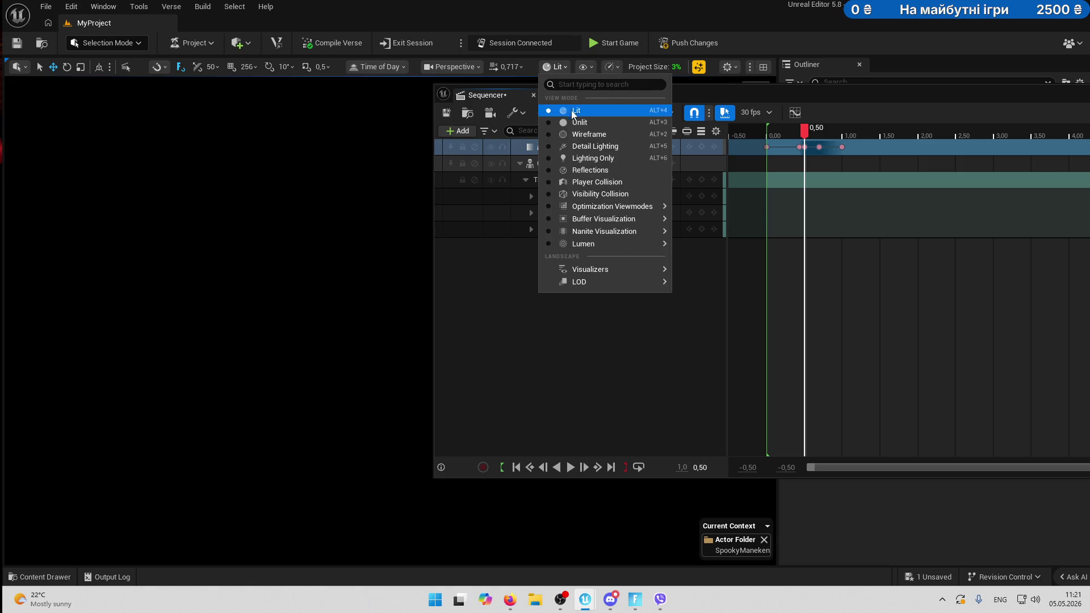
{"action": "left_click", "coordinate": [577, 124]}
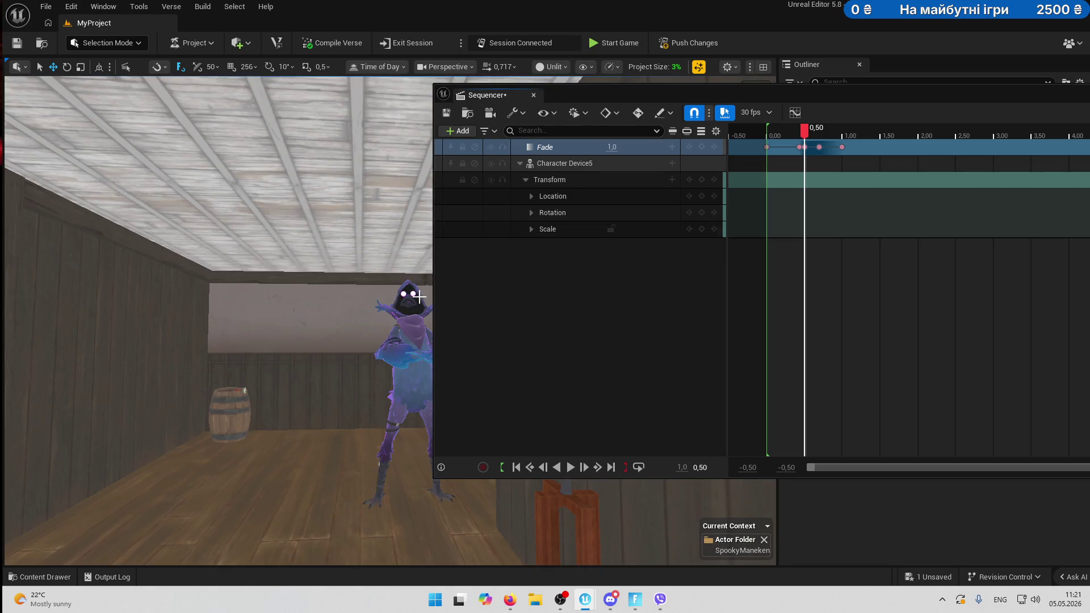
{"action": "left_click", "coordinate": [409, 349]}
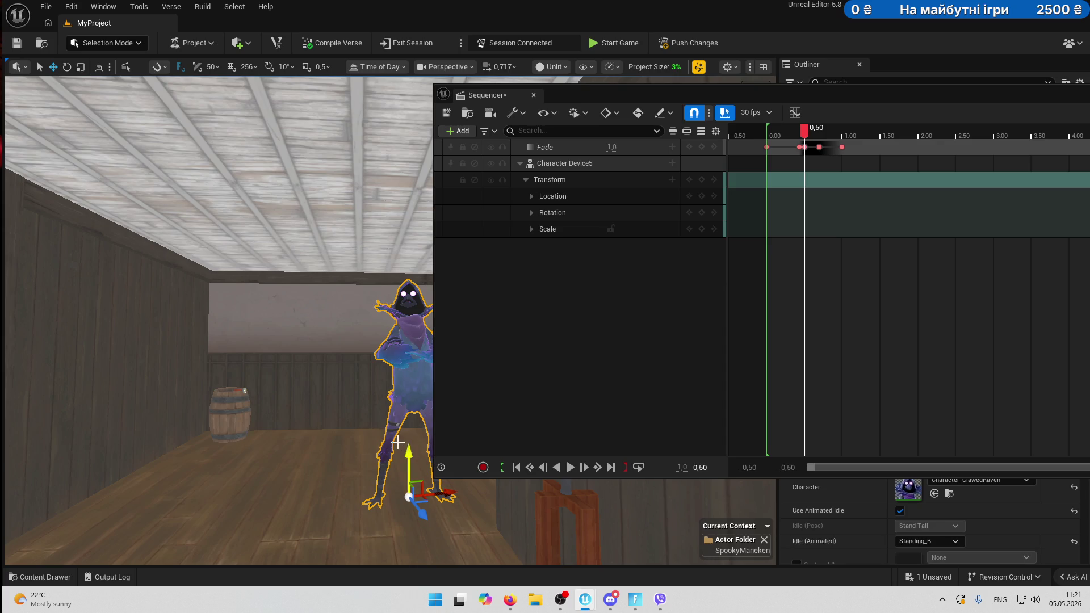
{"action": "key", "text": "f"}
{"action": "left_click_drag", "start_coordinate": [325, 359], "coordinate": [340, 520]}
{"action": "key", "text": "ctrl+z"}
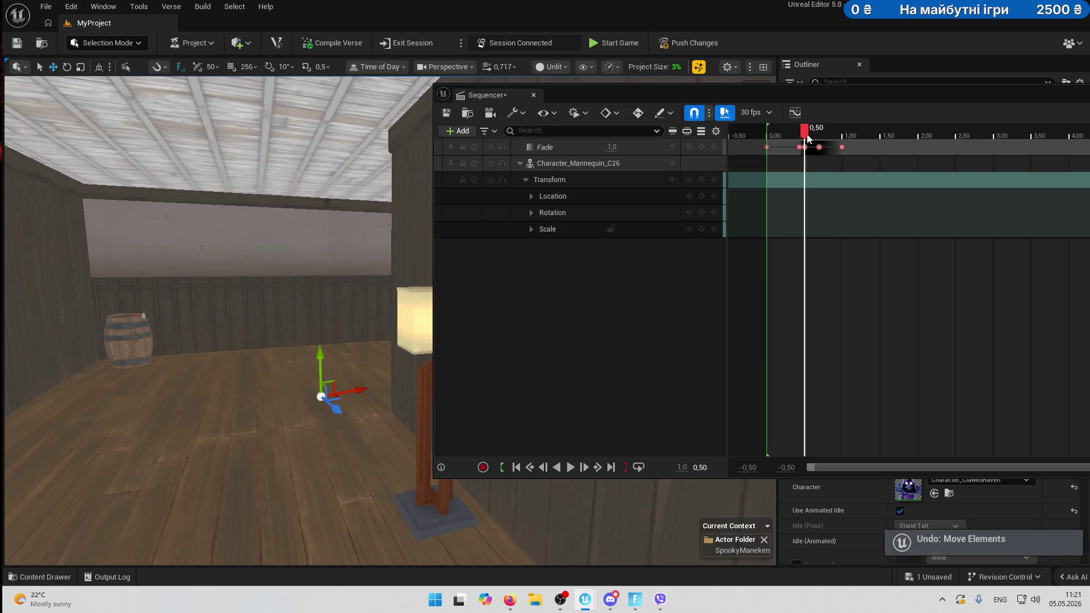
Key the mannequin's Location at 0,00 and at 0,4333.
{"action": "left_click_drag", "start_coordinate": [804, 129], "coordinate": [768, 140]}
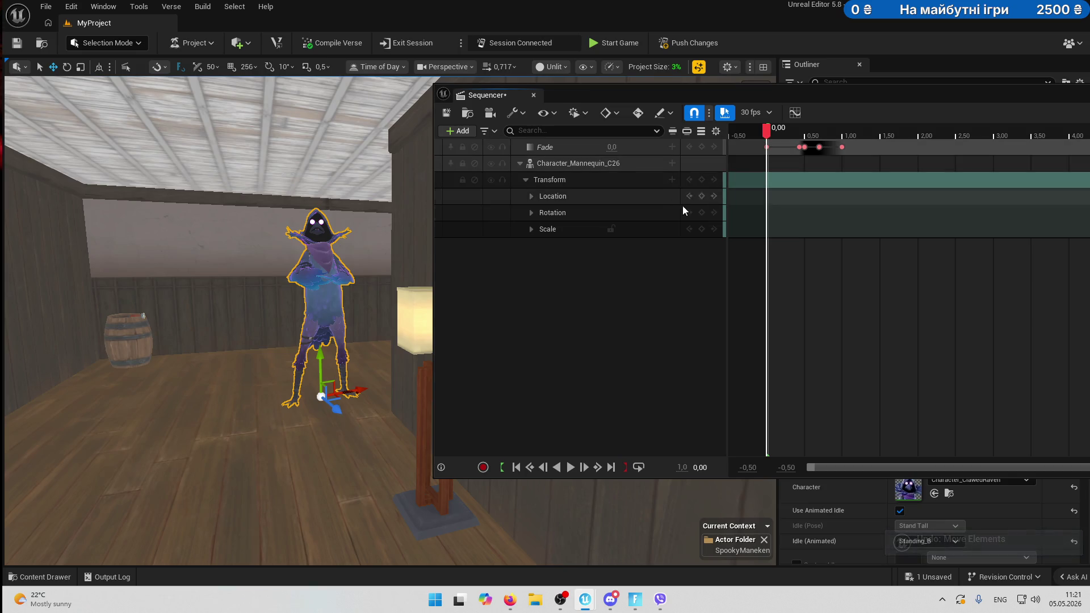
{"action": "left_click", "coordinate": [698, 196]}
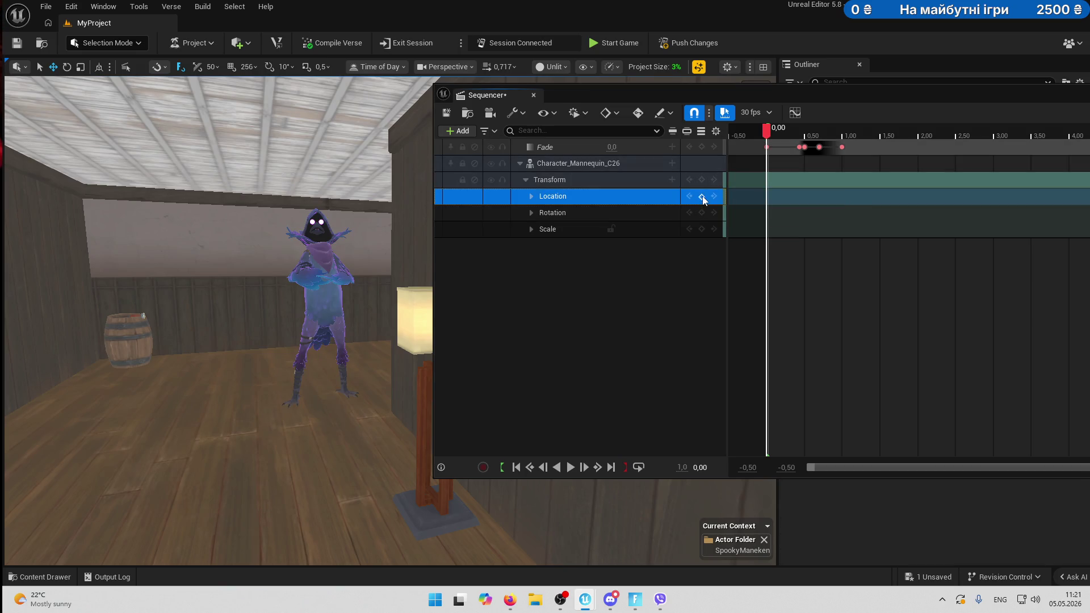
{"action": "left_click", "coordinate": [703, 199]}
{"action": "left_click_drag", "start_coordinate": [767, 131], "coordinate": [802, 138]}
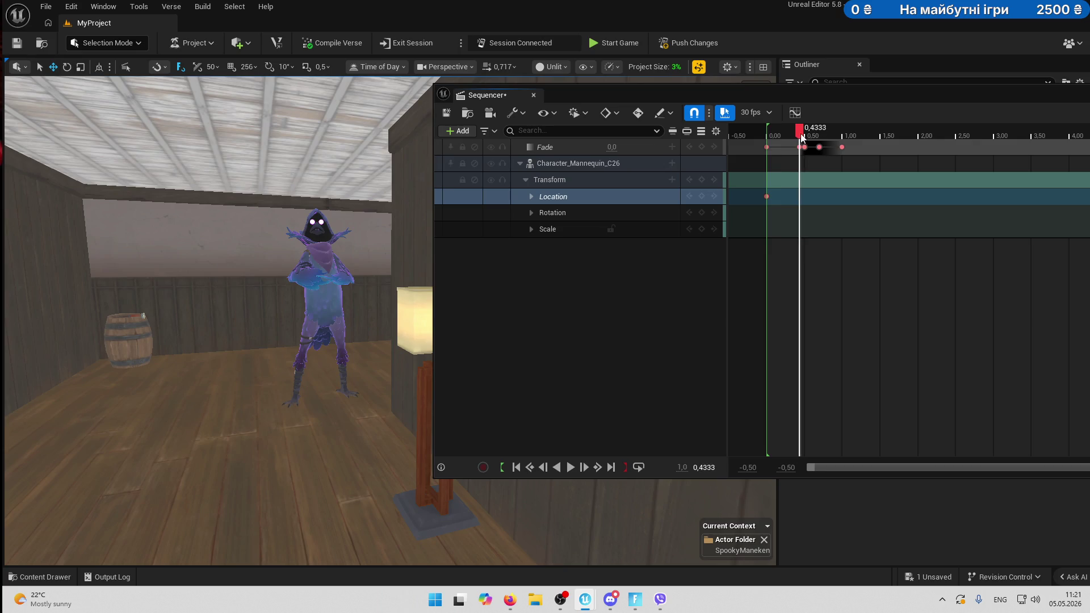
{"action": "right_click", "coordinate": [565, 258]}
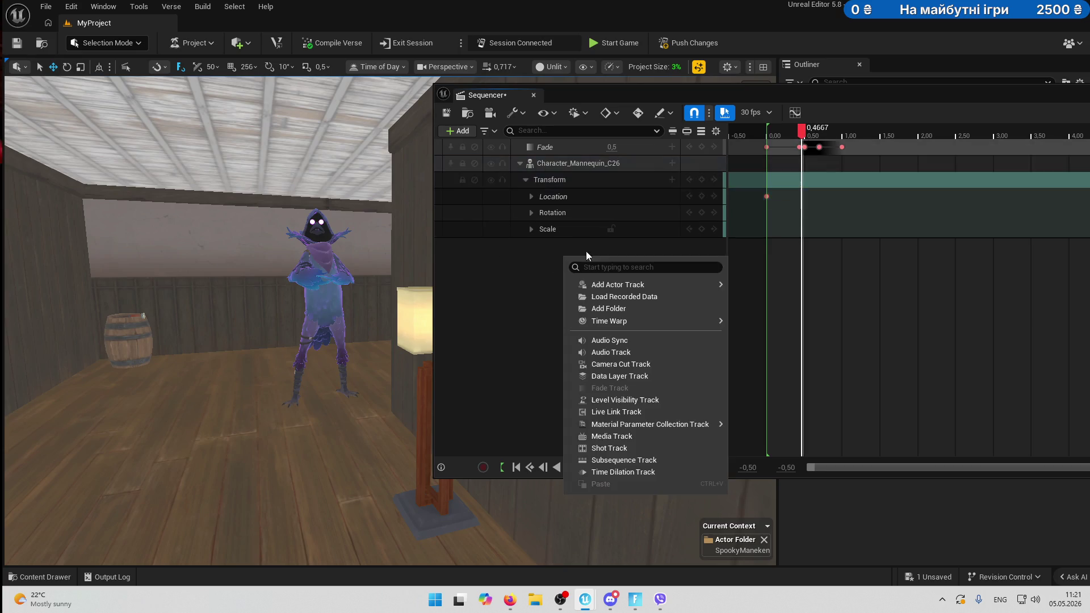
{"action": "left_click_drag", "start_coordinate": [804, 133], "coordinate": [802, 132]}
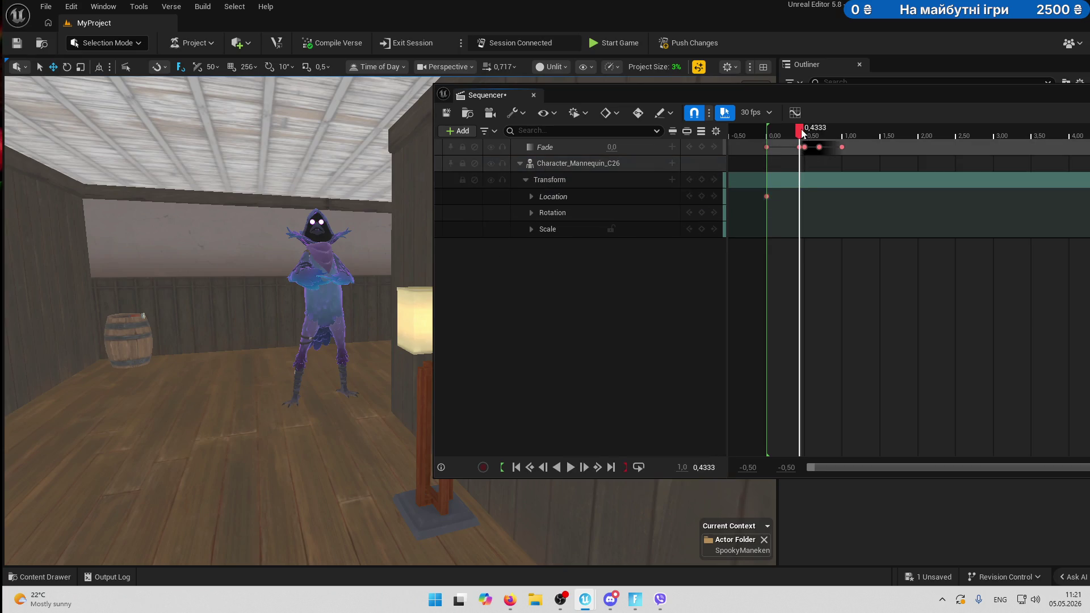
{"action": "left_click", "coordinate": [703, 196]}
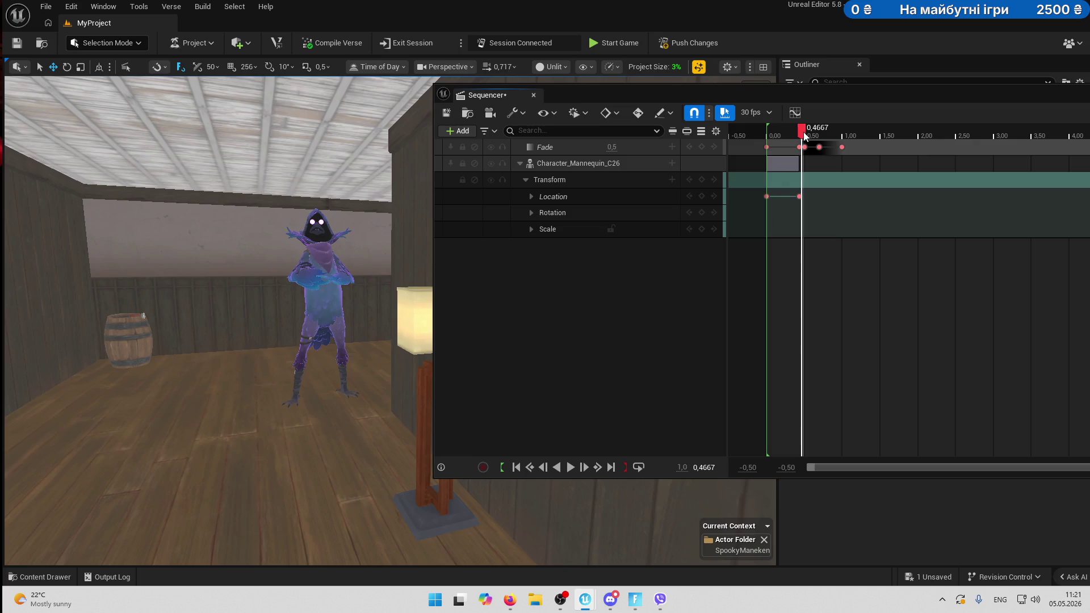
{"action": "left_click_drag", "start_coordinate": [804, 135], "coordinate": [806, 133]}
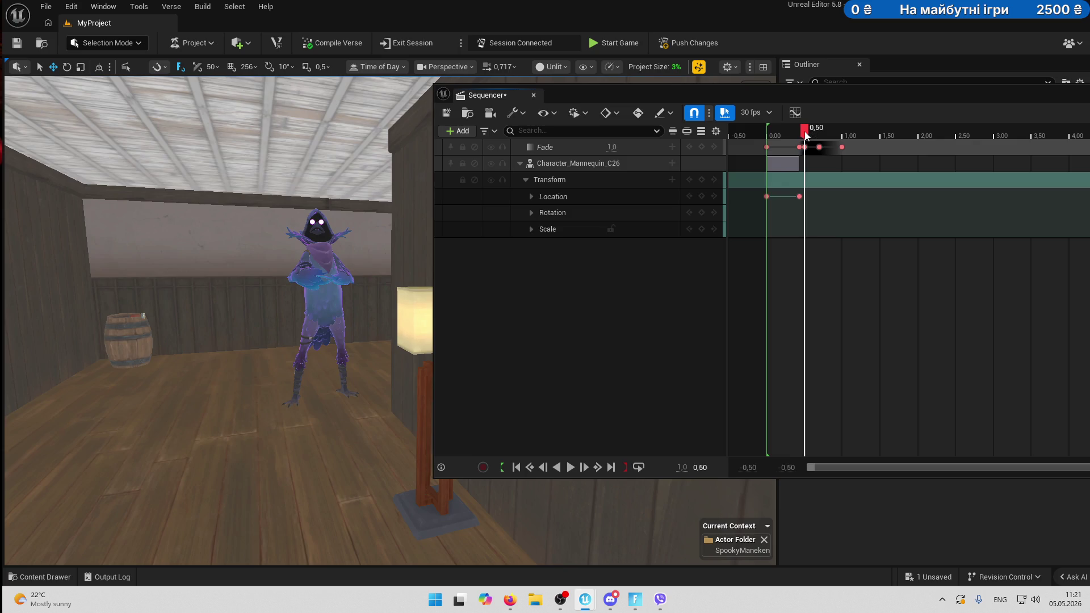
Move the mannequin to the hallway centre near the lamp and turn it slightly.
{"action": "left_click", "coordinate": [328, 314]}
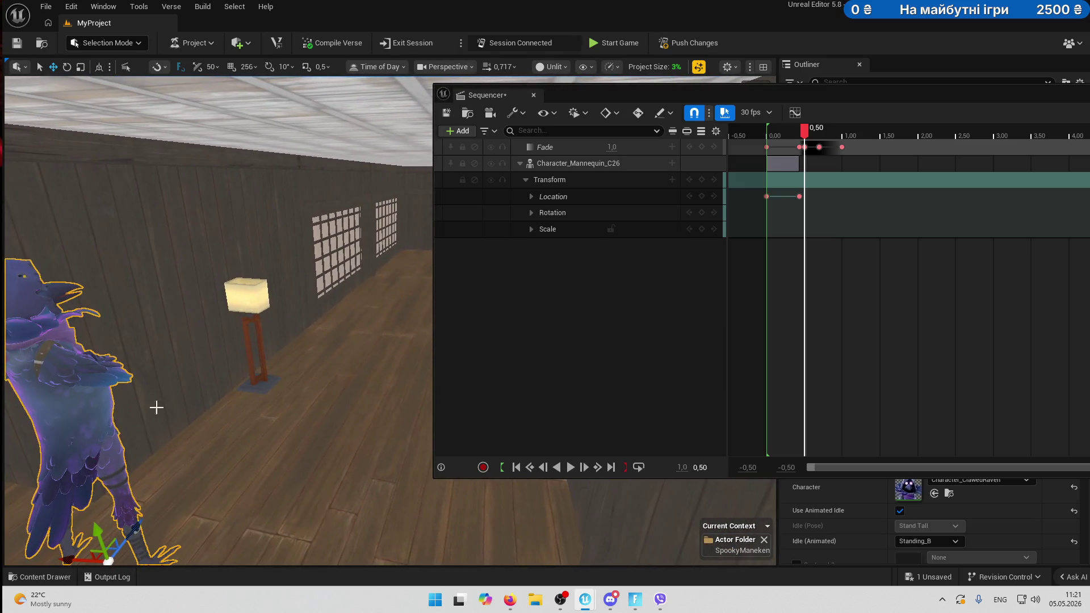
{"action": "mouse_move", "coordinate": [108, 559]}
{"action": "left_mouse_down"}
{"action": "mouse_move", "coordinate": [227, 411]}
{"action": "mouse_move", "coordinate": [351, 405]}
{"action": "left_mouse_up"}
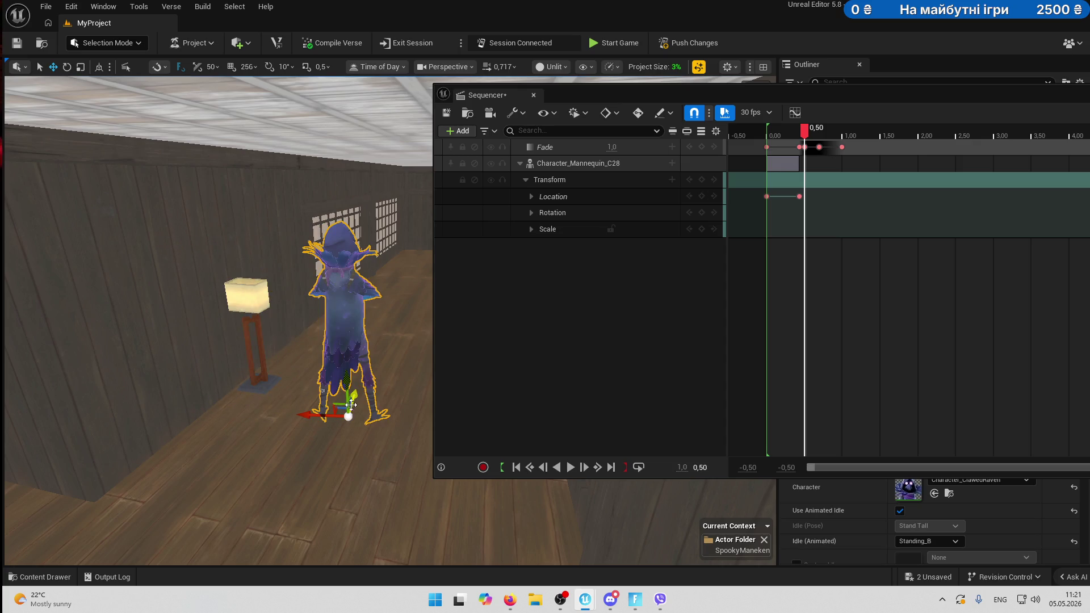
{"action": "left_click_drag", "start_coordinate": [359, 450], "coordinate": [352, 452]}
{"action": "left_click_drag", "start_coordinate": [359, 383], "coordinate": [365, 390]}
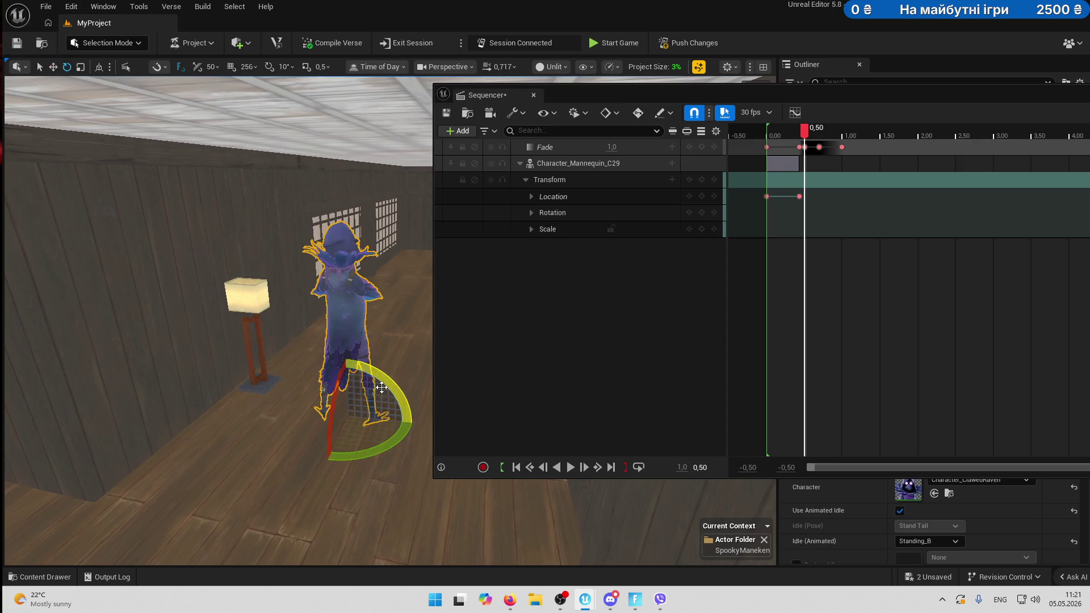
{"action": "key", "text": "w"}
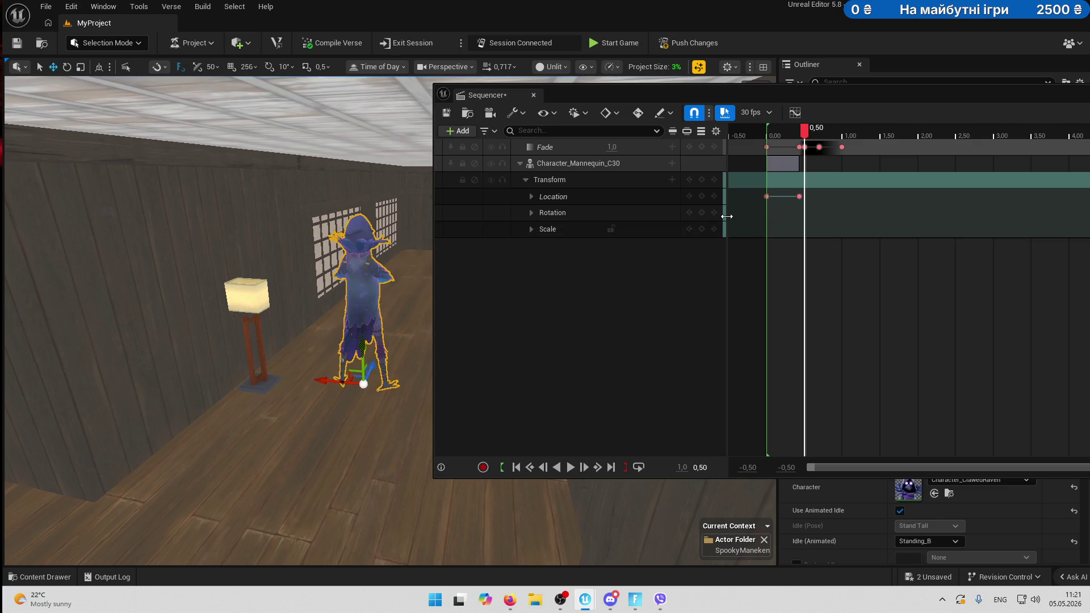
Key the mannequin's location at 0,50 and its location and rotation at 0,70.
{"action": "left_click", "coordinate": [702, 197]}
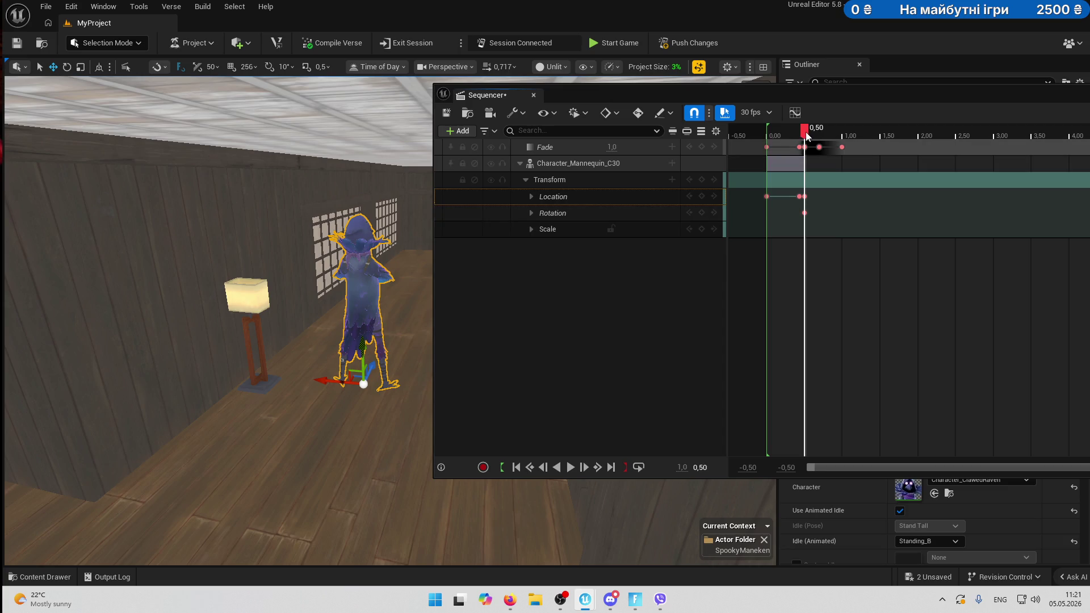
{"action": "left_click_drag", "start_coordinate": [806, 134], "coordinate": [822, 138]}
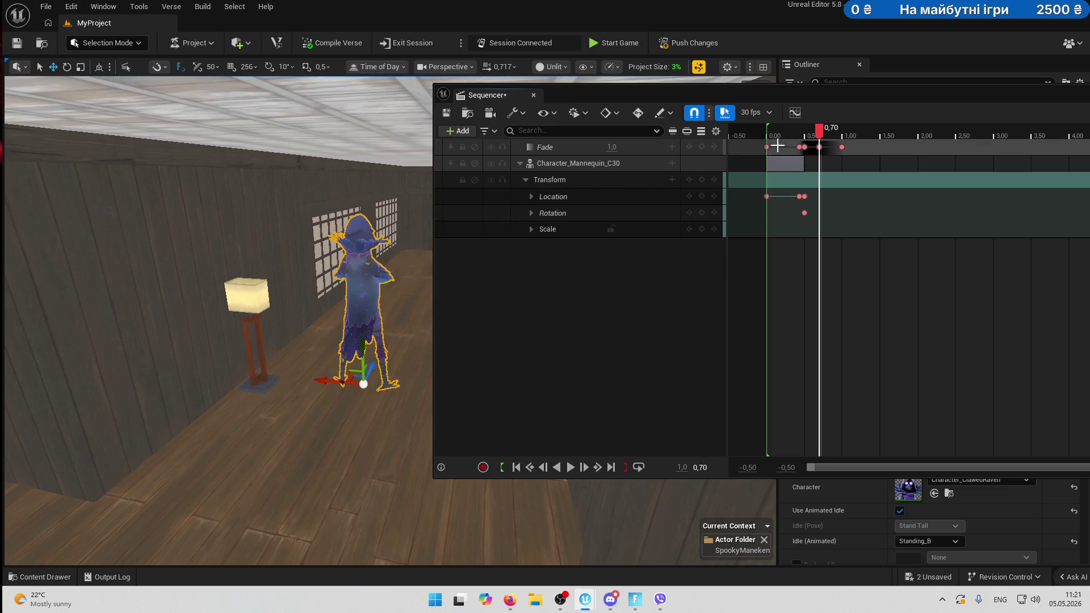
{"action": "left_click", "coordinate": [702, 197]}
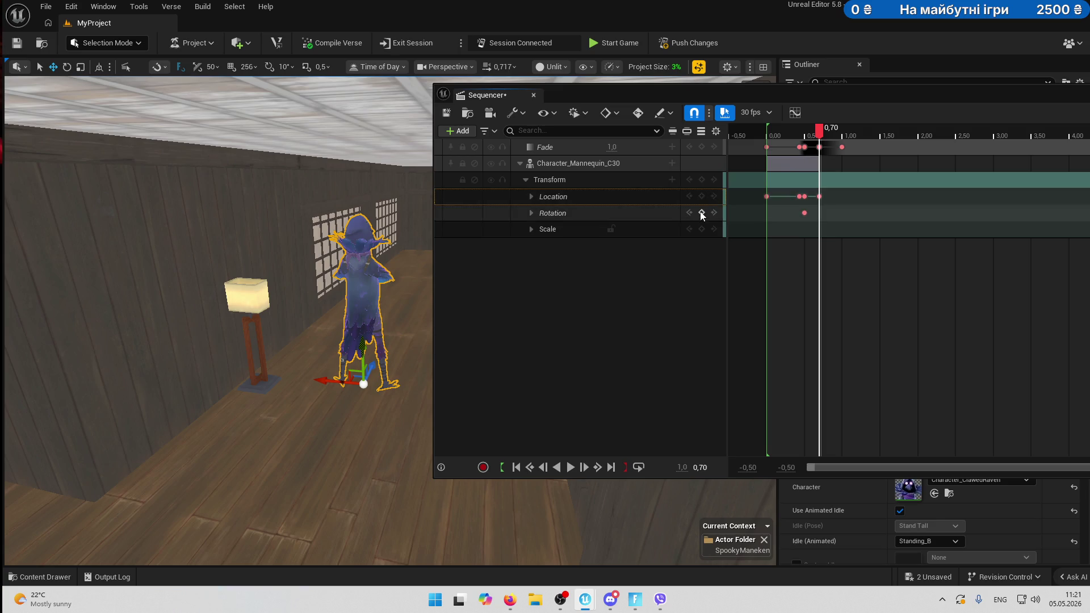
{"action": "left_click", "coordinate": [701, 213]}
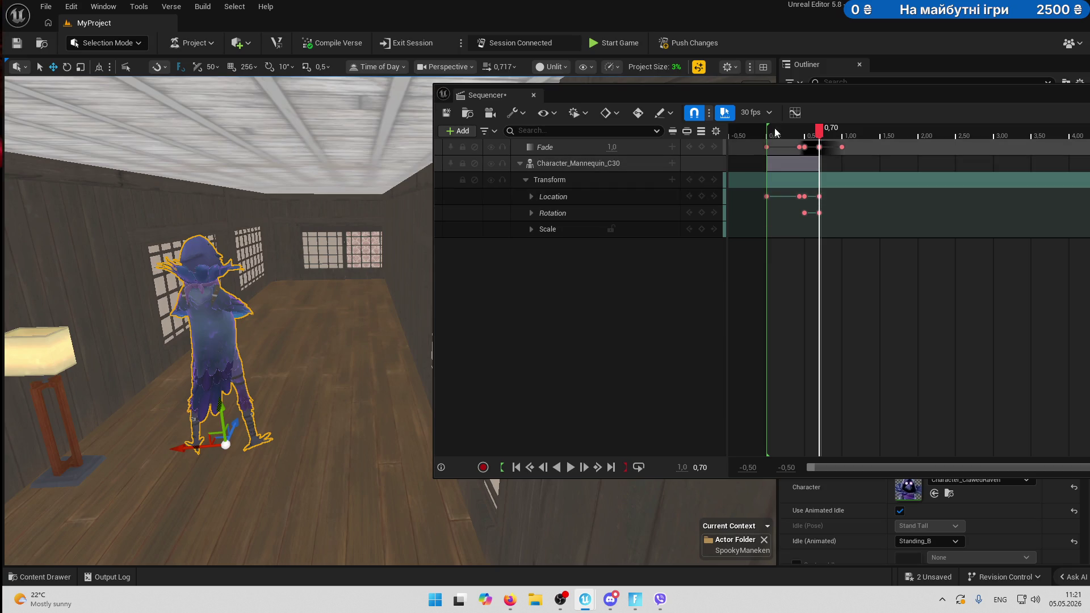
Switch the viewport to Lit and scrub the sequence to about 1.47 seconds.
{"action": "left_click", "coordinate": [566, 68]}
{"action": "left_click", "coordinate": [568, 110]}
{"action": "mouse_move", "coordinate": [821, 133]}
{"action": "left_mouse_down"}
{"action": "mouse_move", "coordinate": [801, 134]}
{"action": "mouse_move", "coordinate": [880, 139]}
{"action": "left_mouse_up"}
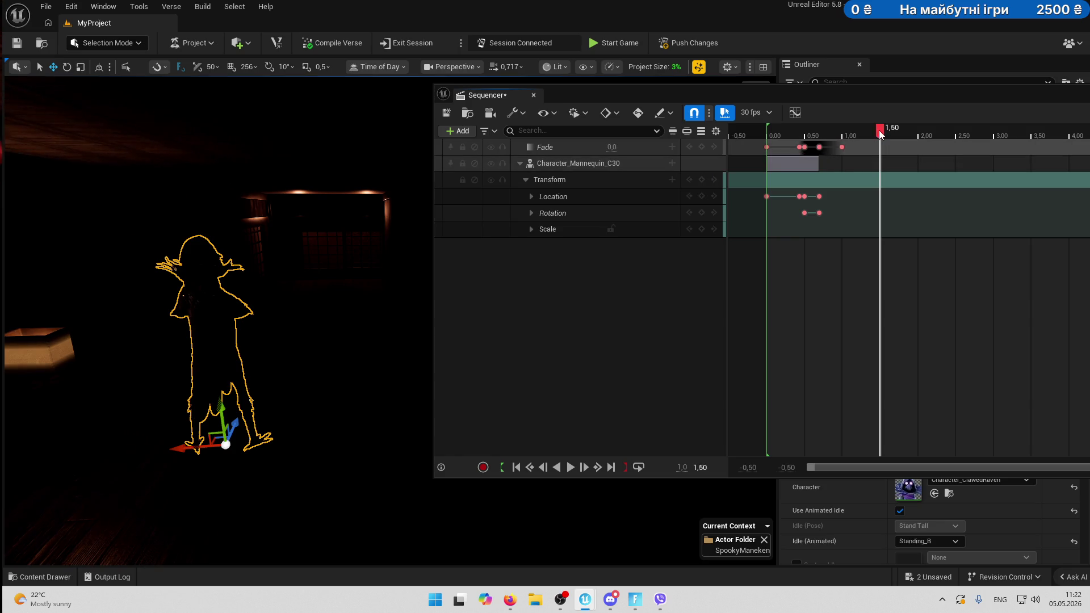
{"action": "left_click_drag", "start_coordinate": [877, 133], "coordinate": [880, 131]}
Key Fade to 1.0 near 1.43, then back to 0.0 by about 1.90.
{"action": "left_click", "coordinate": [702, 147]}
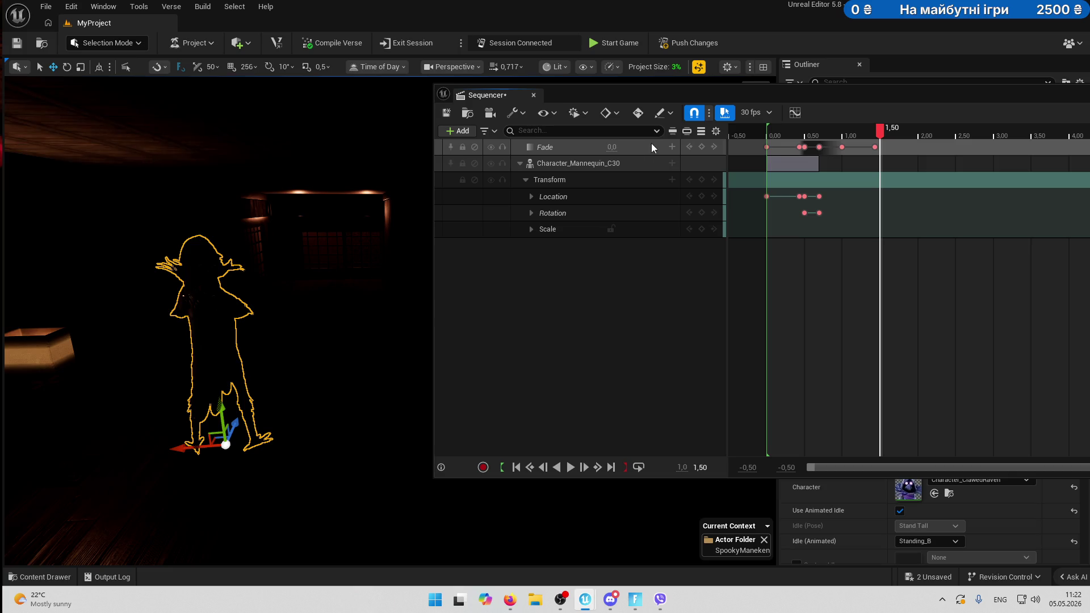
{"action": "left_click_drag", "start_coordinate": [609, 147], "coordinate": [630, 147]}
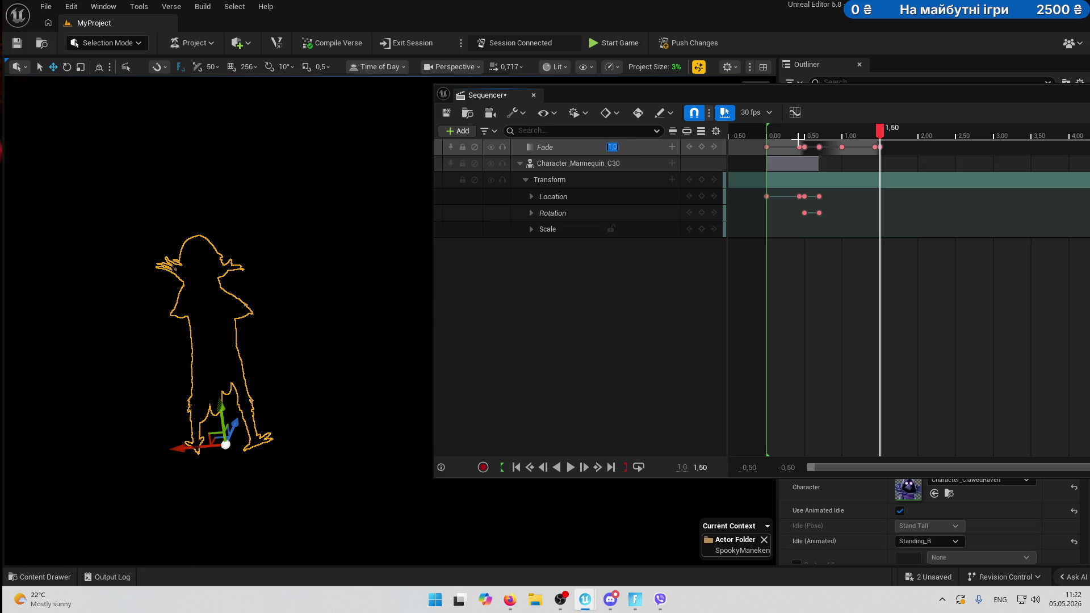
{"action": "left_click_drag", "start_coordinate": [883, 130], "coordinate": [904, 132]}
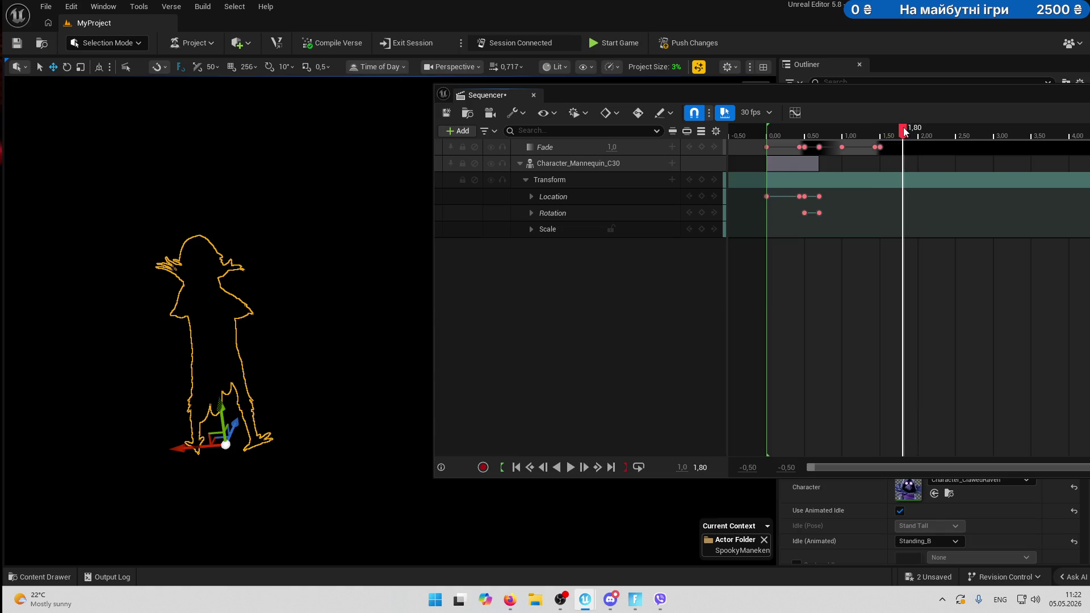
{"action": "left_click", "coordinate": [701, 147]}
{"action": "left_click_drag", "start_coordinate": [901, 131], "coordinate": [908, 132]}
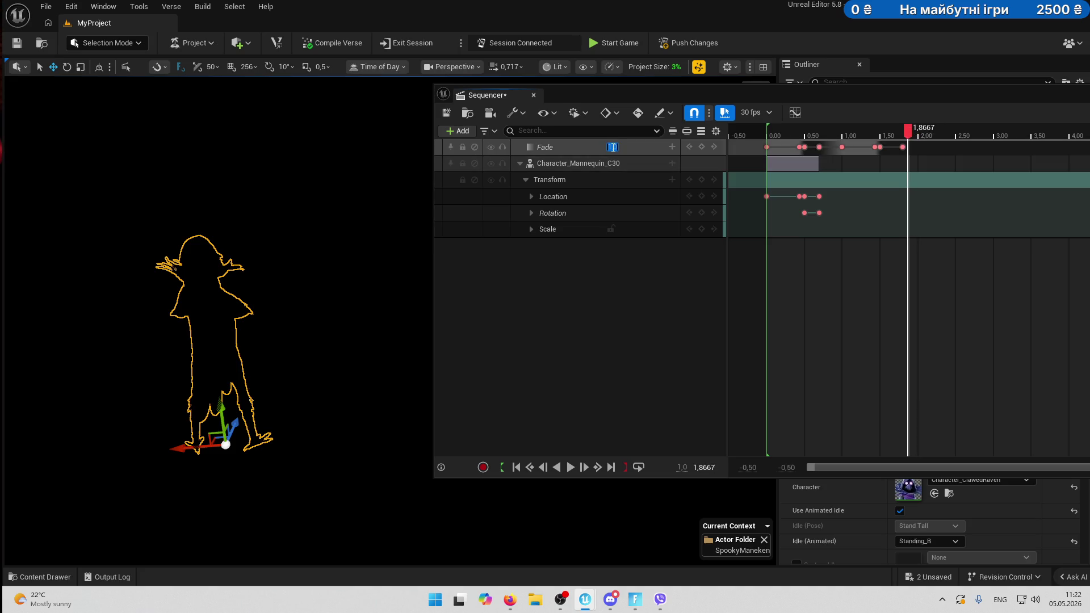
{"action": "key", "text": "Return"}
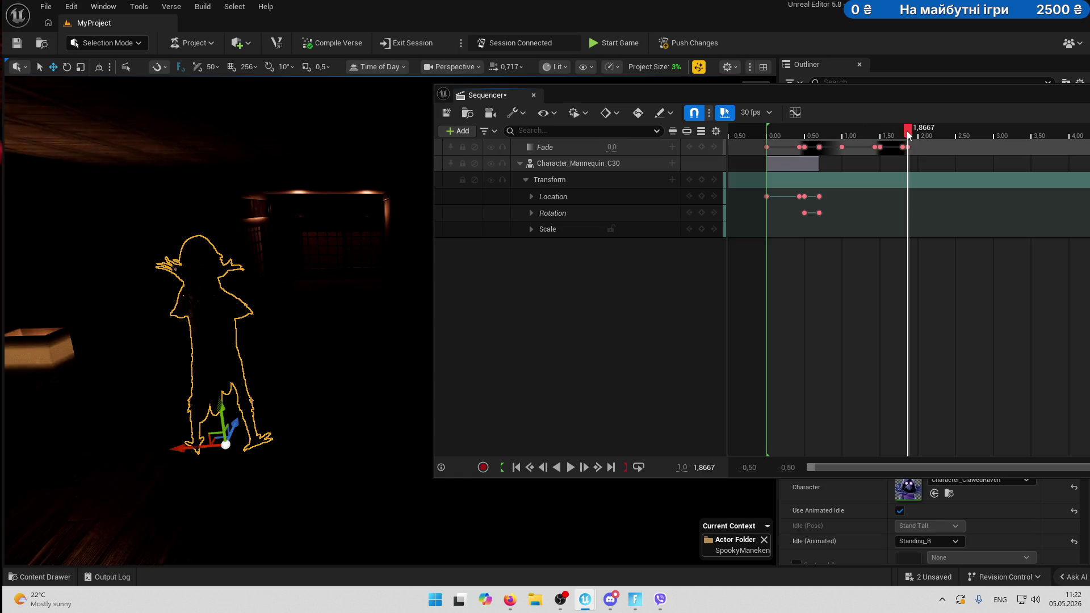
Key the mannequin's Location and Rotation at 1.4333.
{"action": "mouse_move", "coordinate": [908, 134]}
{"action": "left_mouse_down"}
{"action": "mouse_move", "coordinate": [820, 134]}
{"action": "mouse_move", "coordinate": [830, 147]}
{"action": "mouse_move", "coordinate": [875, 150]}
{"action": "left_mouse_up"}
{"action": "left_click", "coordinate": [819, 196]}
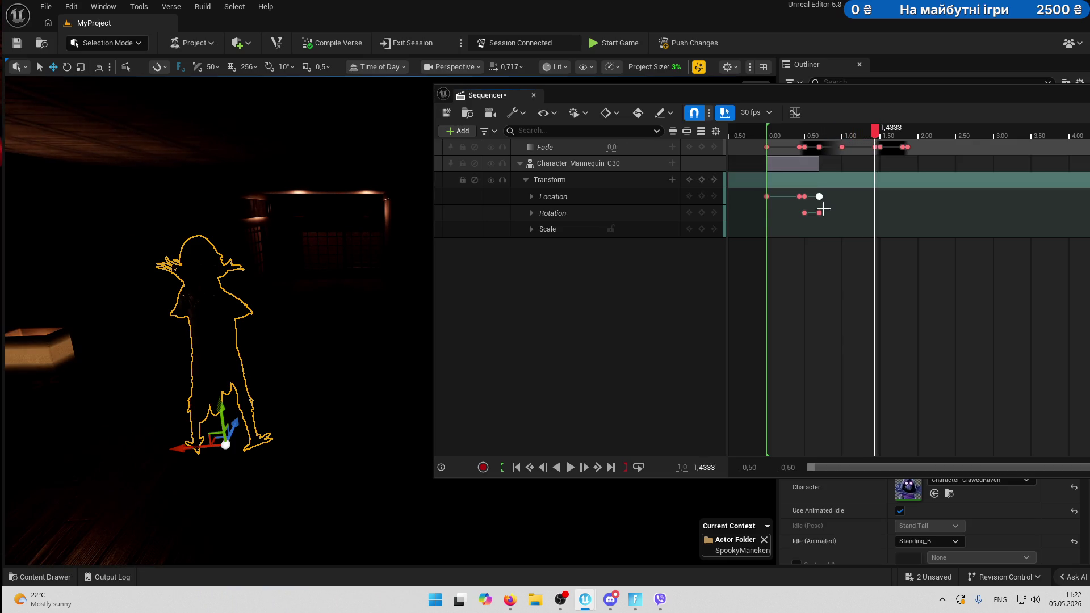
{"action": "left_click", "coordinate": [702, 197]}
{"action": "left_click", "coordinate": [701, 213]}
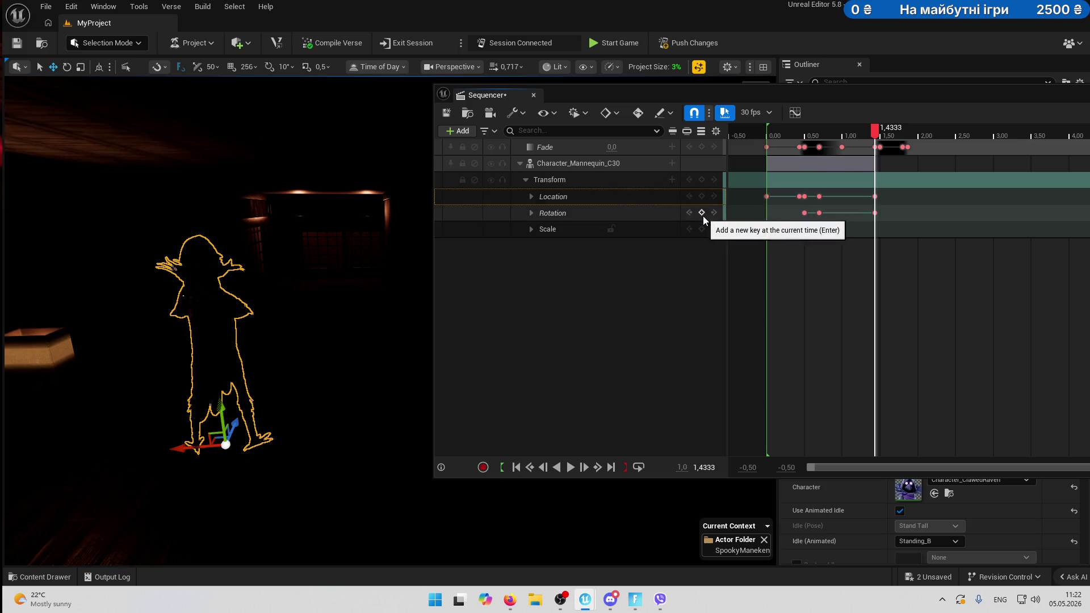
At 1.50, push the mannequin farther back into the dark hallway.
{"action": "left_click_drag", "start_coordinate": [877, 134], "coordinate": [881, 134]}
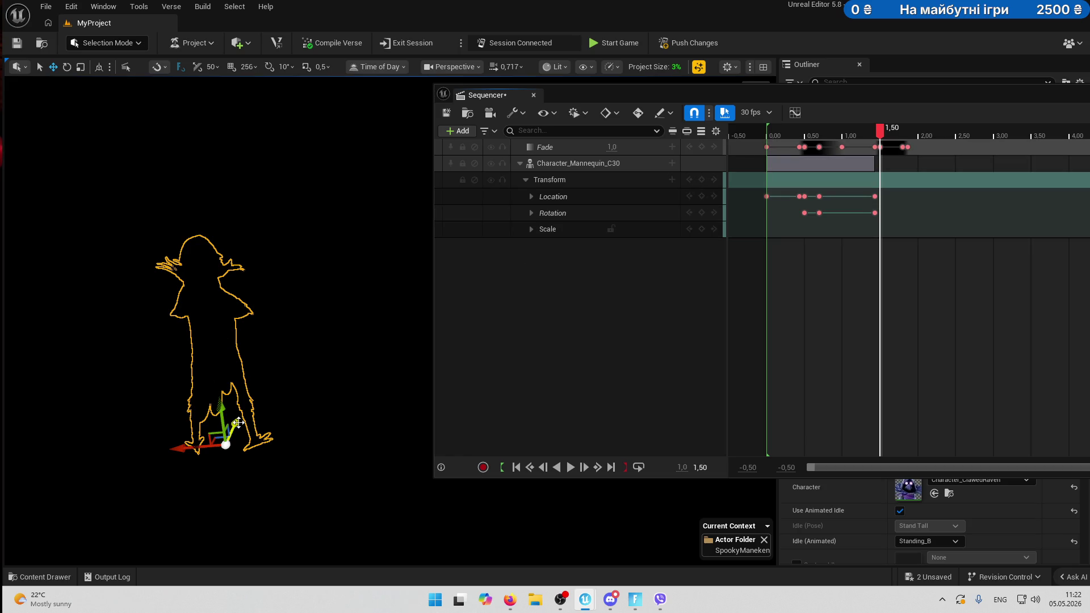
{"action": "left_click_drag", "start_coordinate": [237, 424], "coordinate": [288, 346]}
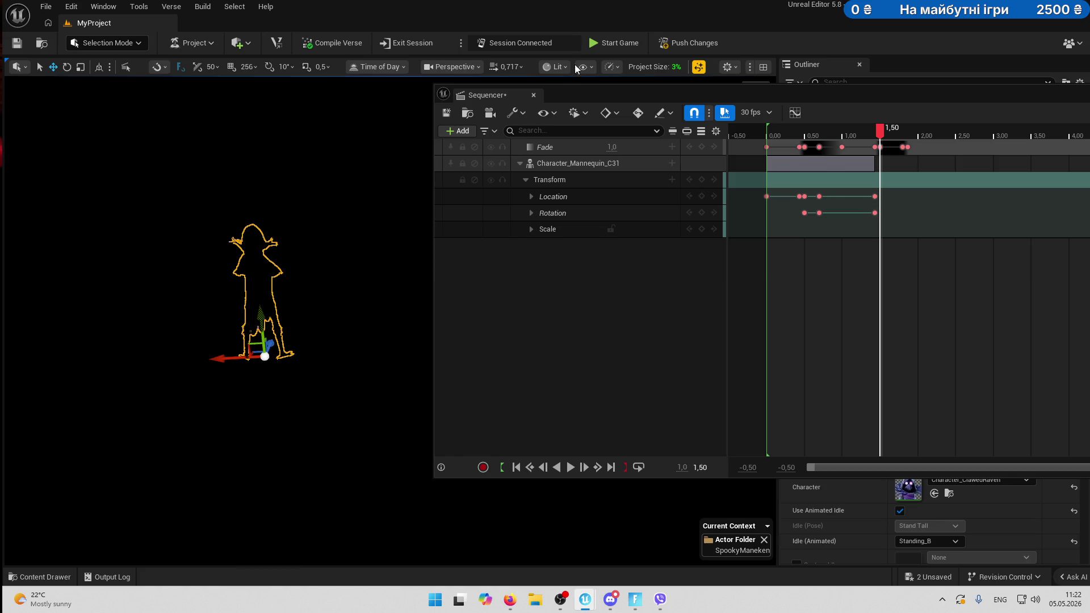
{"action": "left_click", "coordinate": [566, 66]}
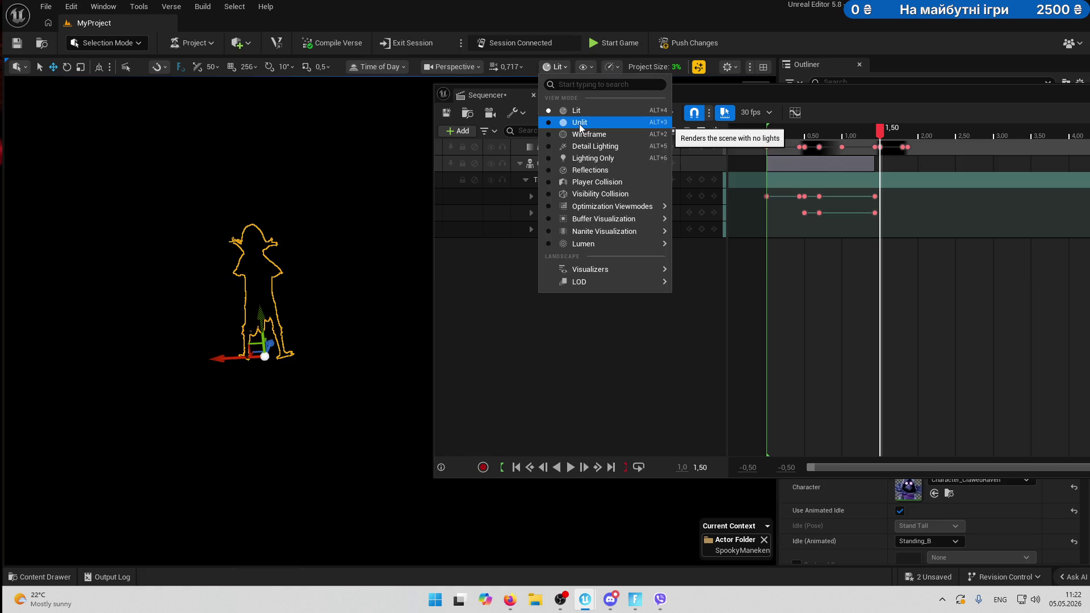
Switch to Unlit, reposition the mannequin and key its Location and Rotation at 1.50.
{"action": "left_click", "coordinate": [579, 124]}
{"action": "mouse_move", "coordinate": [279, 333]}
{"action": "left_mouse_down"}
{"action": "mouse_move", "coordinate": [293, 315]}
{"action": "mouse_move", "coordinate": [275, 317]}
{"action": "mouse_move", "coordinate": [273, 339]}
{"action": "left_mouse_up"}
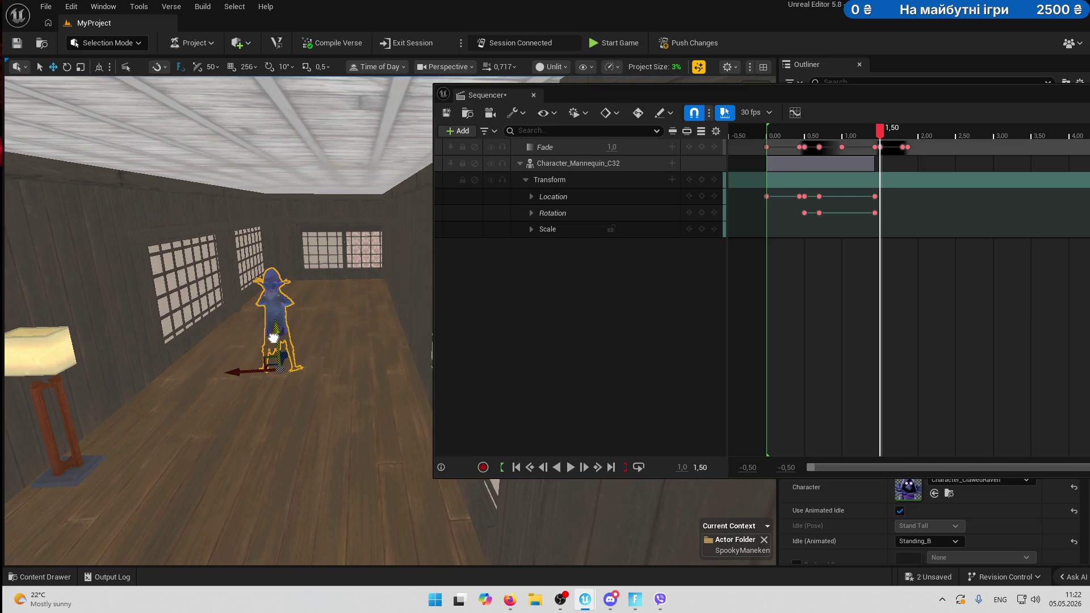
{"action": "mouse_move", "coordinate": [337, 315]}
{"action": "left_mouse_down"}
{"action": "mouse_move", "coordinate": [327, 286]}
{"action": "mouse_move", "coordinate": [247, 431]}
{"action": "mouse_move", "coordinate": [284, 411]}
{"action": "mouse_move", "coordinate": [270, 396]}
{"action": "mouse_move", "coordinate": [302, 403]}
{"action": "left_mouse_up"}
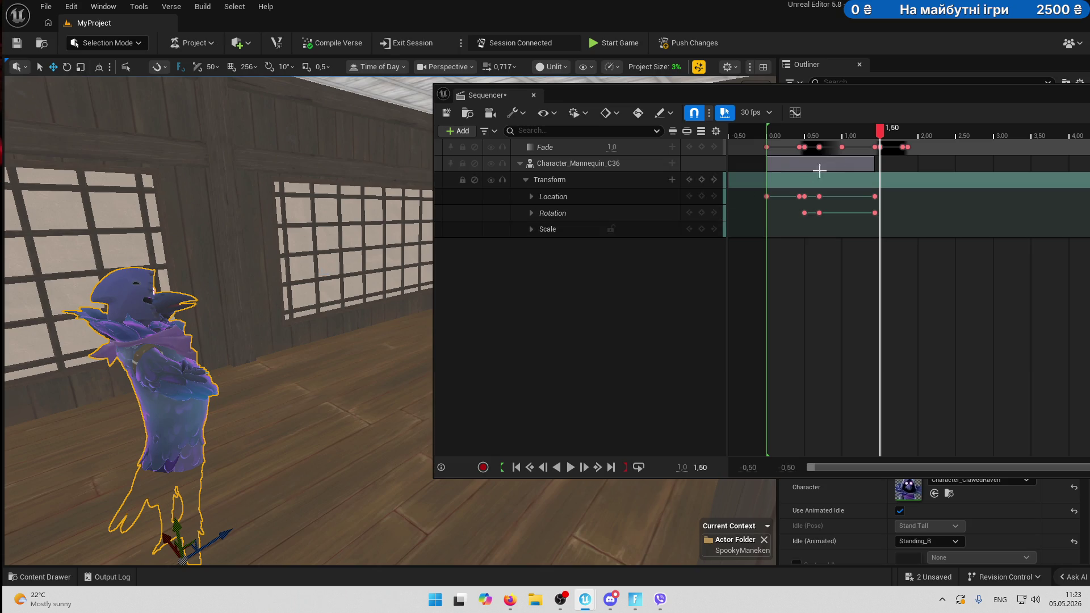
{"action": "left_click", "coordinate": [702, 196]}
{"action": "left_click", "coordinate": [702, 213]}
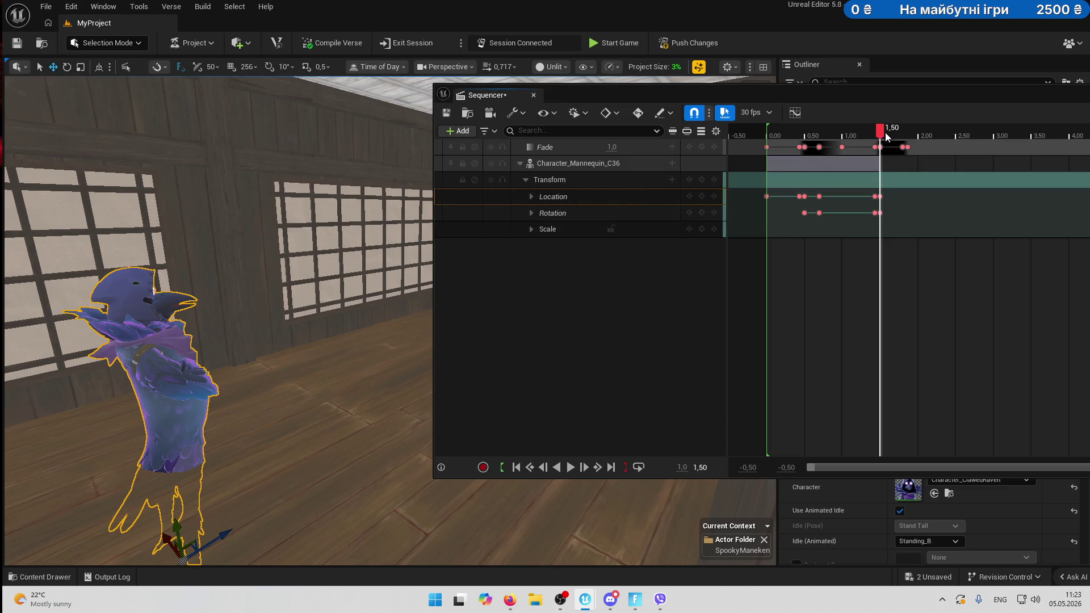
Scrub past the fade, play the sequence from the start, and expand the Location track.
{"action": "left_click_drag", "start_coordinate": [887, 133], "coordinate": [903, 134]}
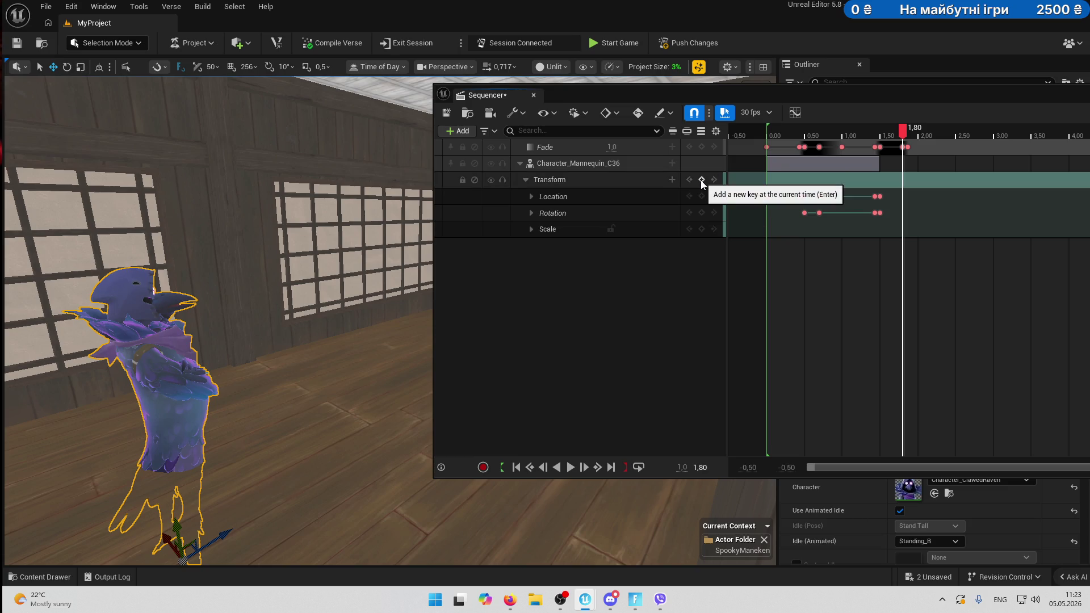
{"action": "left_click_drag", "start_coordinate": [905, 134], "coordinate": [928, 134]}
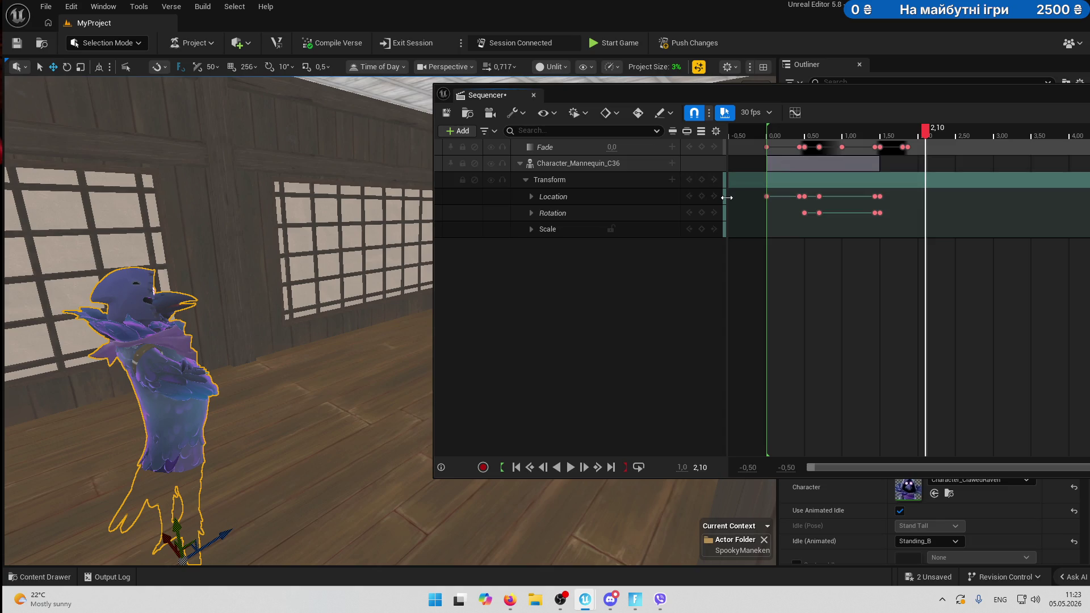
{"action": "left_click_drag", "start_coordinate": [928, 138], "coordinate": [757, 144]}
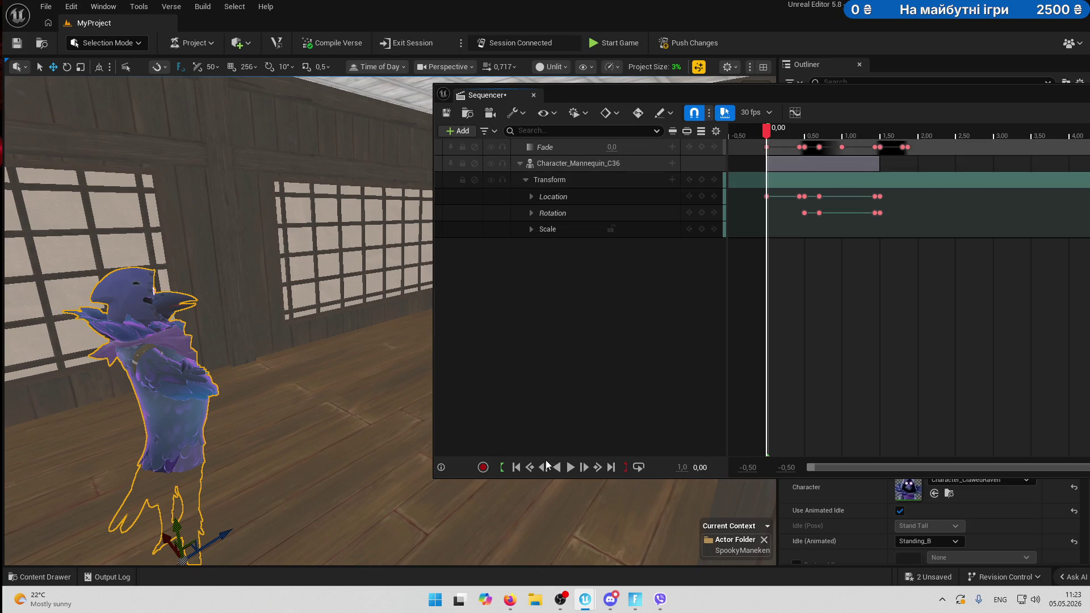
{"action": "left_click", "coordinate": [569, 467]}
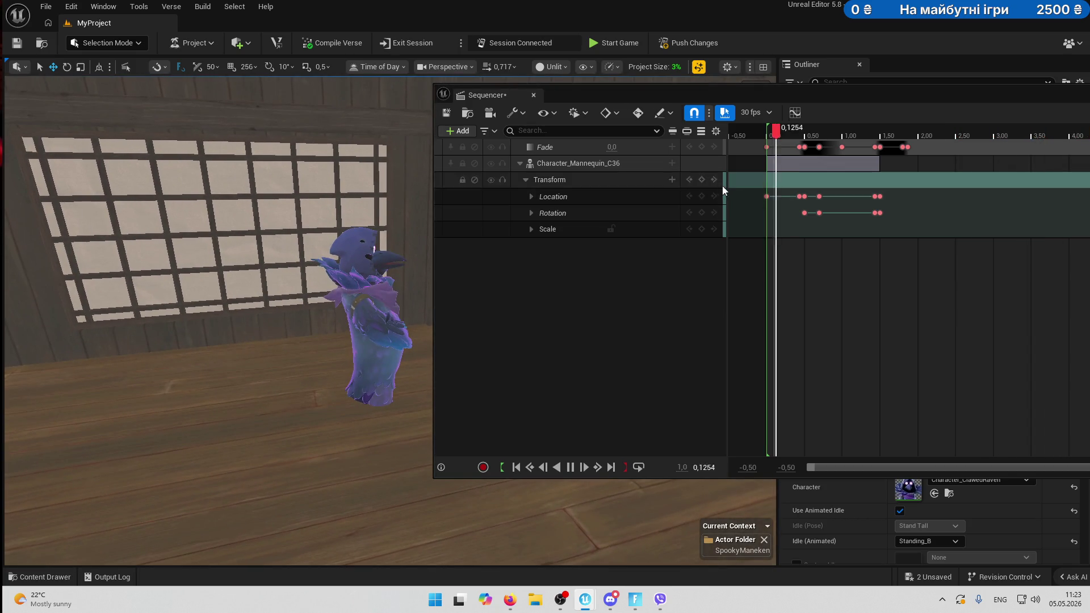
{"action": "left_click", "coordinate": [570, 467]}
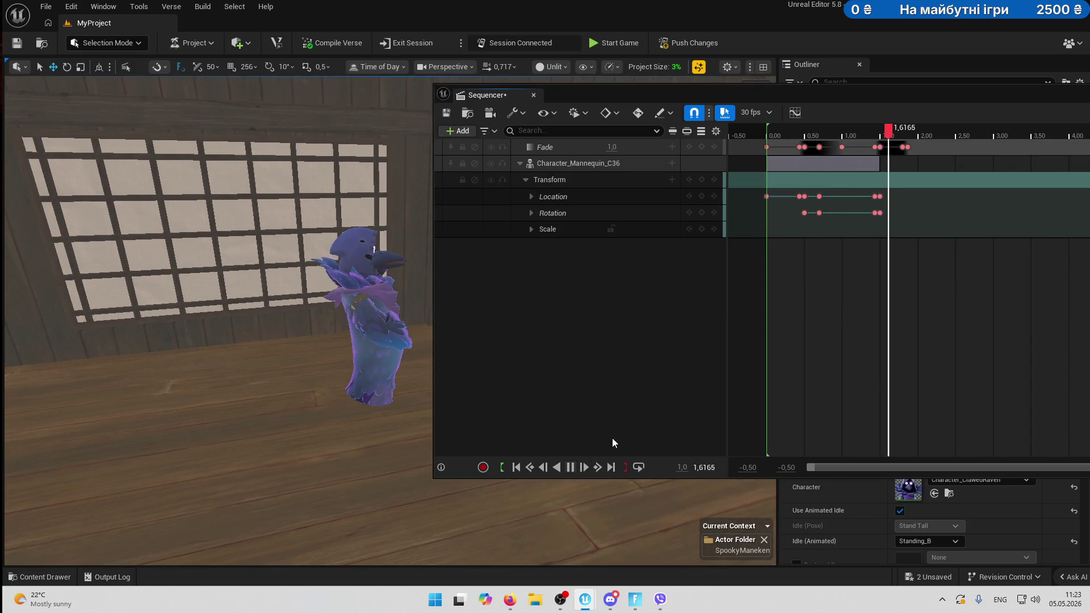
{"action": "left_click", "coordinate": [580, 199]}
{"action": "left_click", "coordinate": [532, 197]}
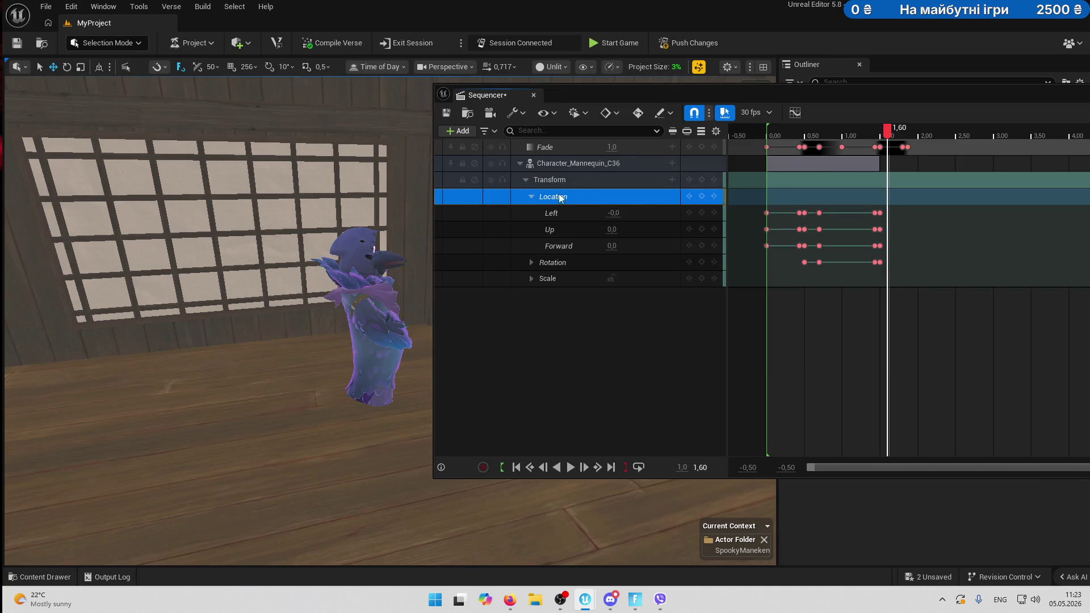
Delete the mannequin's Location and Rotation keys at 0.00 and 0.50.
{"action": "left_click_drag", "start_coordinate": [869, 130], "coordinate": [753, 135]}
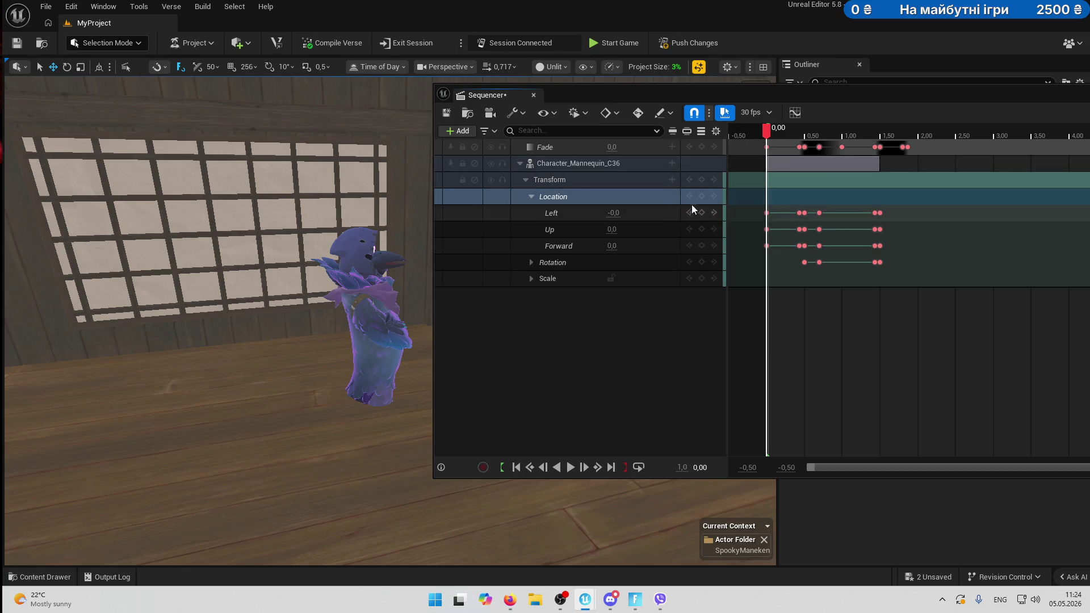
{"action": "left_click", "coordinate": [766, 213]}
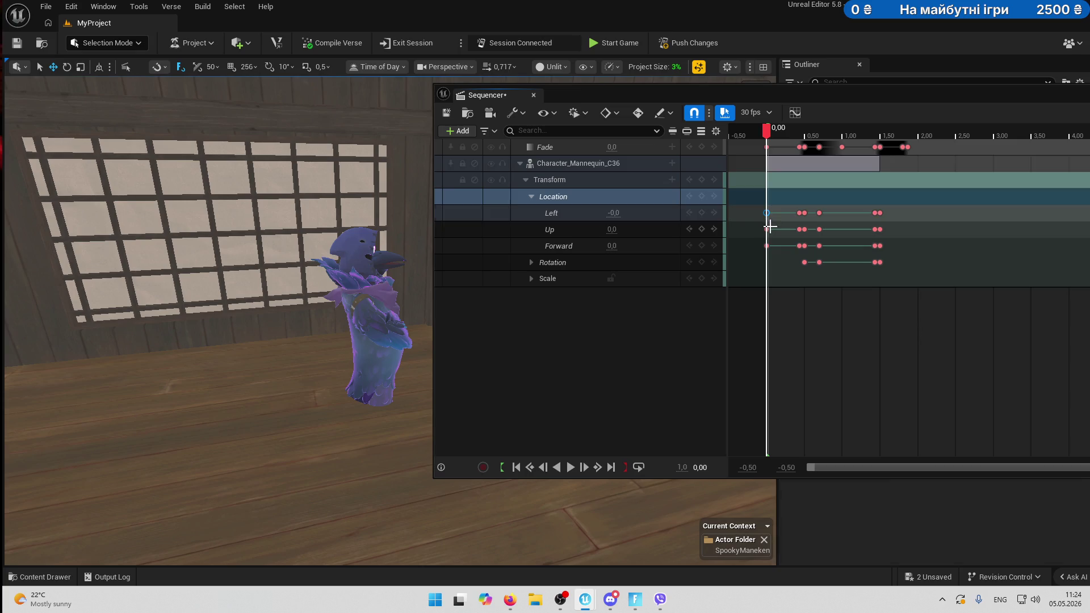
{"action": "key", "text": "Delete"}
{"action": "left_click", "coordinate": [768, 229]}
{"action": "key", "text": "Delete"}
{"action": "left_click", "coordinate": [766, 246]}
{"action": "key", "text": "Delete"}
{"action": "left_click", "coordinate": [800, 213]}
{"action": "key", "text": "Delete"}
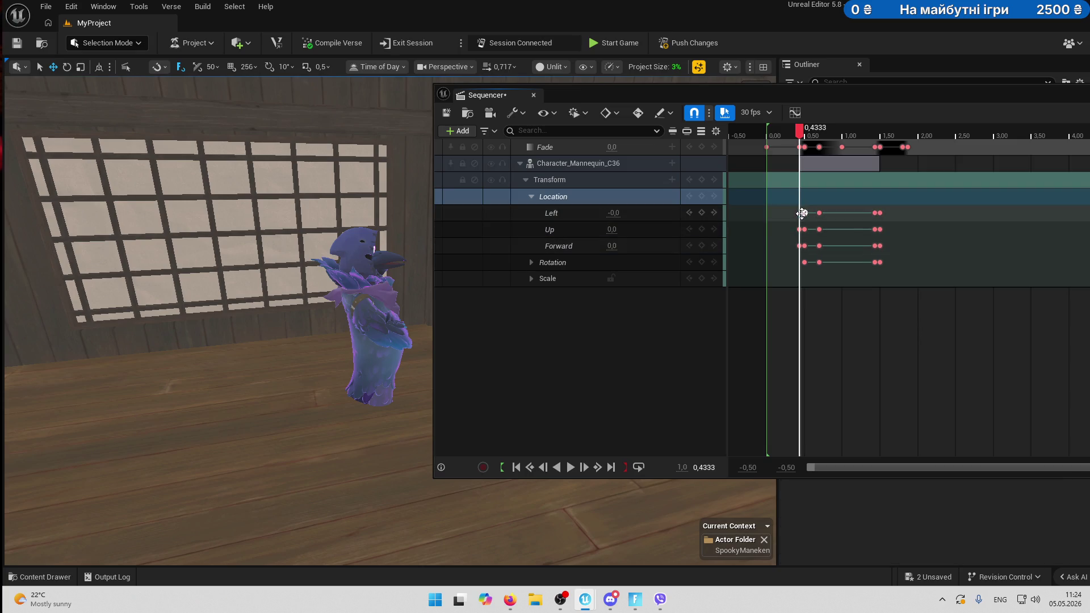
{"action": "left_click", "coordinate": [802, 230]}
{"action": "key", "text": "Delete"}
{"action": "left_click", "coordinate": [801, 245]}
{"action": "key", "text": "Delete"}
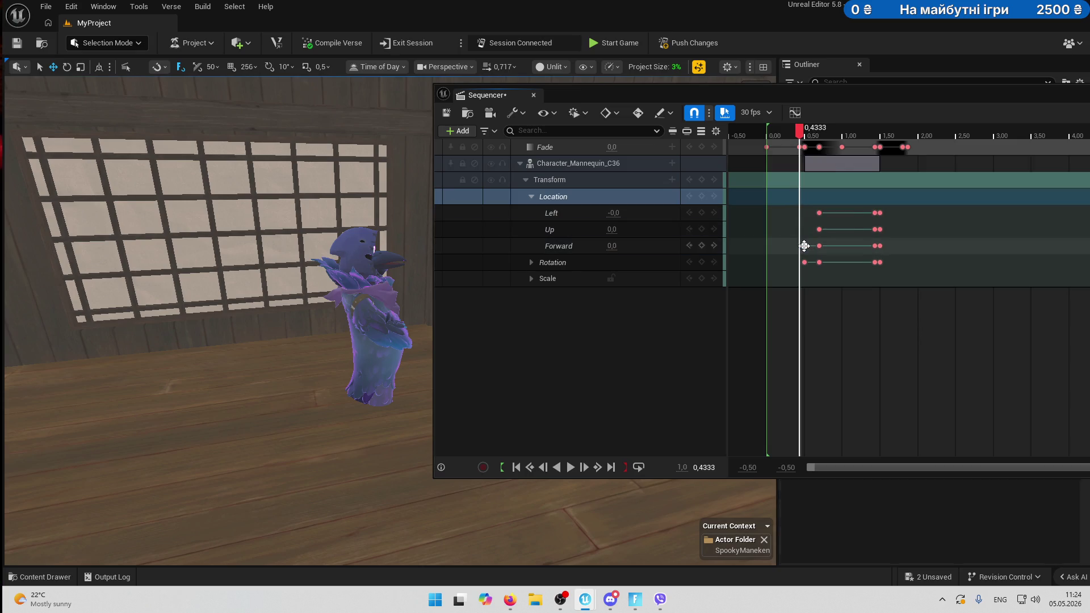
{"action": "left_click", "coordinate": [804, 262]}
{"action": "key", "text": "Delete"}
Delete the remaining keys at 0.70, 1.4333 and 1.50, then frame the mannequin.
{"action": "left_click", "coordinate": [819, 262]}
{"action": "key", "text": "Delete"}
{"action": "left_click", "coordinate": [819, 246]}
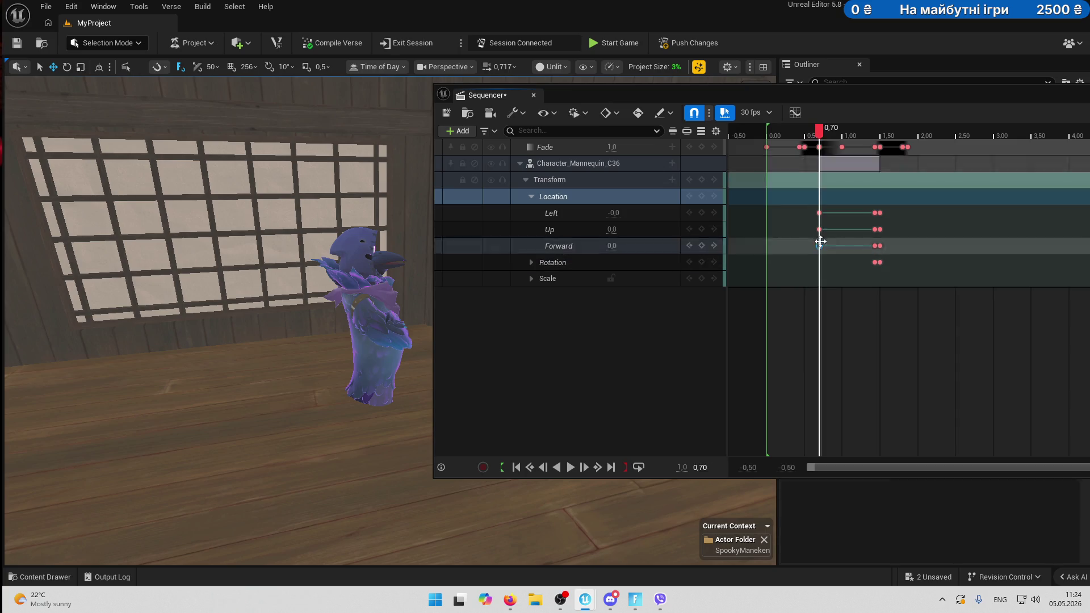
{"action": "key", "text": "Delete"}
{"action": "left_click", "coordinate": [819, 229]}
{"action": "key", "text": "Delete"}
{"action": "left_click", "coordinate": [875, 213]}
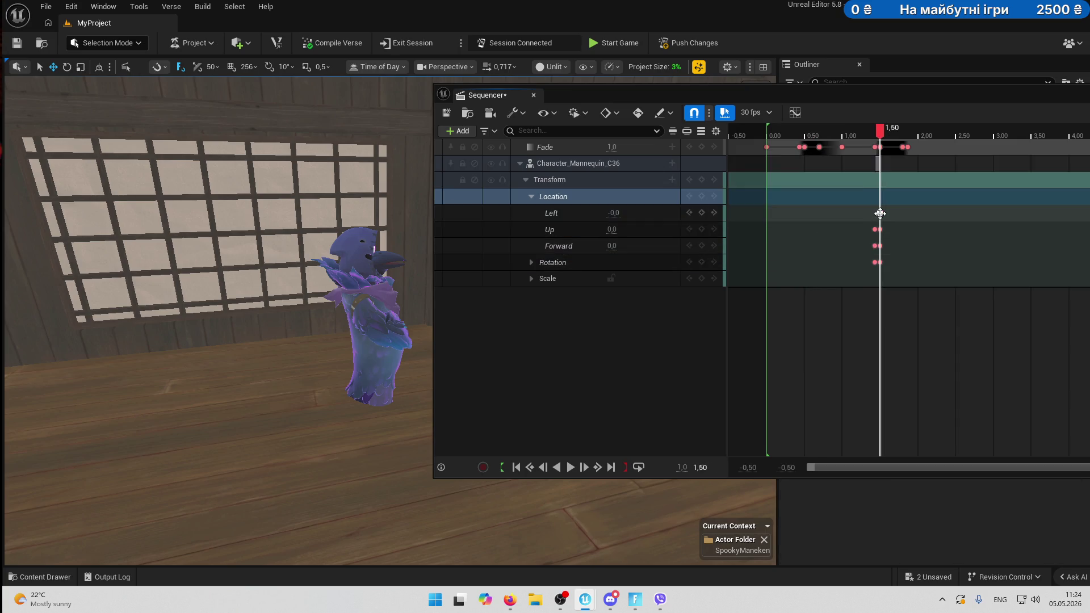
{"action": "key", "text": "Delete"}
{"action": "left_click", "coordinate": [875, 229]}
{"action": "key", "text": "Delete"}
{"action": "left_click", "coordinate": [874, 246]}
{"action": "key", "text": "Delete"}
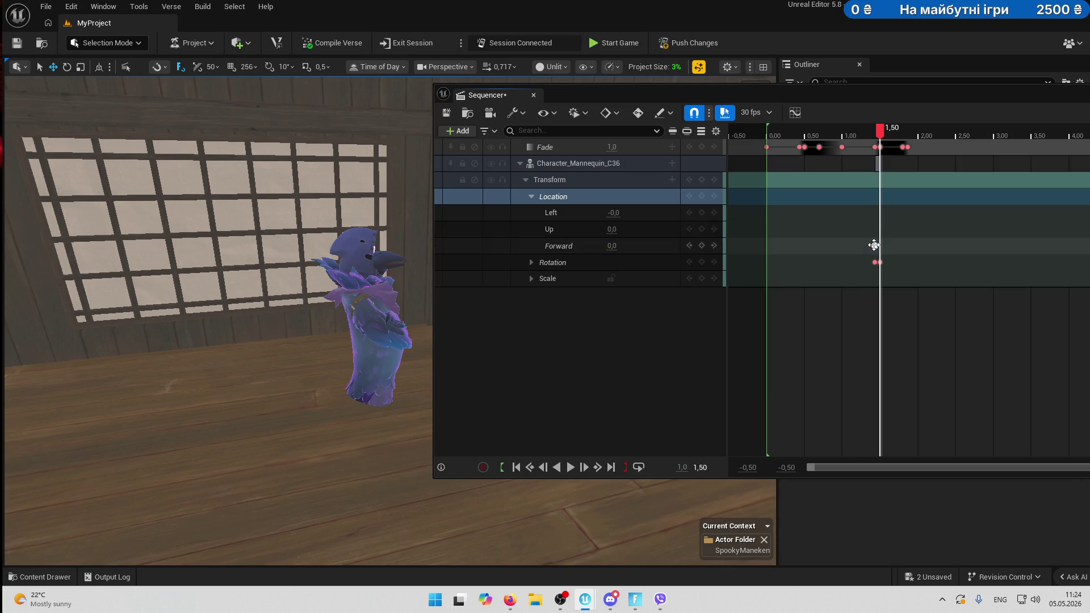
{"action": "left_click", "coordinate": [874, 263]}
{"action": "key", "text": "Delete"}
{"action": "left_click", "coordinate": [881, 262]}
{"action": "key", "text": "Delete"}
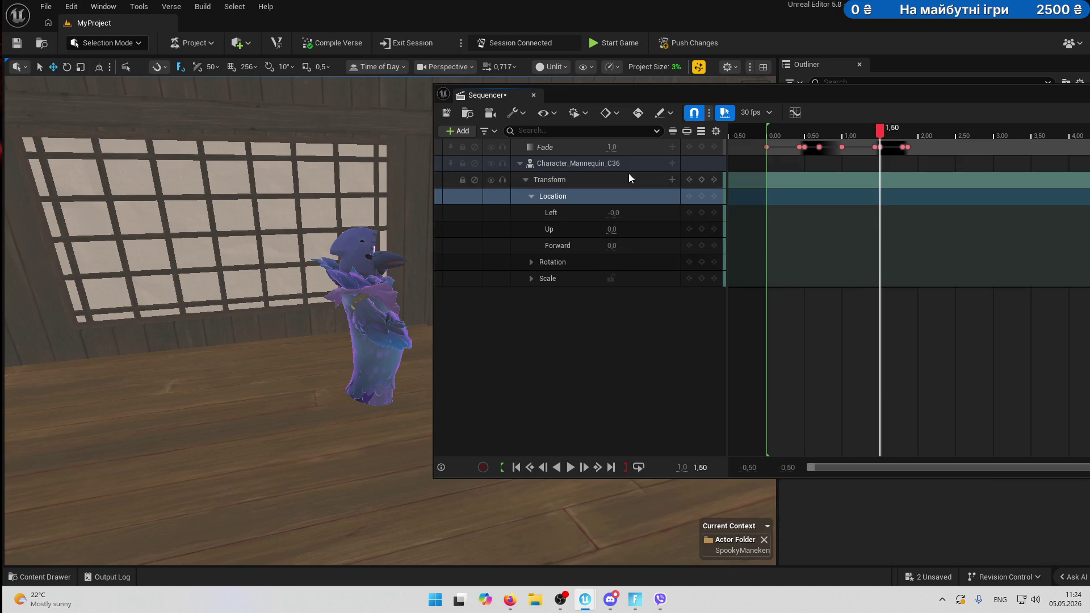
{"action": "left_click", "coordinate": [384, 306]}
{"action": "key", "text": "f"}
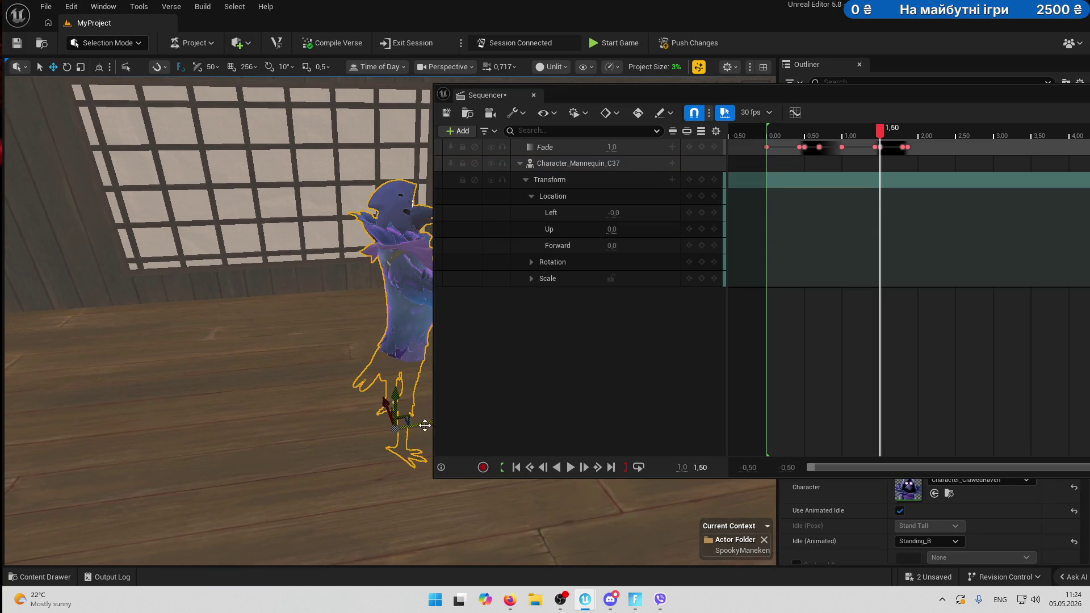
Move the mannequin toward the room's left side and undo the stray keys at 1.50.
{"action": "mouse_move", "coordinate": [425, 425]}
{"action": "left_mouse_down"}
{"action": "mouse_move", "coordinate": [75, 401]}
{"action": "mouse_move", "coordinate": [77, 440]}
{"action": "left_mouse_up"}
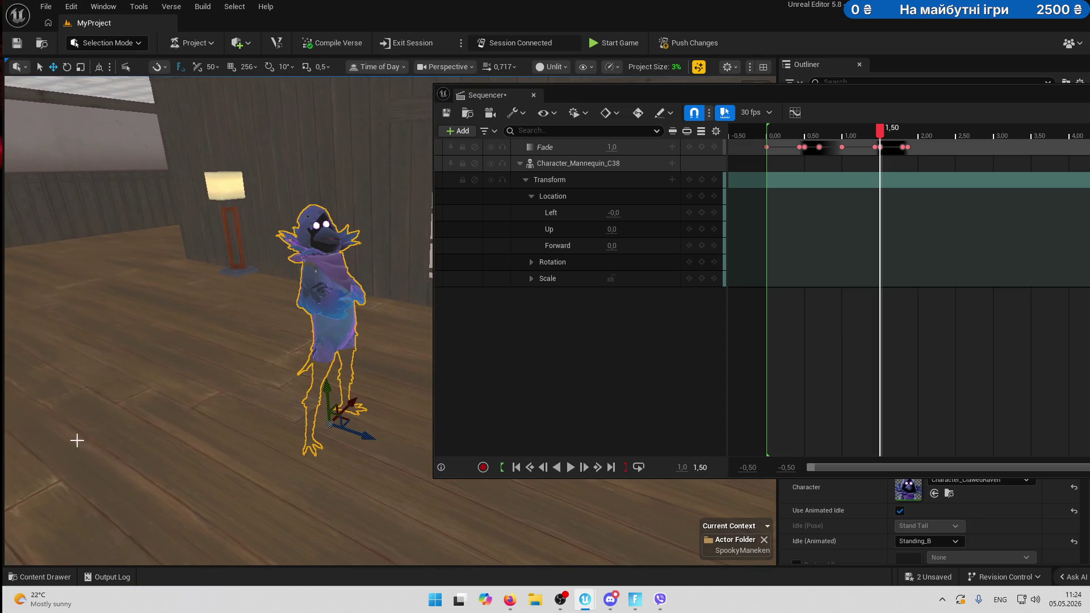
{"action": "mouse_move", "coordinate": [332, 393]}
{"action": "left_mouse_down"}
{"action": "mouse_move", "coordinate": [324, 360]}
{"action": "mouse_move", "coordinate": [341, 341]}
{"action": "mouse_move", "coordinate": [101, 258]}
{"action": "mouse_move", "coordinate": [37, 256]}
{"action": "mouse_move", "coordinate": [170, 340]}
{"action": "mouse_move", "coordinate": [204, 346]}
{"action": "mouse_move", "coordinate": [171, 295]}
{"action": "left_mouse_up"}
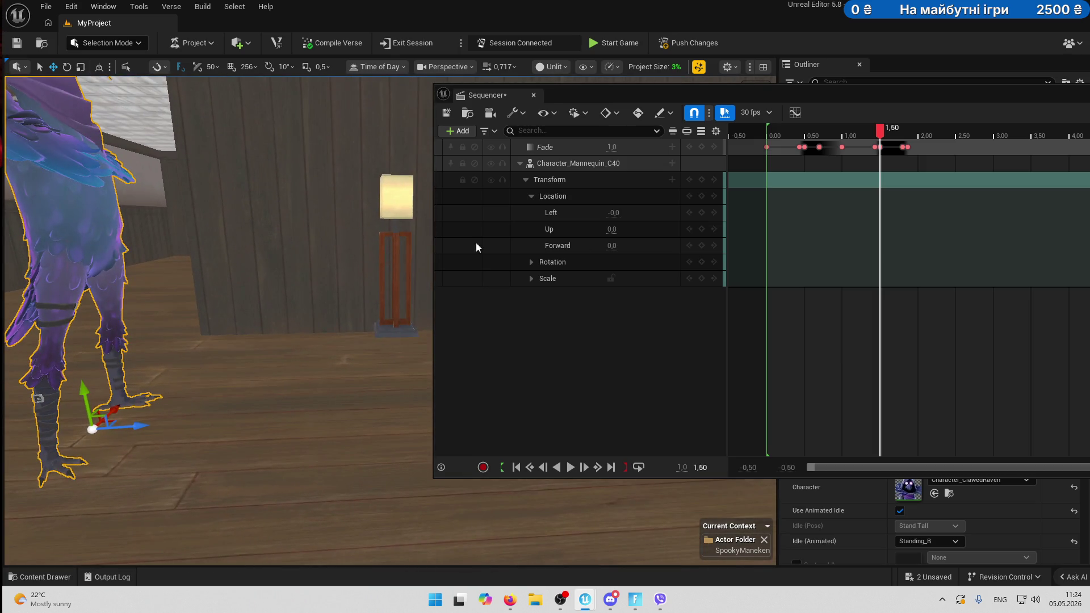
{"action": "left_click", "coordinate": [702, 213]}
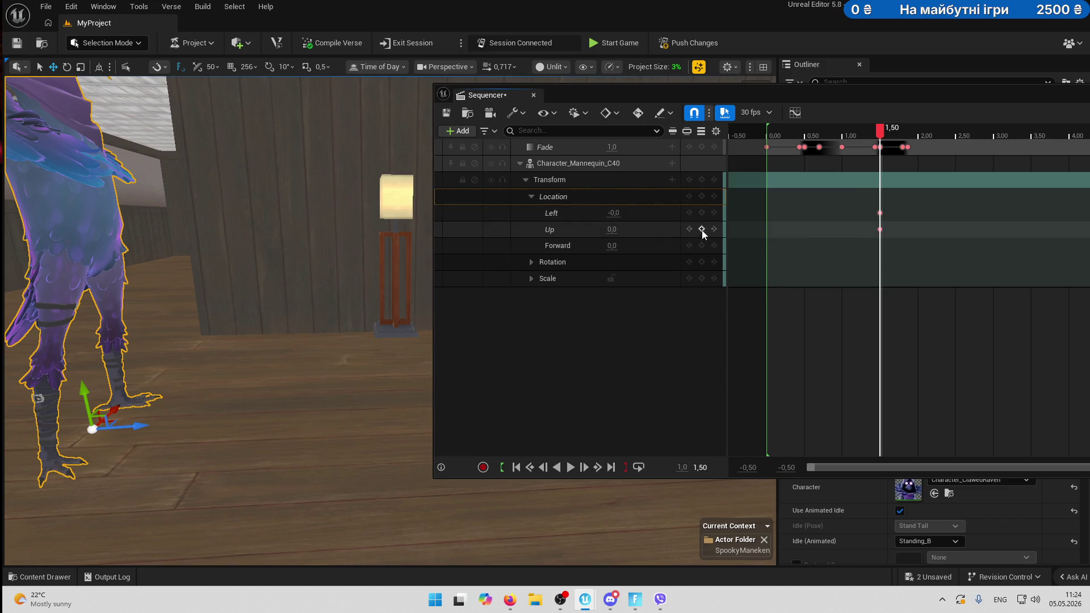
{"action": "left_click", "coordinate": [702, 229]}
{"action": "key", "text": "ctrl+z"}
{"action": "key", "text": "ctrl+z"}
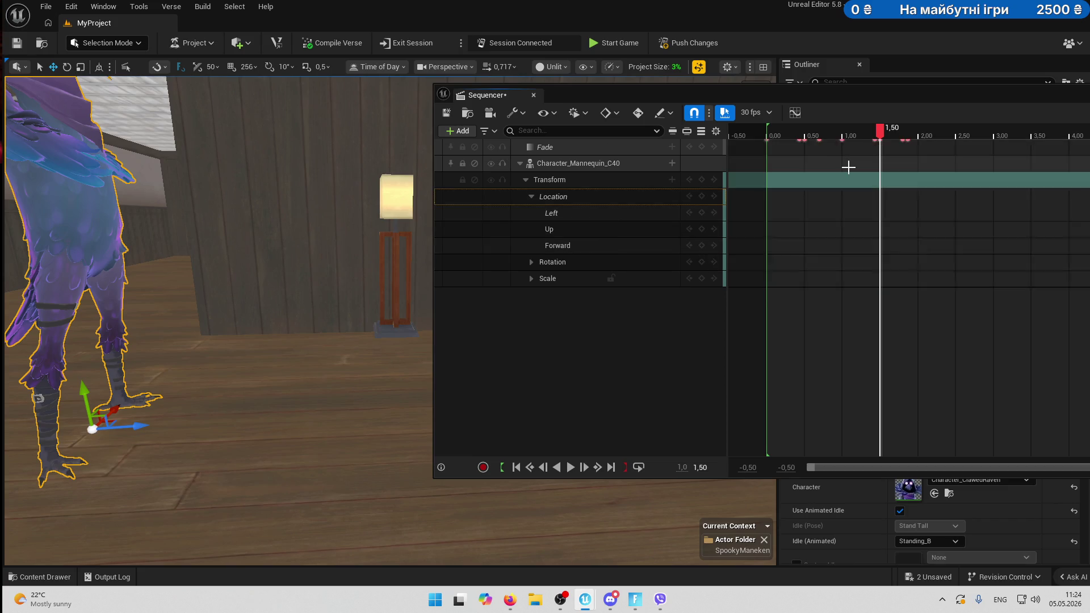
At 0.00, key the Location channels with Left at -225, undoing the stray Forward change.
{"action": "left_click_drag", "start_coordinate": [880, 131], "coordinate": [749, 133]}
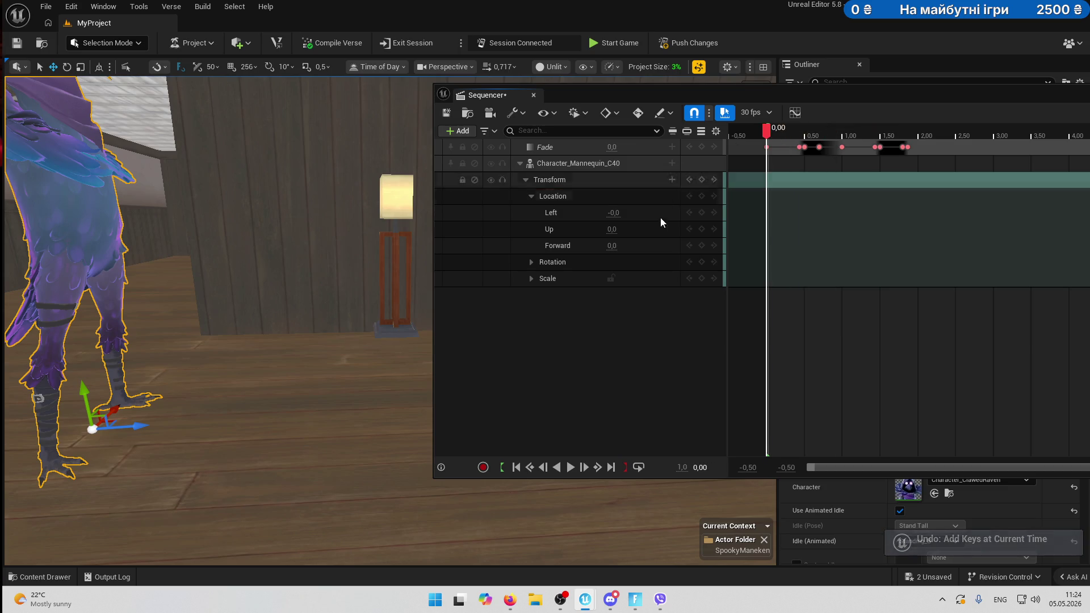
{"action": "left_click", "coordinate": [700, 210]}
{"action": "left_click", "coordinate": [702, 229]}
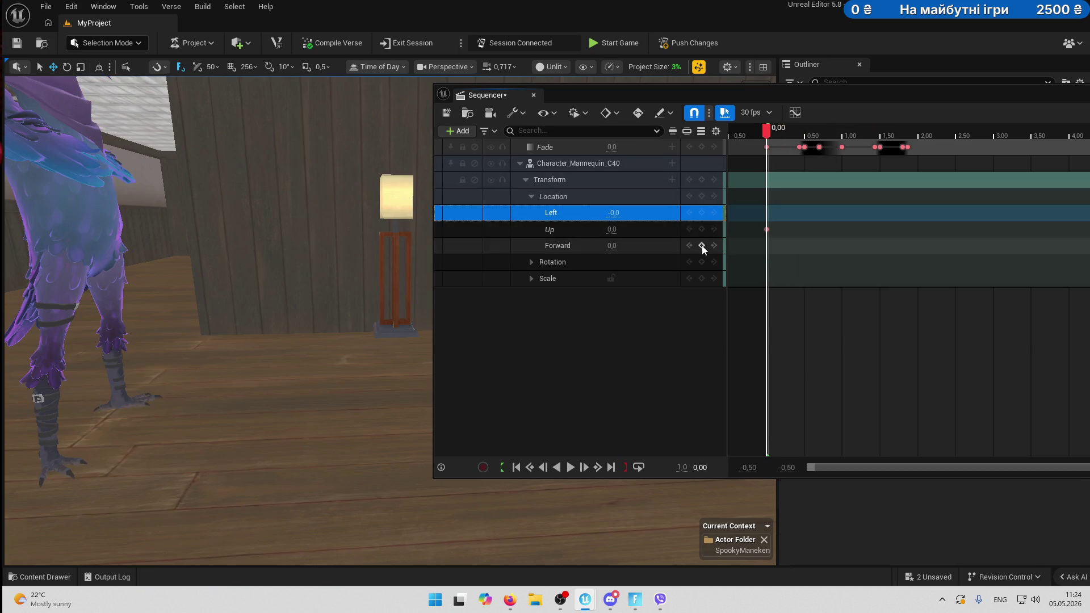
{"action": "left_click", "coordinate": [701, 246]}
{"action": "left_click", "coordinate": [701, 214]}
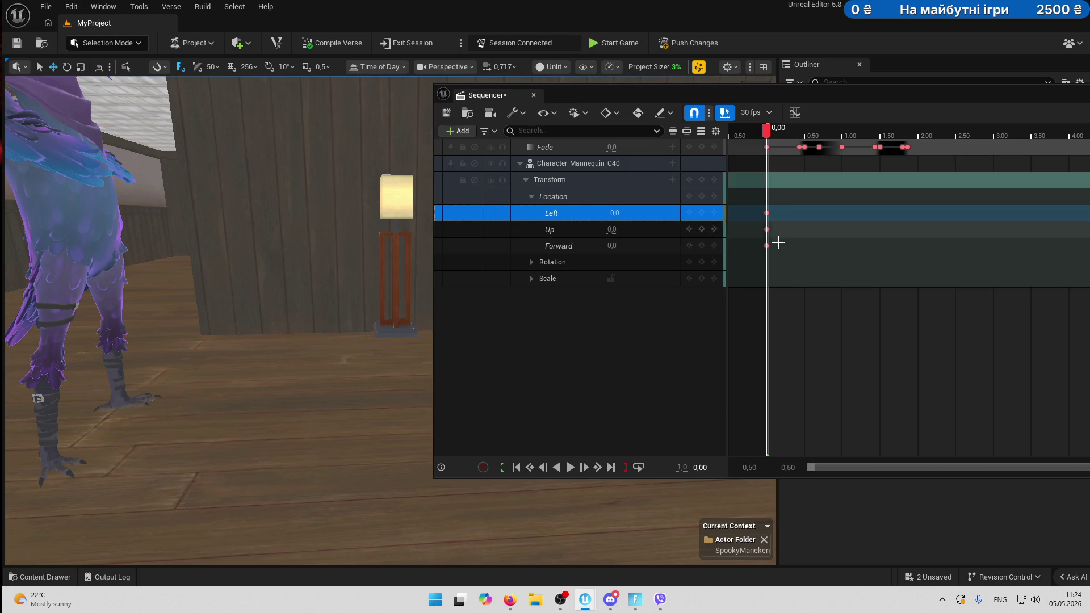
{"action": "left_click", "coordinate": [576, 245]}
{"action": "mouse_move", "coordinate": [613, 245]}
{"action": "left_mouse_down"}
{"action": "mouse_move", "coordinate": [627, 245]}
{"action": "mouse_move", "coordinate": [613, 245]}
{"action": "mouse_move", "coordinate": [602, 217]}
{"action": "mouse_move", "coordinate": [570, 217]}
{"action": "mouse_move", "coordinate": [613, 213]}
{"action": "left_mouse_up"}
{"action": "key", "text": "ctrl+z"}
{"action": "key", "text": "ctrl+z"}
{"action": "key", "text": "ctrl+z"}
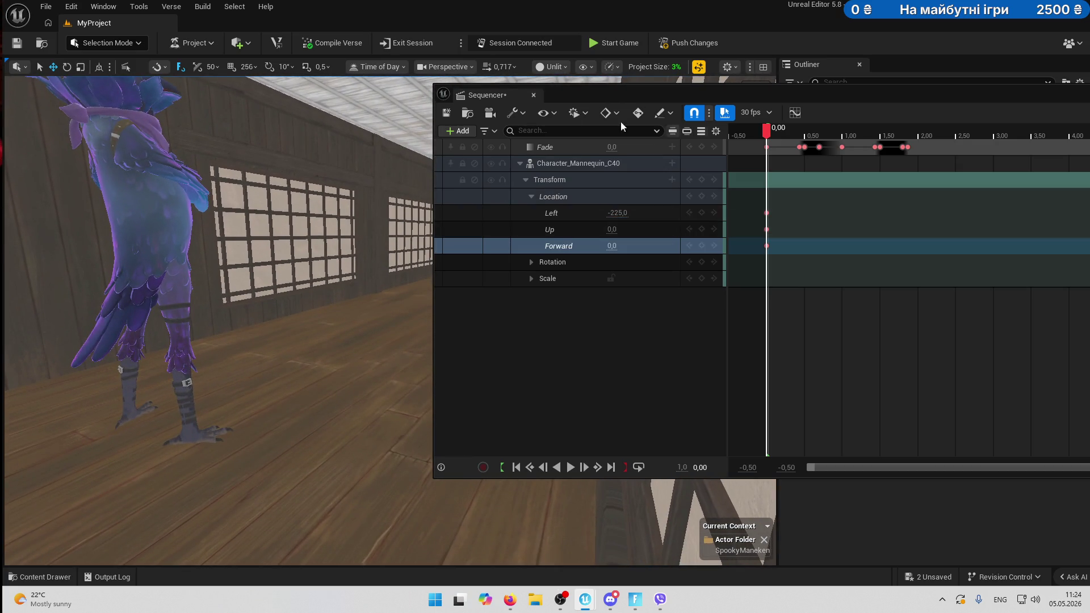
{"action": "mouse_move", "coordinate": [1034, 99]}
{"action": "left_mouse_down"}
{"action": "mouse_move", "coordinate": [925, 145]}
{"action": "mouse_move", "coordinate": [957, 177]}
{"action": "left_mouse_up"}
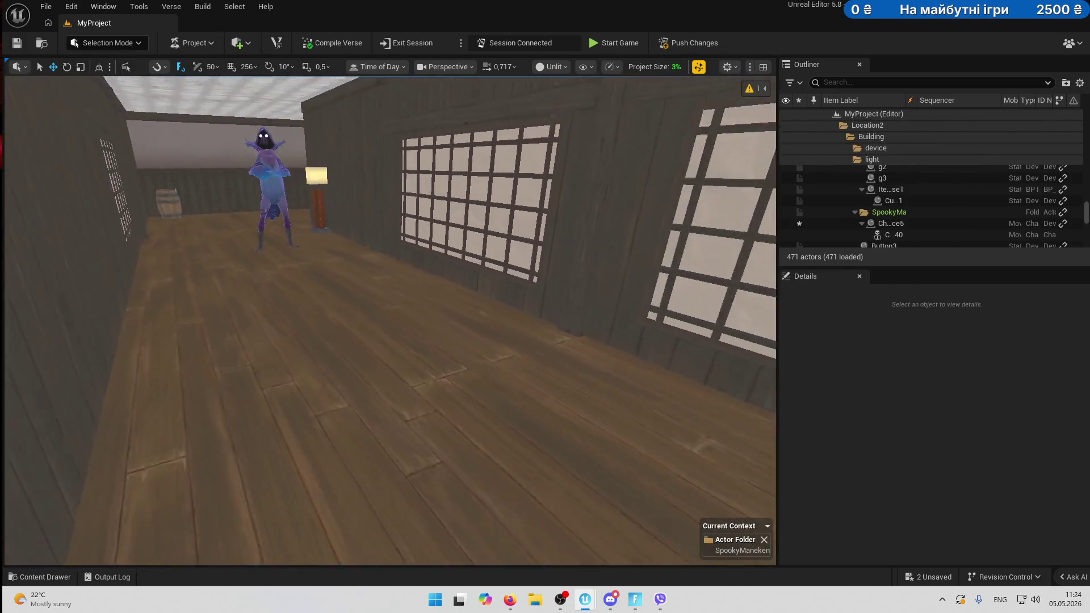
Drag a Fixed Point Camera from Fortnite Devices into the hallway and lower it to floor height.
{"action": "left_click", "coordinate": [57, 577]}
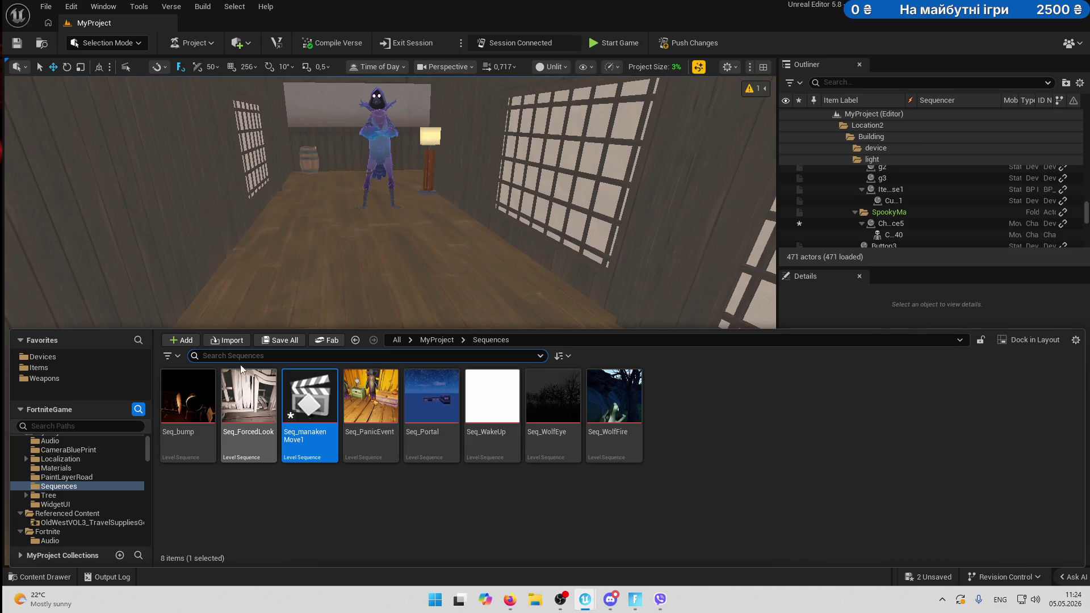
{"action": "left_click", "coordinate": [43, 357]}
{"action": "type", "text": "fixt"}
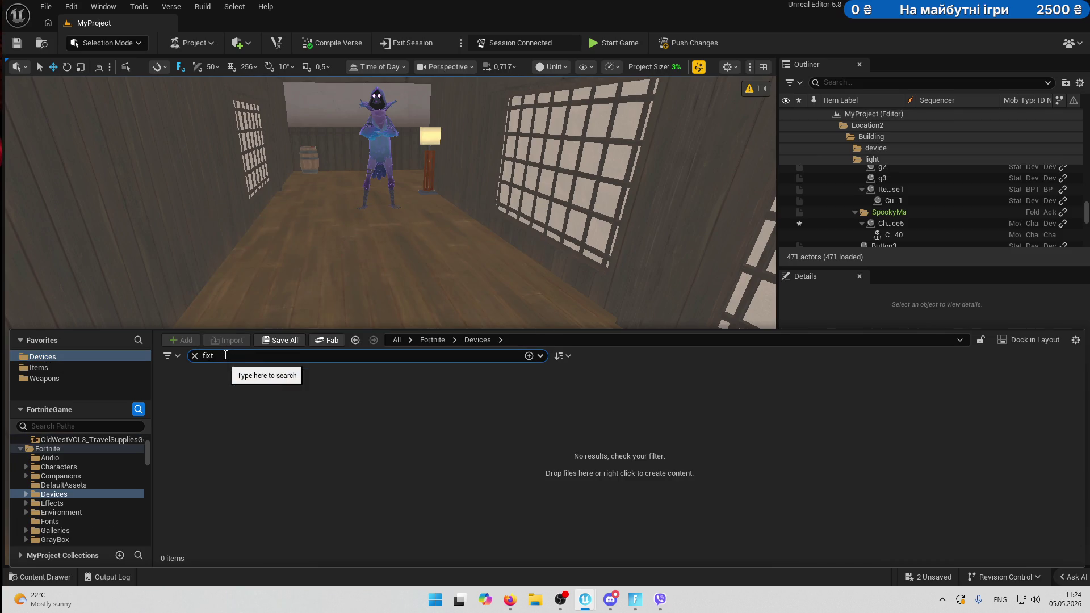
{"action": "key", "text": "BackSpace"}
{"action": "mouse_move", "coordinate": [247, 400]}
{"action": "left_mouse_down"}
{"action": "mouse_move", "coordinate": [487, 277]}
{"action": "mouse_move", "coordinate": [501, 421]}
{"action": "left_mouse_up"}
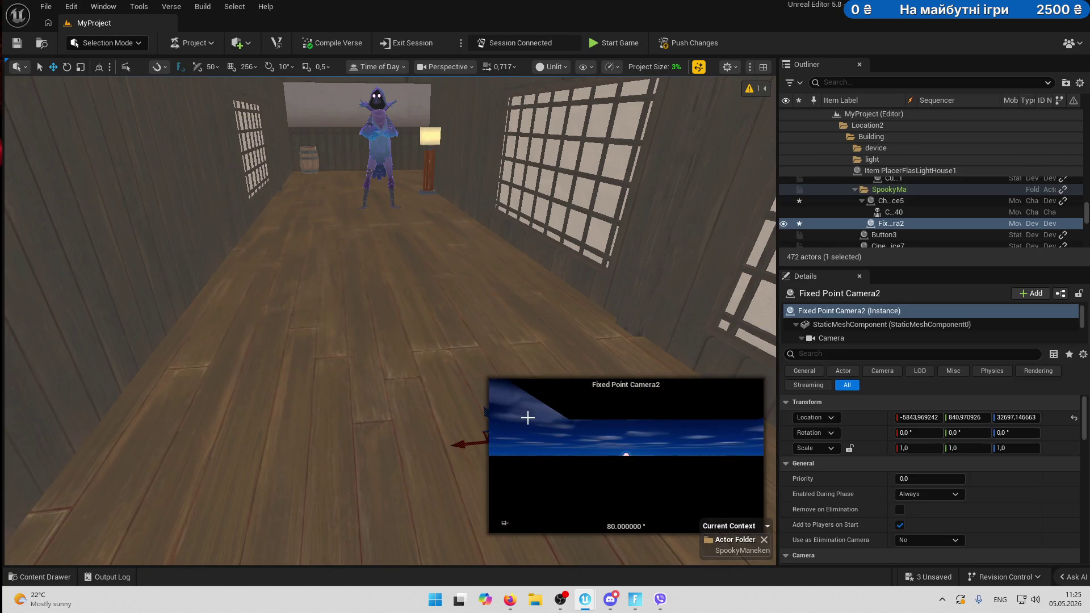
{"action": "mouse_move", "coordinate": [436, 424]}
{"action": "left_mouse_down"}
{"action": "mouse_move", "coordinate": [336, 443]}
{"action": "mouse_move", "coordinate": [301, 398]}
{"action": "mouse_move", "coordinate": [313, 263]}
{"action": "mouse_move", "coordinate": [363, 341]}
{"action": "mouse_move", "coordinate": [414, 369]}
{"action": "mouse_move", "coordinate": [329, 443]}
{"action": "mouse_move", "coordinate": [335, 273]}
{"action": "mouse_move", "coordinate": [275, 301]}
{"action": "mouse_move", "coordinate": [295, 286]}
{"action": "mouse_move", "coordinate": [348, 331]}
{"action": "mouse_move", "coordinate": [443, 341]}
{"action": "mouse_move", "coordinate": [369, 329]}
{"action": "left_mouse_up"}
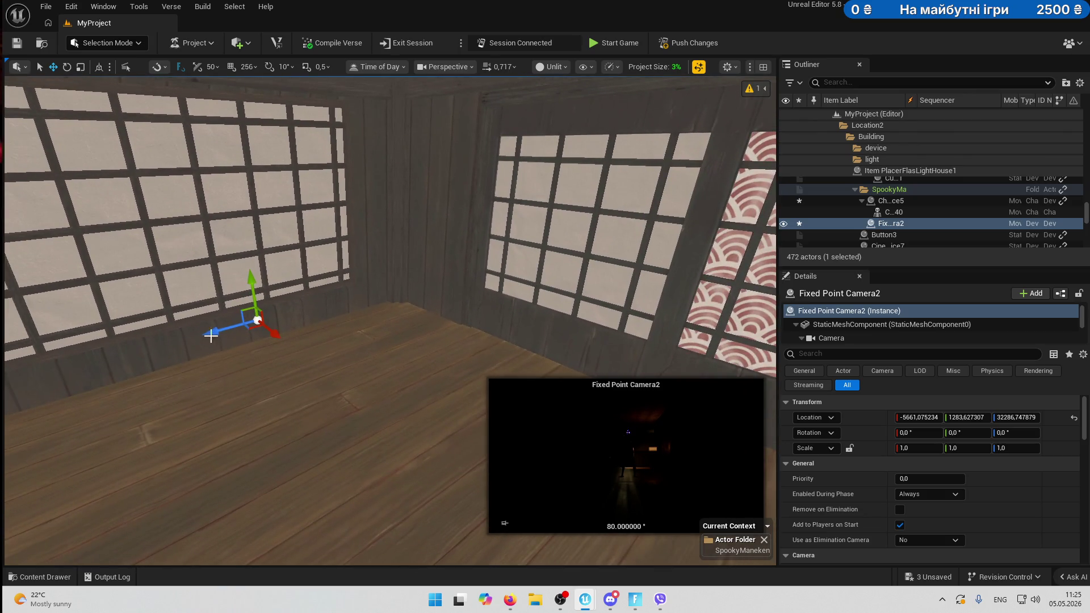
{"action": "mouse_move", "coordinate": [288, 318]}
{"action": "left_mouse_down"}
{"action": "mouse_move", "coordinate": [311, 295]}
{"action": "mouse_move", "coordinate": [457, 388]}
{"action": "left_mouse_up"}
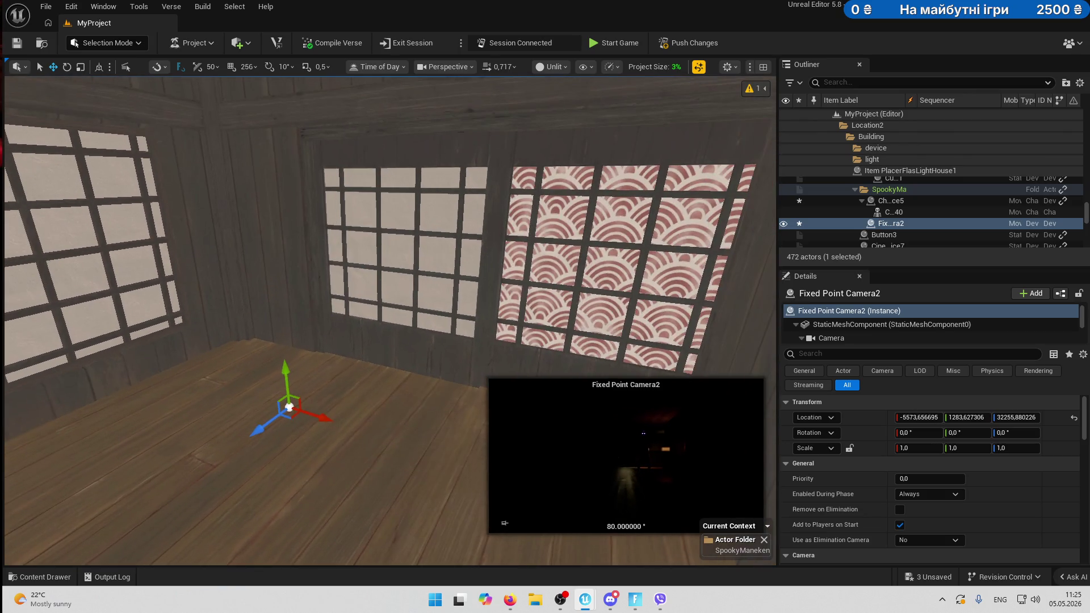
Switch to Fortnite Tools mode and place a Test Scale helper mannequin on the floor.
{"action": "left_click", "coordinate": [111, 42]}
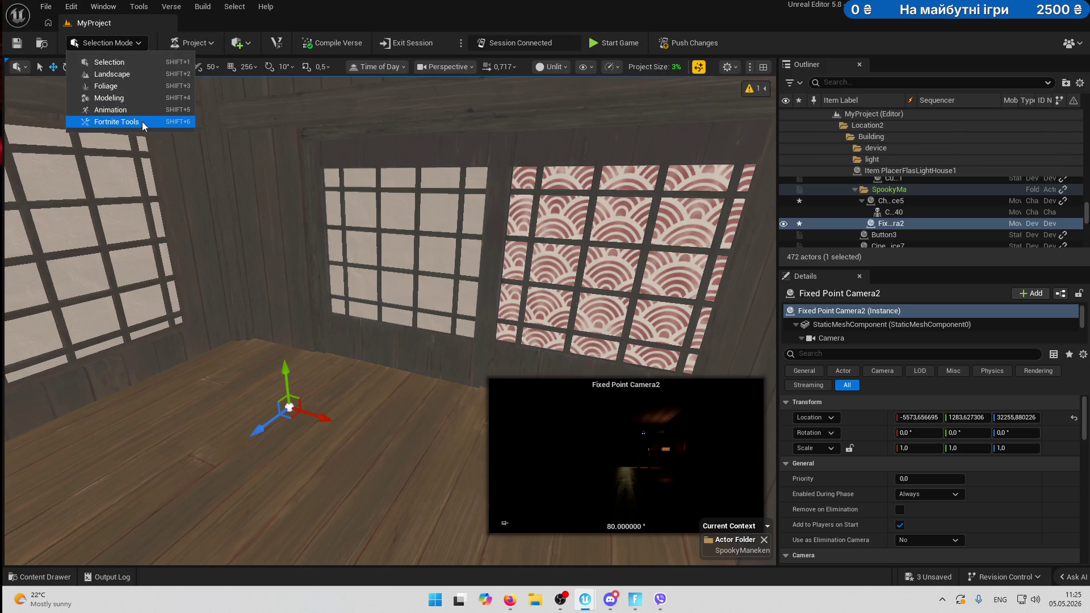
{"action": "left_click", "coordinate": [130, 123]}
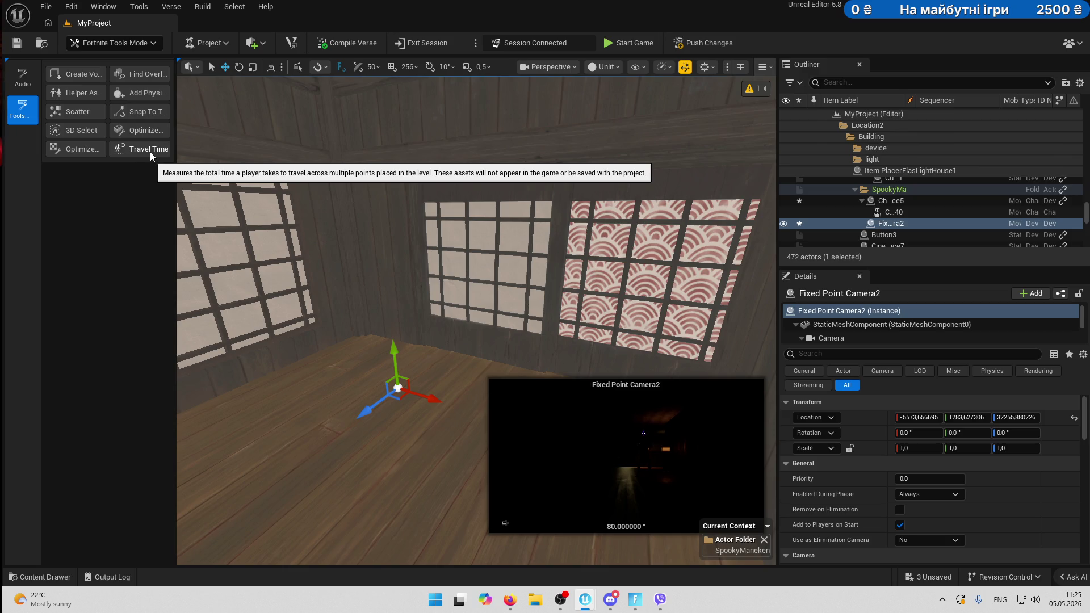
{"action": "left_click", "coordinate": [82, 94]}
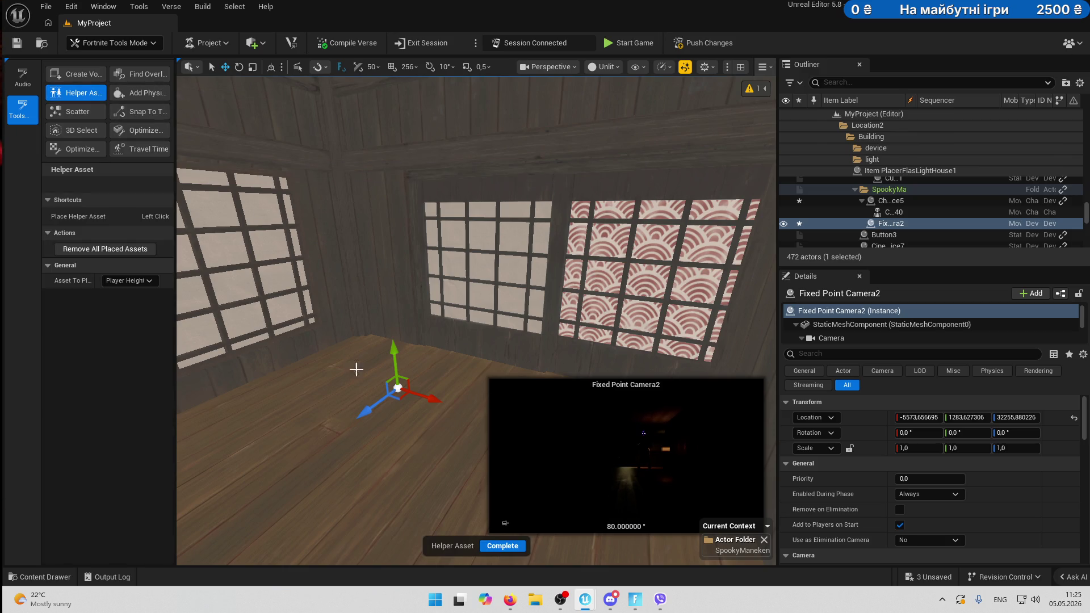
{"action": "left_click", "coordinate": [357, 413]}
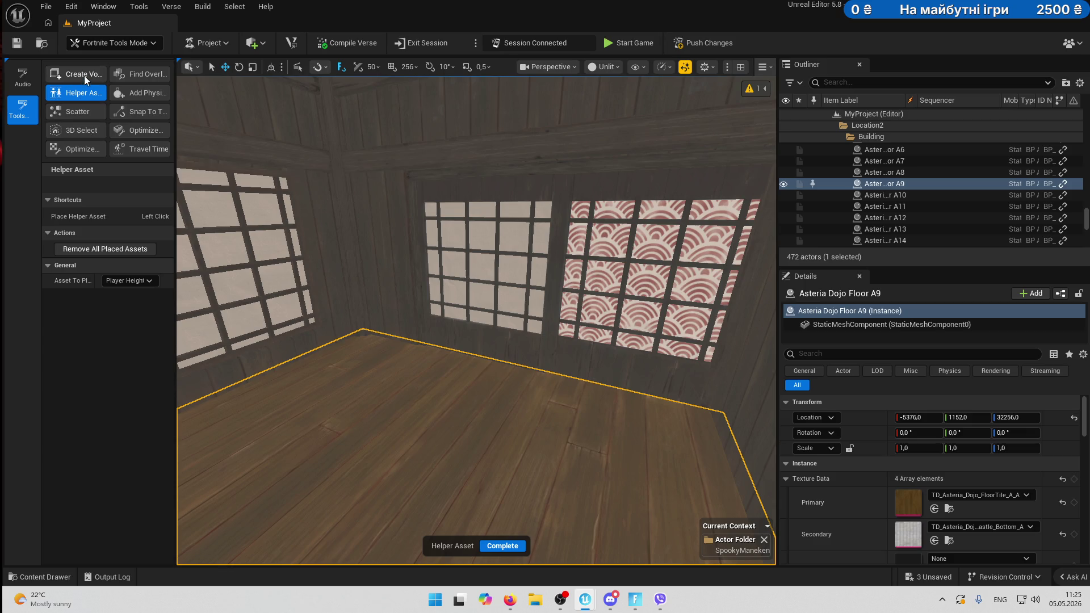
{"action": "left_click", "coordinate": [479, 444]}
{"action": "left_click", "coordinate": [503, 544]}
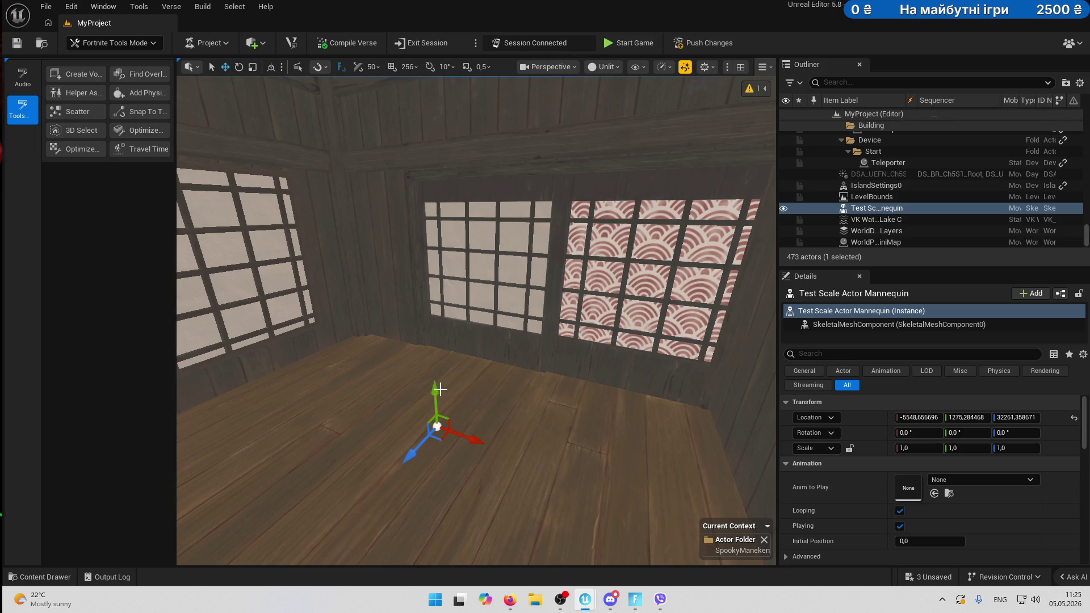
Position the test mannequin in the hallway and rotate it to face the camera.
{"action": "left_click_drag", "start_coordinate": [440, 389], "coordinate": [434, 256]}
{"action": "left_click_drag", "start_coordinate": [392, 349], "coordinate": [301, 366]}
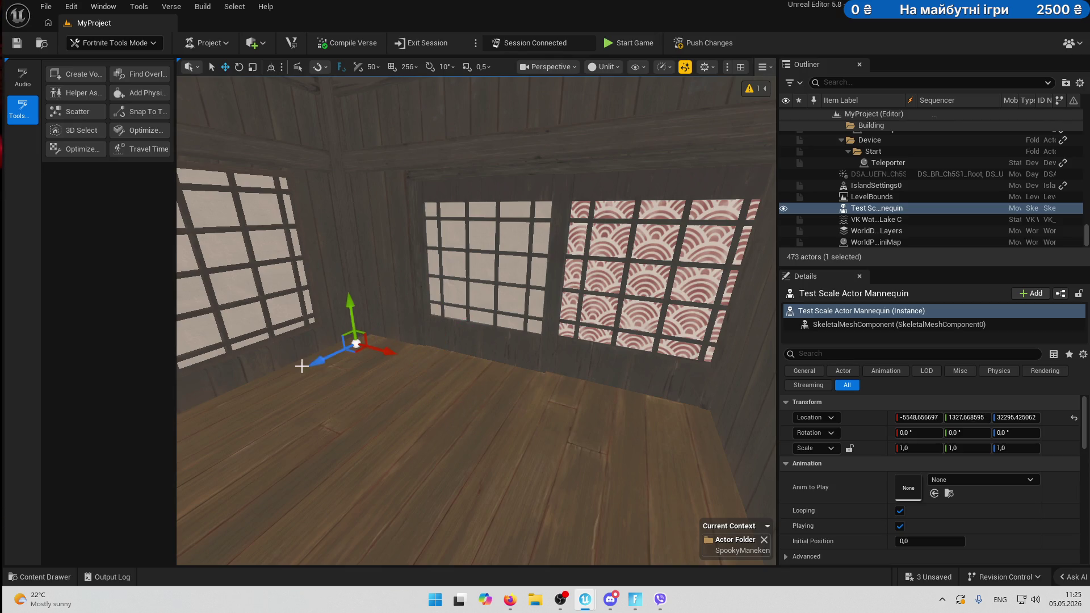
{"action": "key", "text": "f"}
{"action": "scroll", "coordinate": [318, 364], "scroll_direction": "down", "scroll_amount": 5}
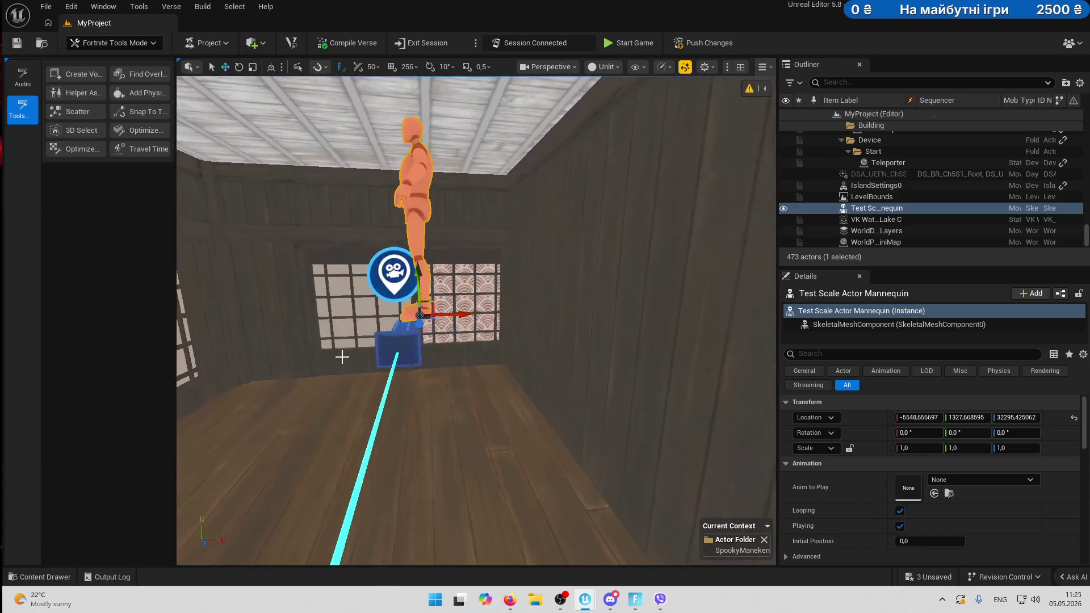
{"action": "key", "text": "e"}
{"action": "mouse_move", "coordinate": [349, 320]}
{"action": "left_mouse_down"}
{"action": "mouse_move", "coordinate": [404, 333]}
{"action": "mouse_move", "coordinate": [443, 469]}
{"action": "mouse_move", "coordinate": [443, 449]}
{"action": "mouse_move", "coordinate": [283, 448]}
{"action": "mouse_move", "coordinate": [398, 443]}
{"action": "mouse_move", "coordinate": [560, 401]}
{"action": "left_mouse_up"}
{"action": "key", "text": "w"}
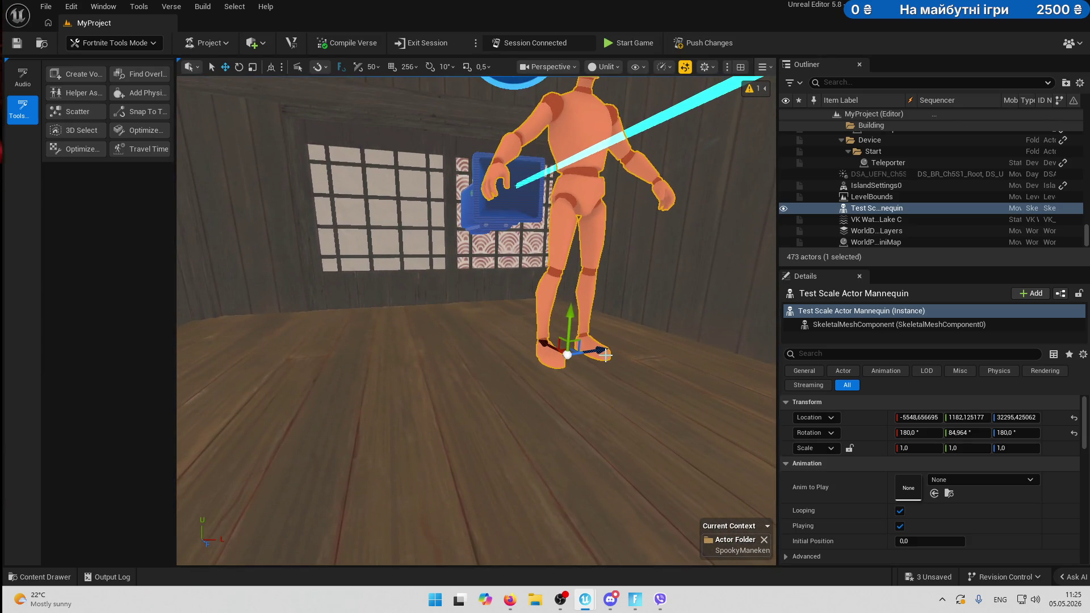
{"action": "mouse_move", "coordinate": [606, 355]}
{"action": "left_mouse_down"}
{"action": "mouse_move", "coordinate": [466, 357]}
{"action": "mouse_move", "coordinate": [491, 335]}
{"action": "mouse_move", "coordinate": [432, 499]}
{"action": "mouse_move", "coordinate": [363, 420]}
{"action": "mouse_move", "coordinate": [301, 389]}
{"action": "left_mouse_up"}
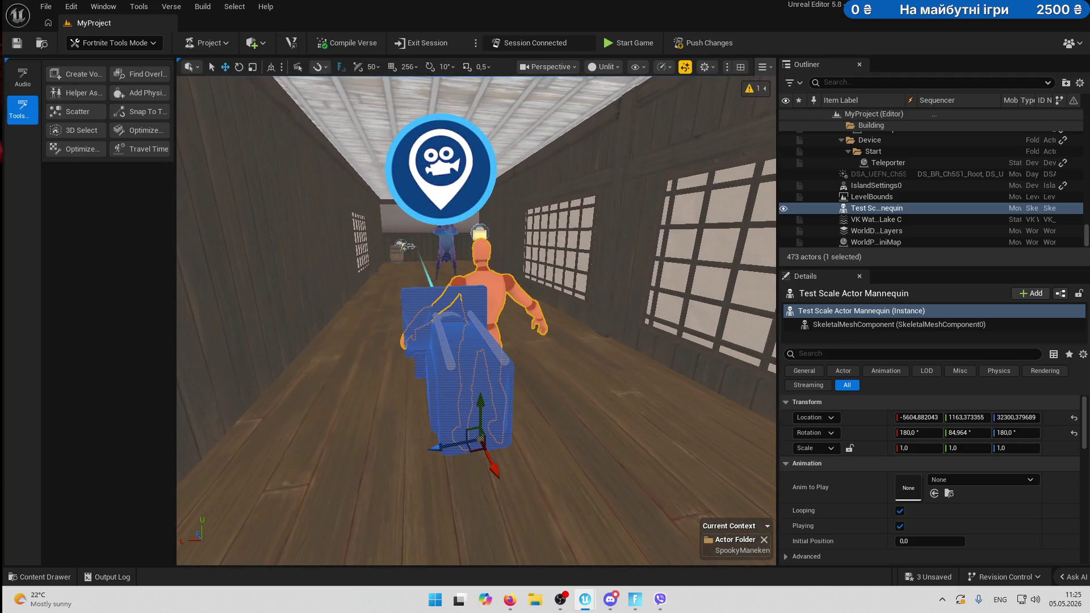
Raise Fixed Point Camera2 to head height beside the mannequin.
{"action": "left_click", "coordinate": [460, 352]}
{"action": "mouse_move", "coordinate": [460, 352]}
{"action": "left_mouse_down"}
{"action": "mouse_move", "coordinate": [352, 340]}
{"action": "mouse_move", "coordinate": [318, 316]}
{"action": "mouse_move", "coordinate": [363, 316]}
{"action": "left_mouse_up"}
{"action": "mouse_move", "coordinate": [428, 324]}
{"action": "left_mouse_down"}
{"action": "mouse_move", "coordinate": [449, 317]}
{"action": "mouse_move", "coordinate": [463, 261]}
{"action": "mouse_move", "coordinate": [472, 281]}
{"action": "mouse_move", "coordinate": [402, 269]}
{"action": "mouse_move", "coordinate": [452, 260]}
{"action": "left_mouse_up"}
Return from Fortnite Tools mode to Selection mode.
{"action": "left_click", "coordinate": [113, 42]}
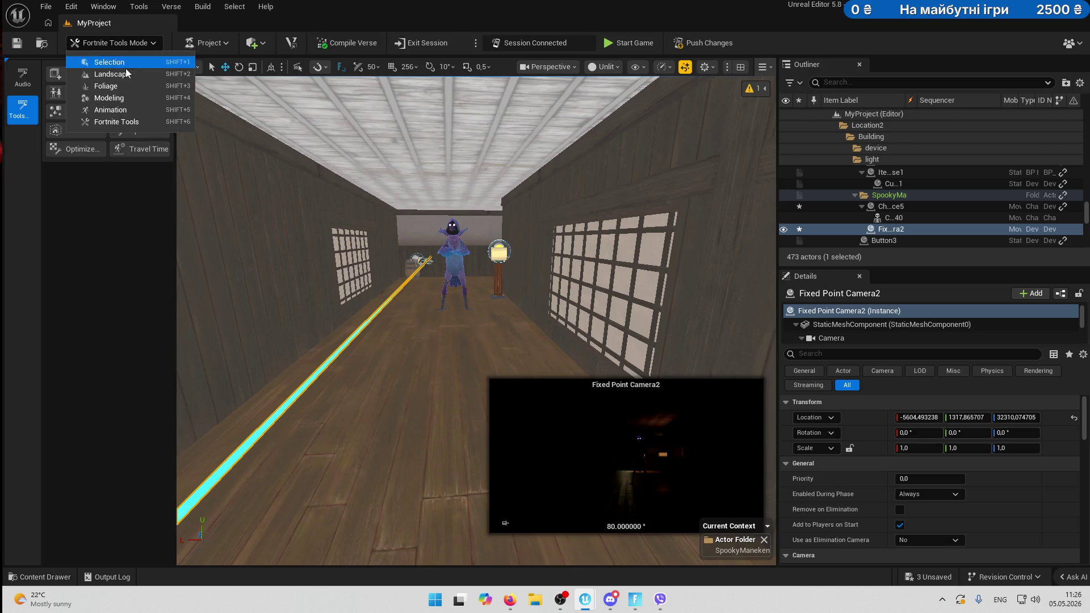
{"action": "left_click", "coordinate": [126, 63]}
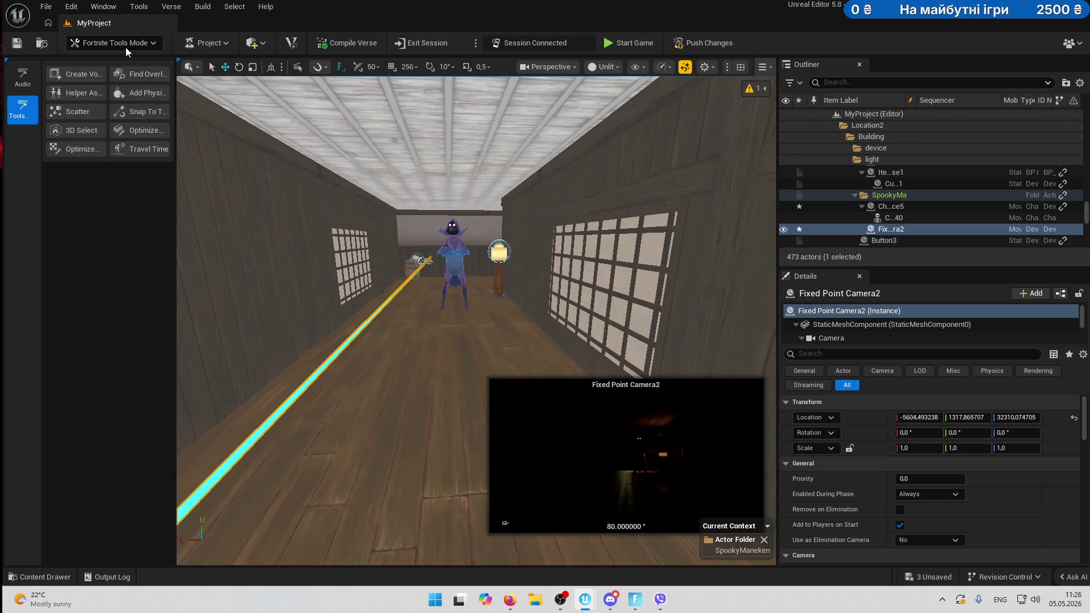
{"action": "key", "text": "shift+2"}
{"action": "left_click", "coordinate": [125, 47]}
{"action": "left_click", "coordinate": [126, 62]}
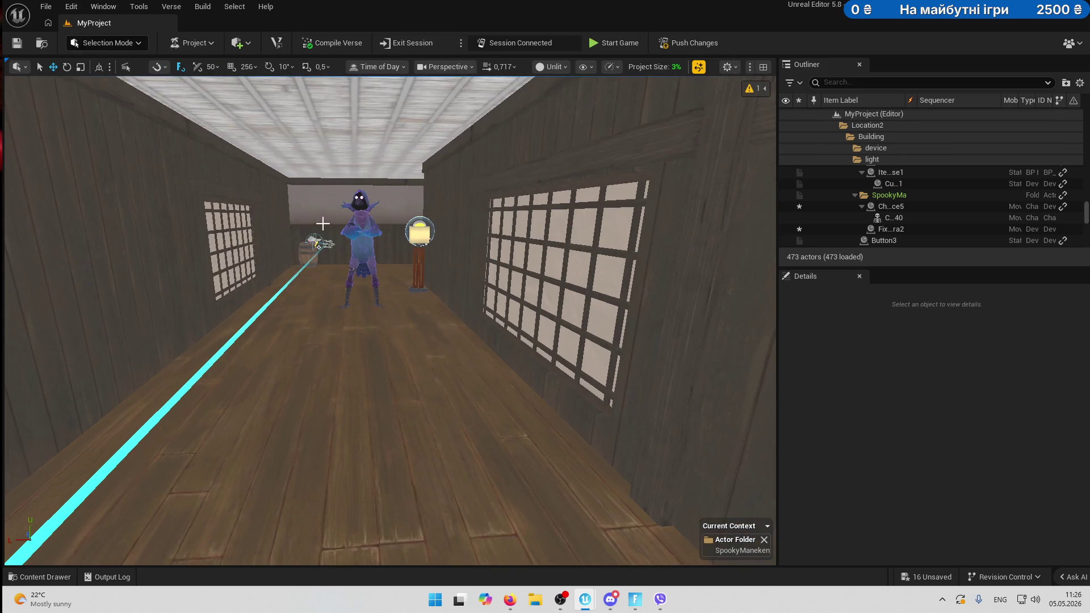
{"action": "mouse_move", "coordinate": [333, 282]}
{"action": "left_mouse_down"}
{"action": "mouse_move", "coordinate": [333, 432]}
{"action": "mouse_move", "coordinate": [244, 352]}
{"action": "mouse_move", "coordinate": [369, 335]}
{"action": "mouse_move", "coordinate": [467, 362]}
{"action": "left_mouse_up"}
Rotate the fixed point camera and test mannequin together to aim down the hallway.
{"action": "left_click", "coordinate": [423, 404]}
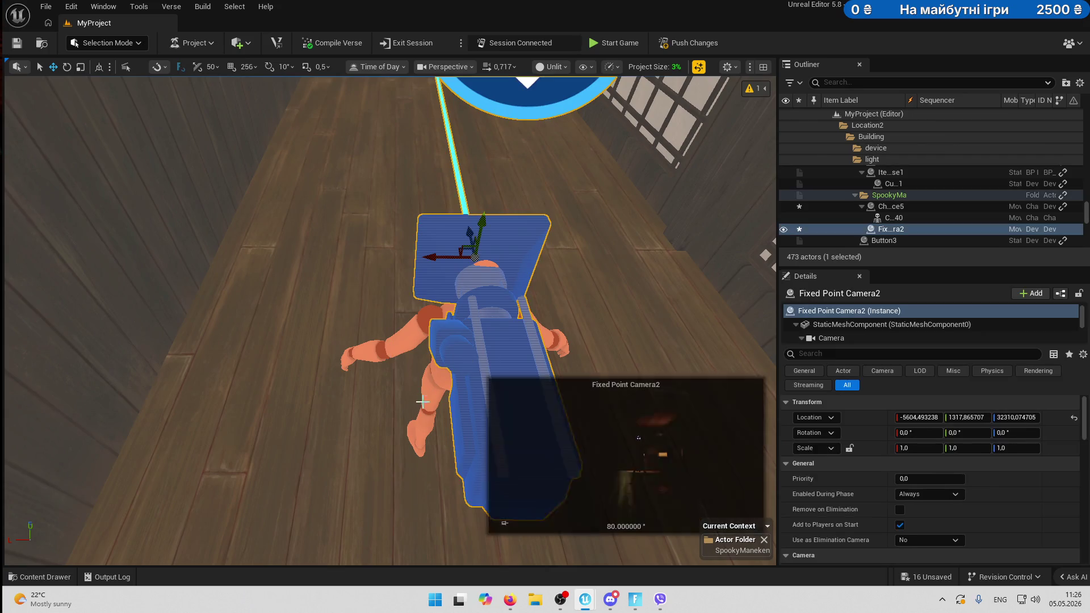
{"action": "left_click", "coordinate": [460, 370]}
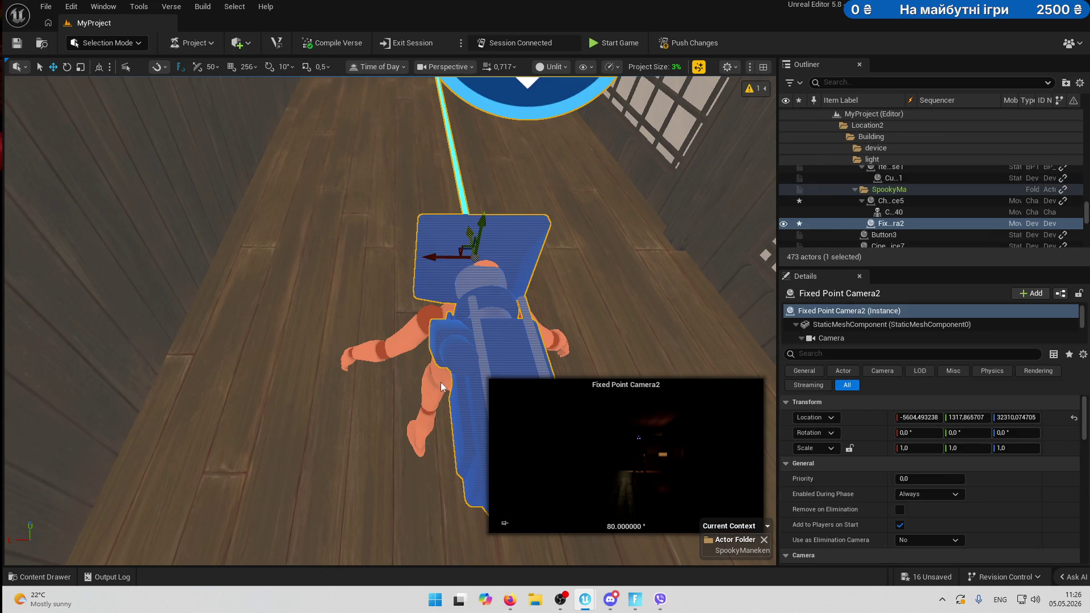
{"action": "left_click", "coordinate": [442, 387], "text": "ctrl"}
{"action": "mouse_move", "coordinate": [414, 445]}
{"action": "left_mouse_down"}
{"action": "mouse_move", "coordinate": [316, 445]}
{"action": "mouse_move", "coordinate": [337, 433]}
{"action": "left_mouse_up"}
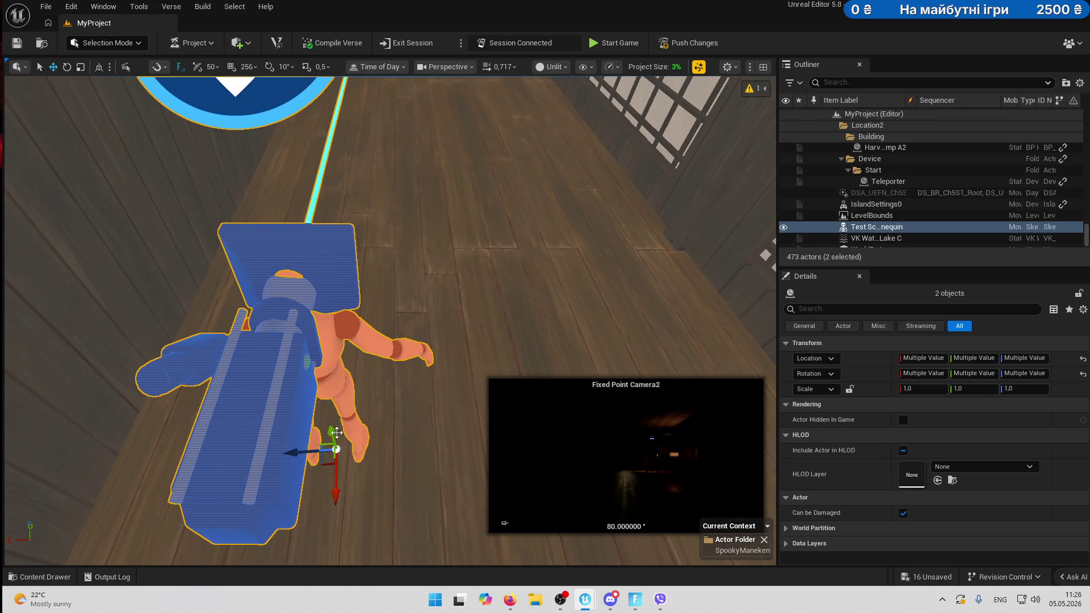
{"action": "key", "text": "e"}
{"action": "mouse_move", "coordinate": [372, 482]}
{"action": "left_mouse_down"}
{"action": "mouse_move", "coordinate": [352, 514]}
{"action": "mouse_move", "coordinate": [466, 208]}
{"action": "left_mouse_up"}
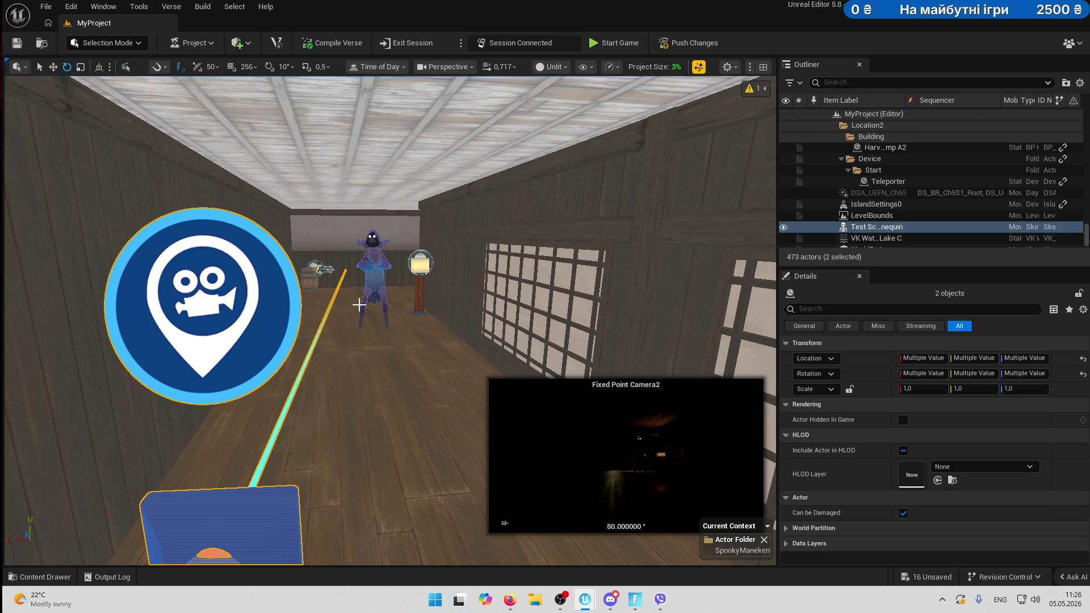
Turn the raven Character Device5 a few degrees, then bring up the Content Drawer.
{"action": "left_click", "coordinate": [399, 287]}
{"action": "left_click_drag", "start_coordinate": [387, 288], "coordinate": [388, 281]}
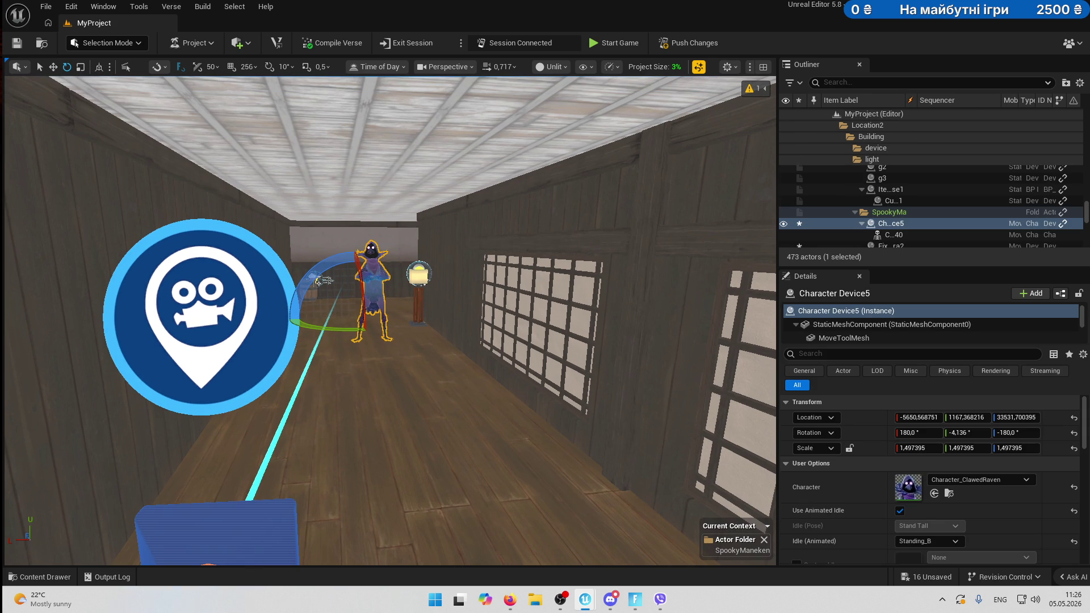
{"action": "mouse_move", "coordinate": [340, 328]}
{"action": "left_mouse_down"}
{"action": "mouse_move", "coordinate": [349, 332]}
{"action": "mouse_move", "coordinate": [355, 310]}
{"action": "left_mouse_up"}
{"action": "key", "text": "w"}
{"action": "left_click", "coordinate": [248, 510]}
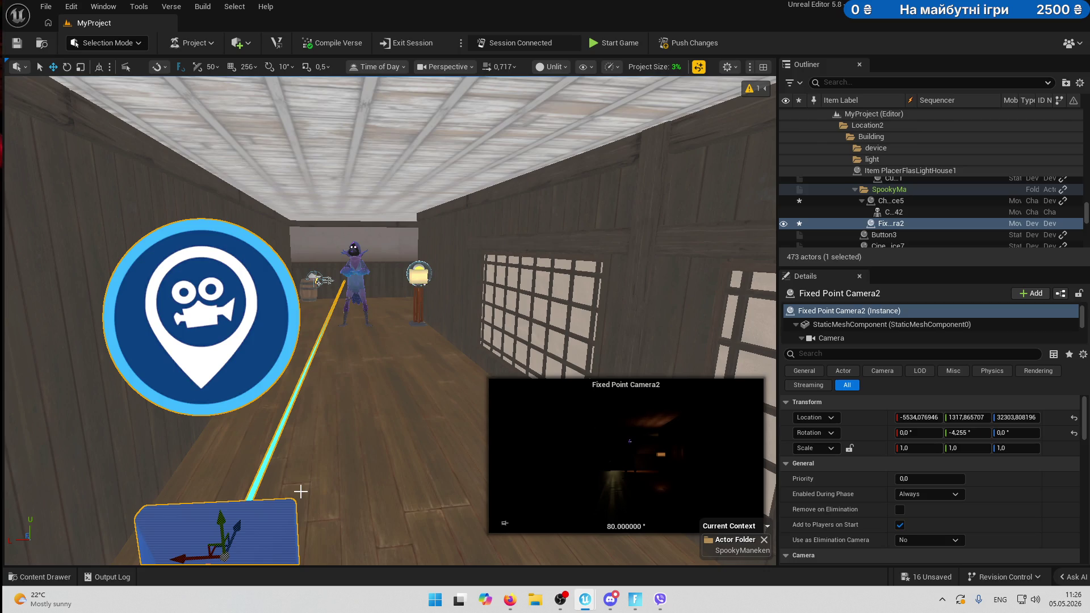
{"action": "left_click", "coordinate": [357, 277]}
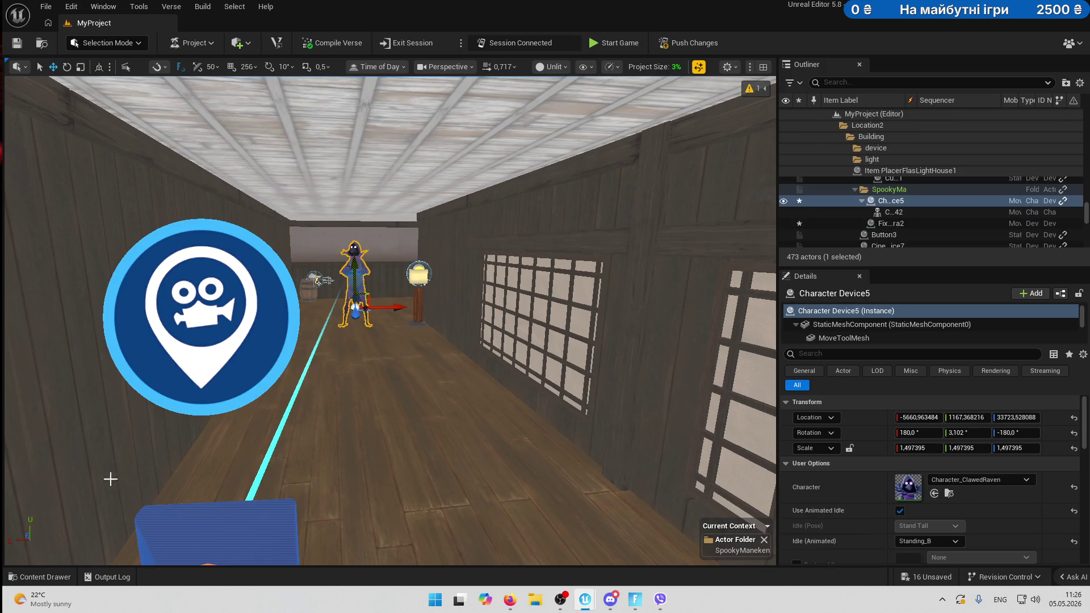
{"action": "left_click", "coordinate": [54, 575]}
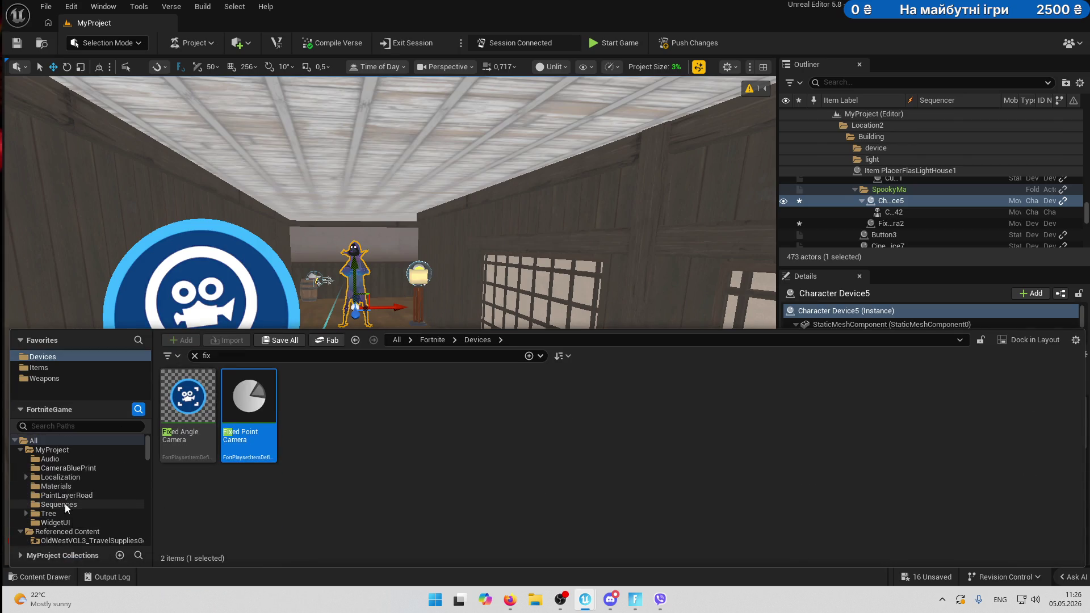
Check the Sequences folder and Sequencer, then select Fixed Point Camera2 to preview the hallway.
{"action": "left_click", "coordinate": [64, 503]}
{"action": "mouse_move", "coordinate": [584, 602]}
{"action": "left_click", "coordinate": [637, 553]}
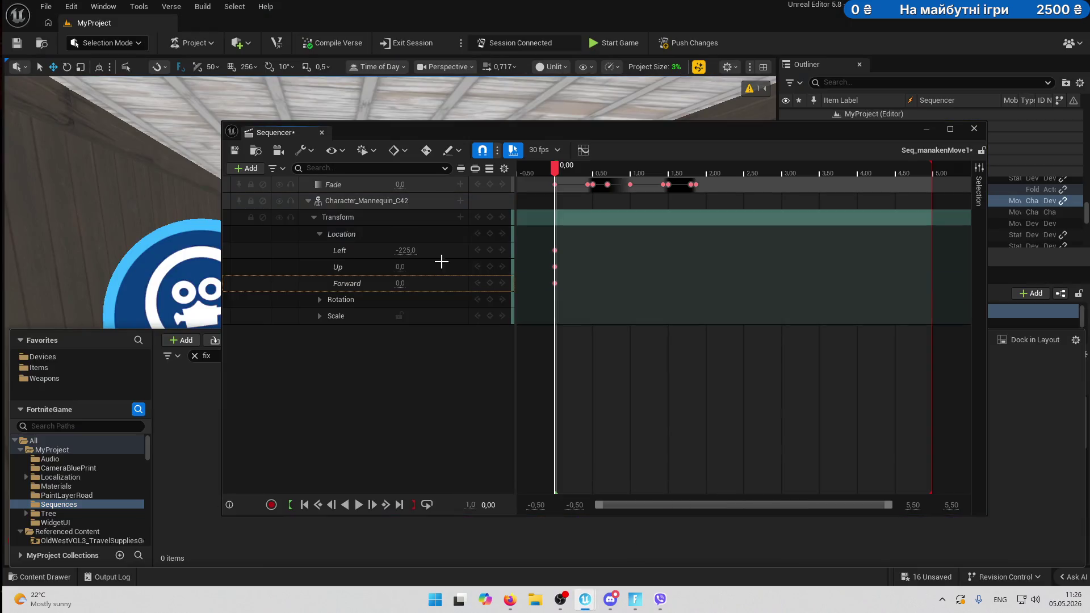
{"action": "key", "text": "alt+Tab"}
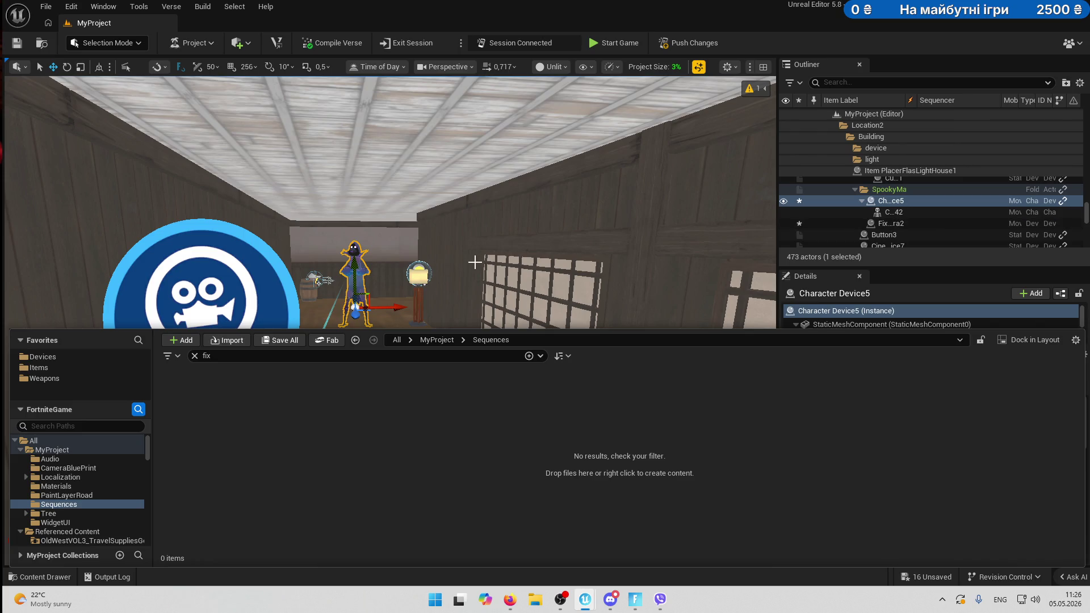
{"action": "left_click", "coordinate": [230, 323]}
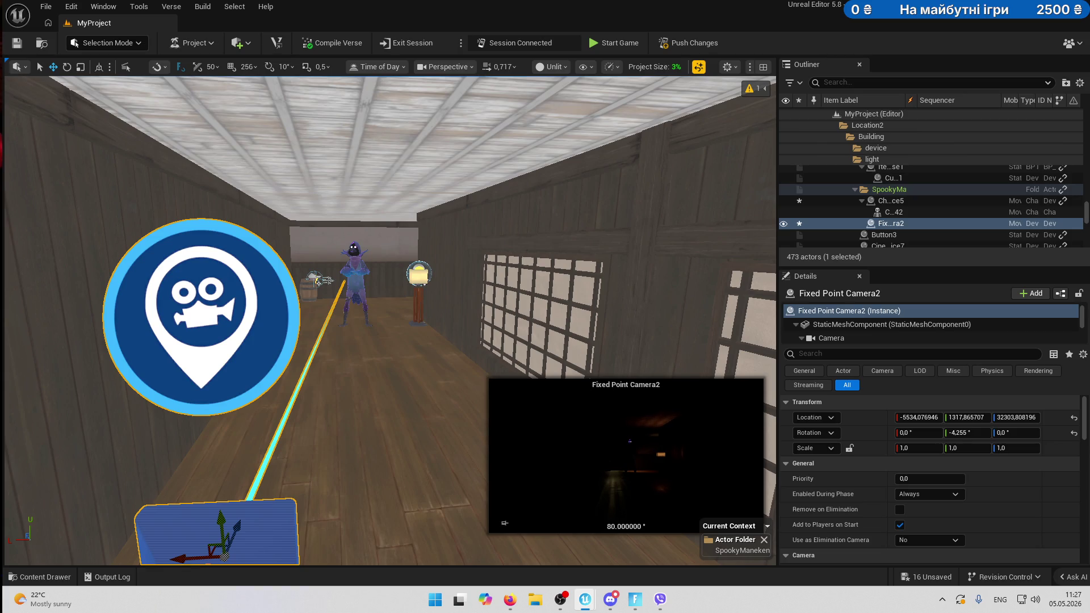
Pilot Fixed Point Camera2 to check its view down the hallway, then exit piloting.
{"action": "key", "text": "Escape"}
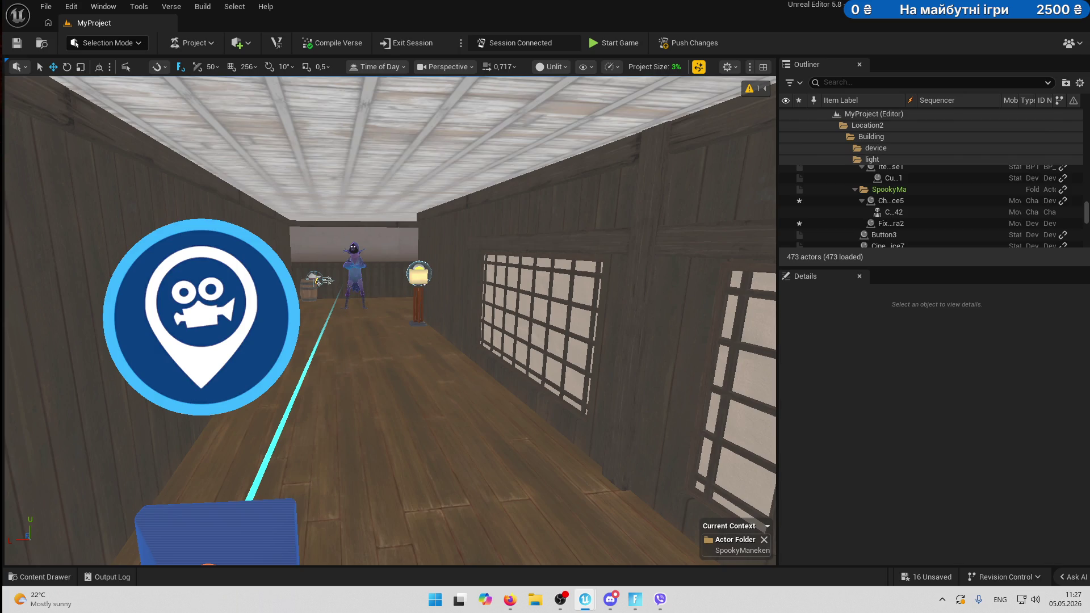
{"action": "left_click", "coordinate": [202, 317]}
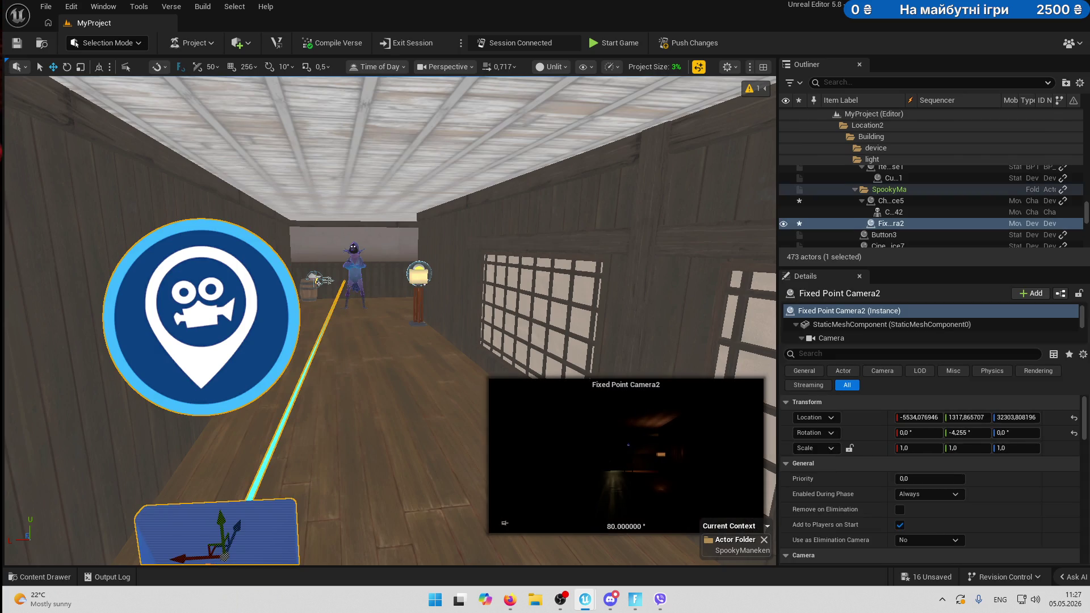
{"action": "key", "text": "ctrl+shift+p"}
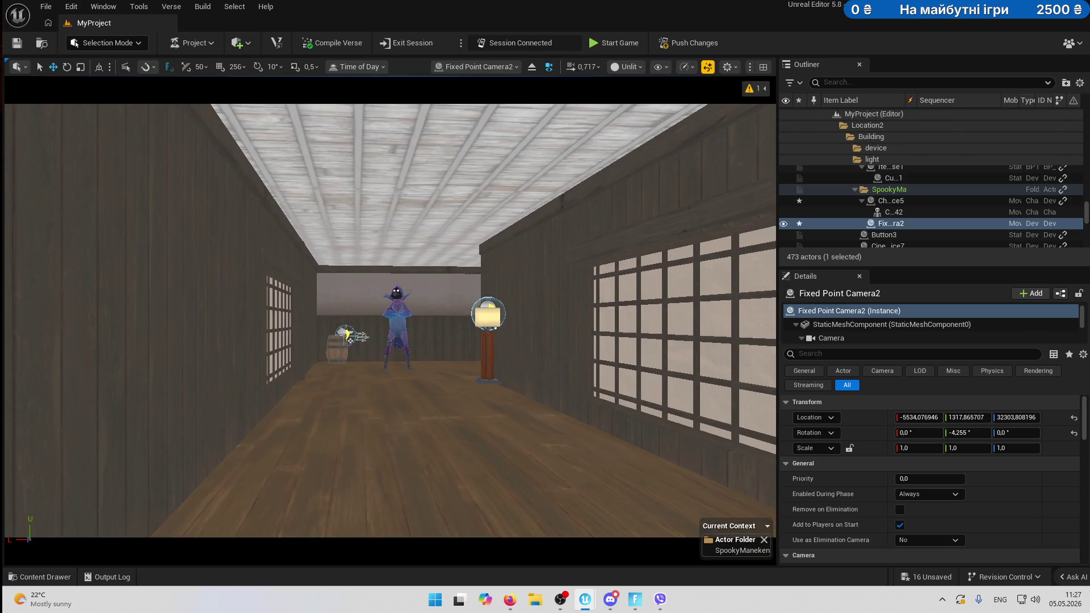
{"action": "key", "text": "Escape"}
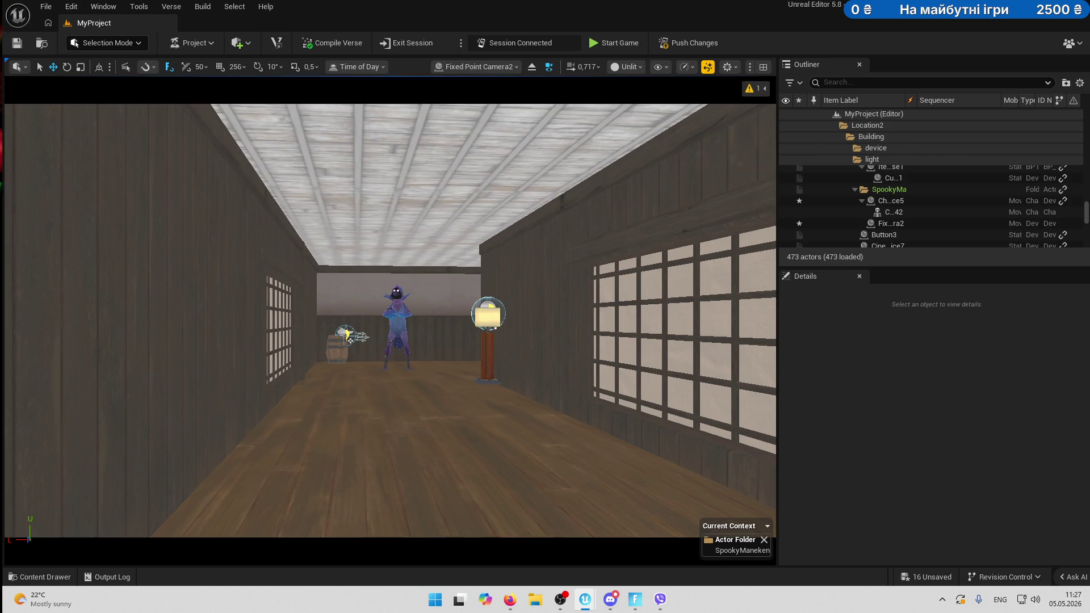
{"action": "key", "text": "alt+g"}
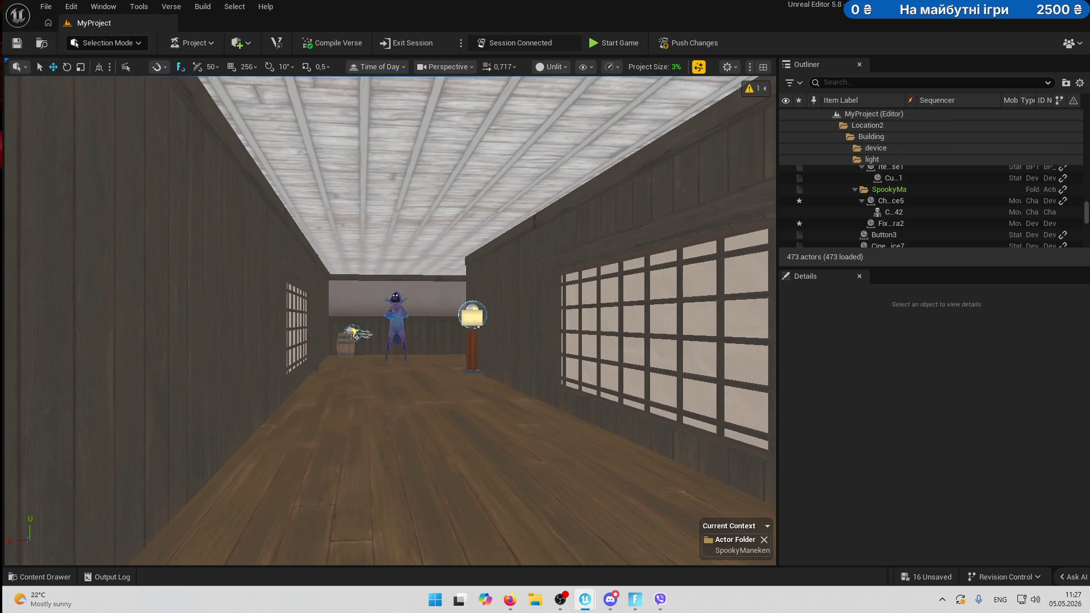
Reselect Fixed Point Camera2 and switch the viewport view mode to Lit.
{"action": "left_click", "coordinate": [890, 223]}
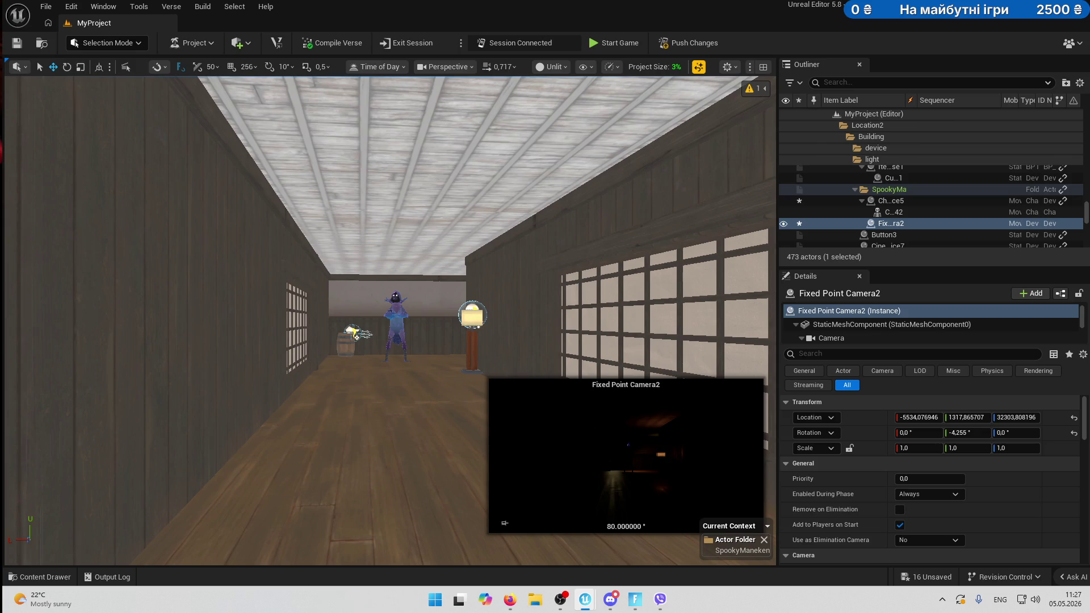
{"action": "key", "text": "Escape"}
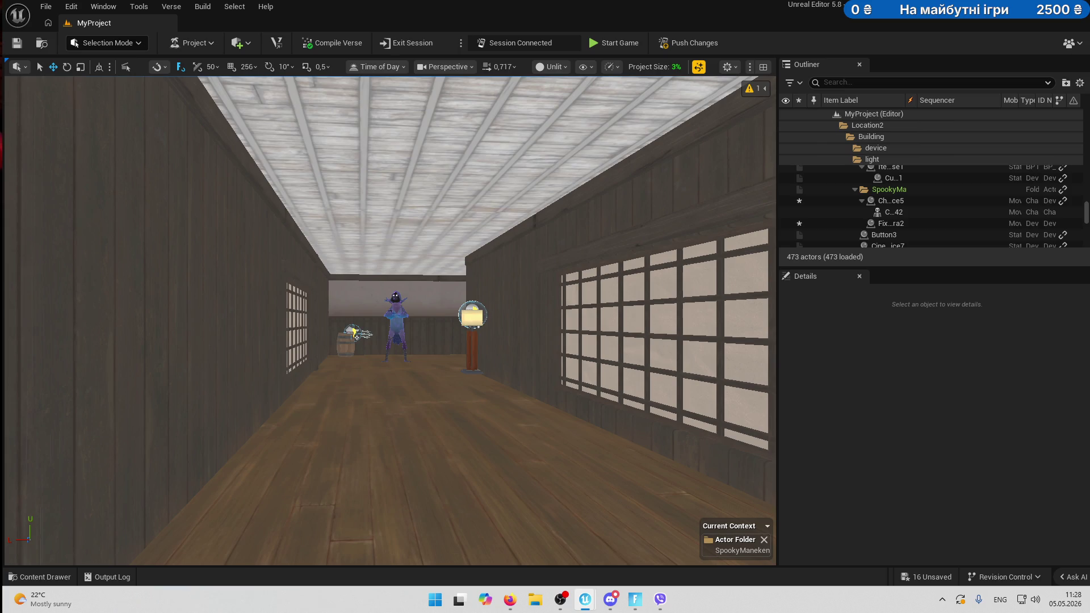
{"action": "left_click", "coordinate": [890, 223]}
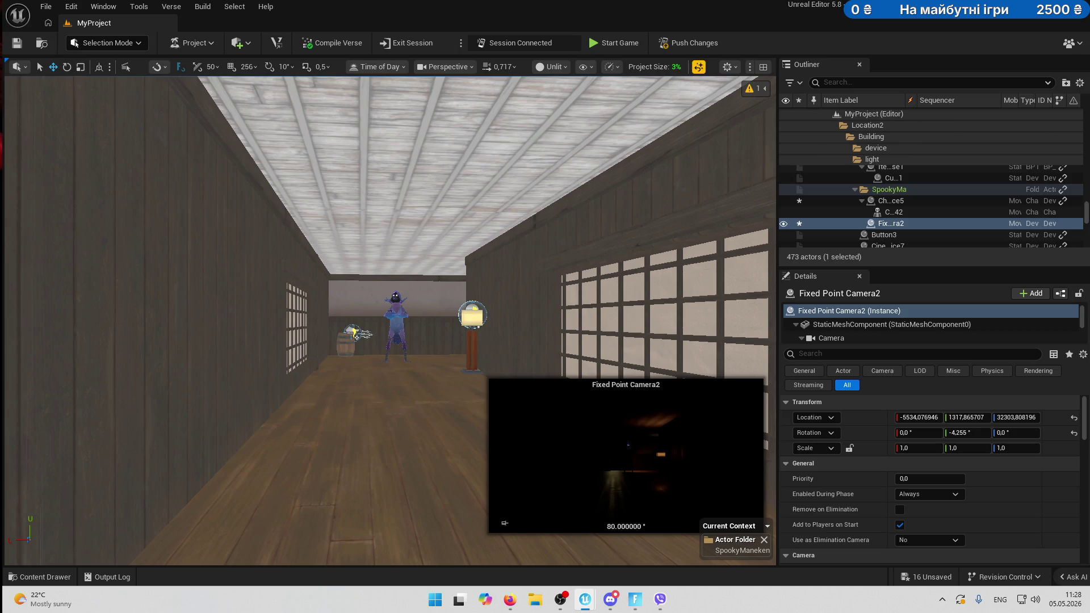
{"action": "left_click", "coordinate": [554, 67]}
{"action": "left_click", "coordinate": [568, 110]}
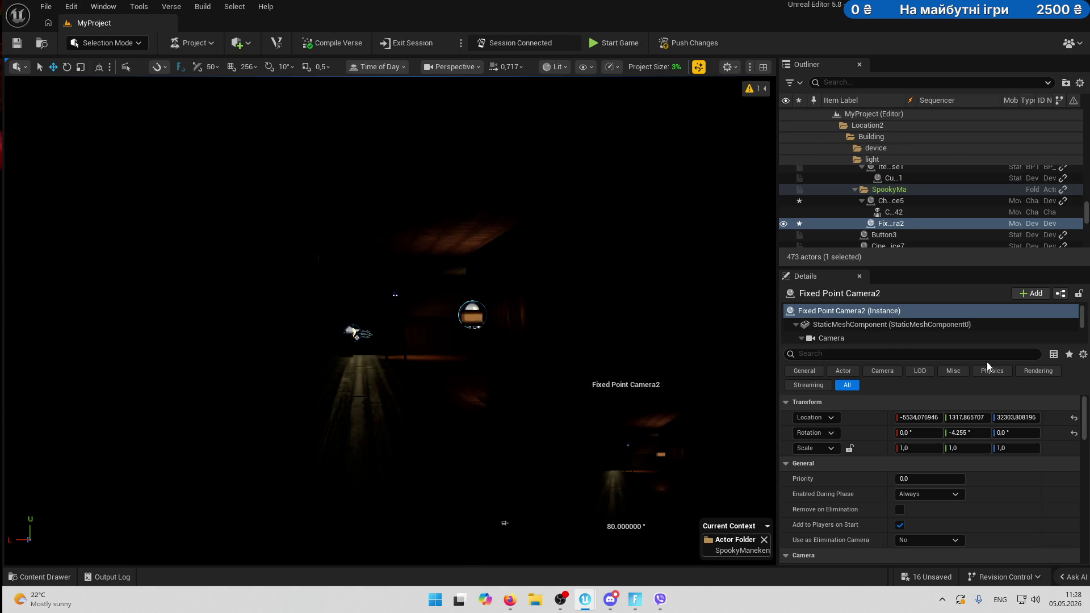
Reselect Fixed Point Camera2 and open the view mode list to choose Unlit.
{"action": "left_click", "coordinate": [562, 321]}
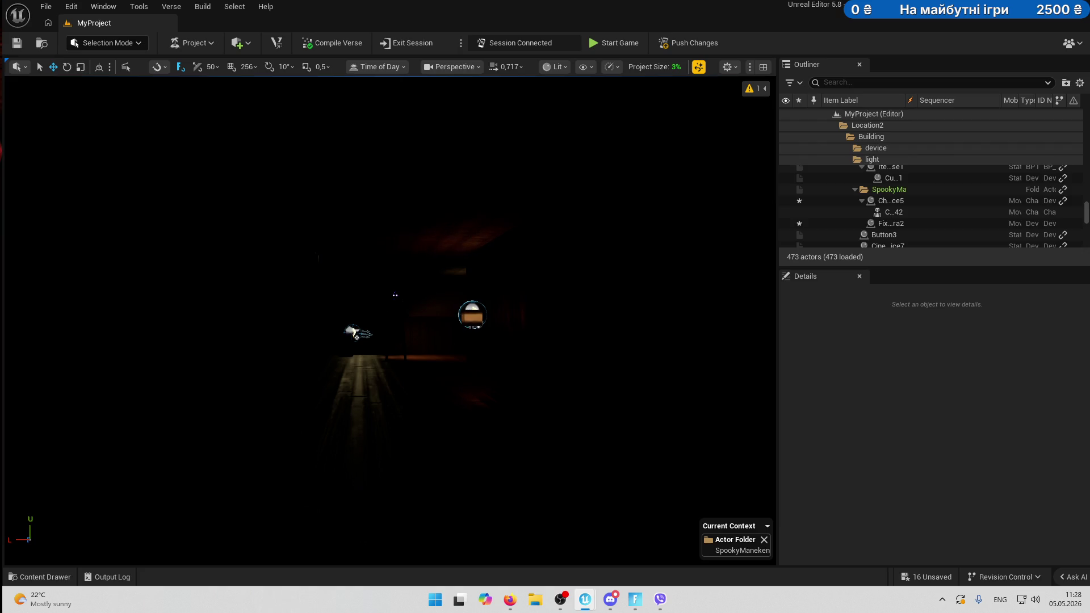
{"action": "left_click", "coordinate": [891, 223]}
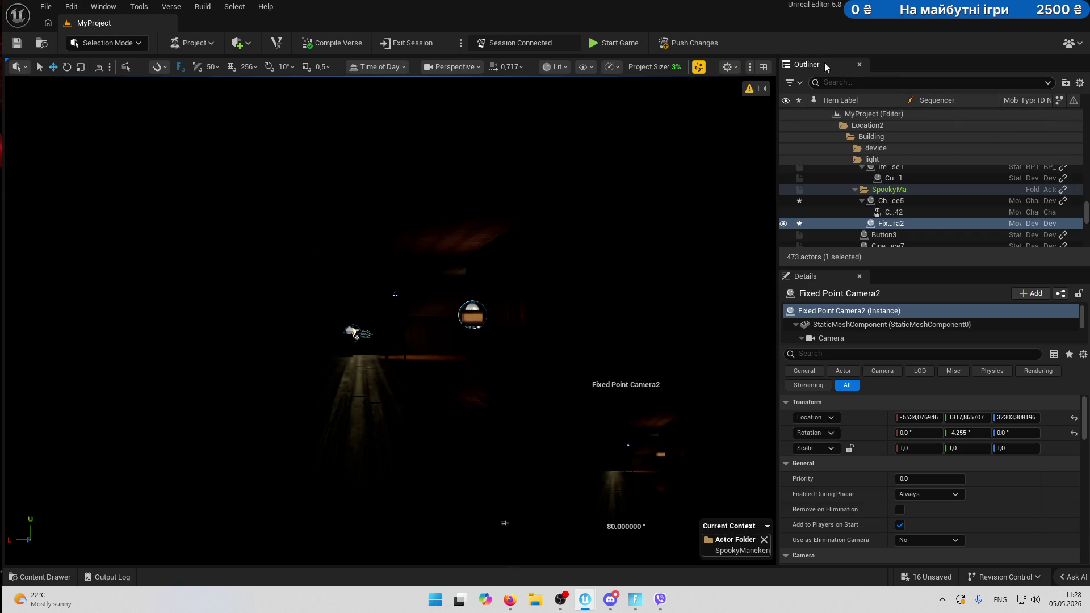
{"action": "left_click", "coordinate": [565, 66]}
Switch the viewport to unlit and fly down the corridor toward the lamp and back.
{"action": "left_click", "coordinate": [567, 123]}
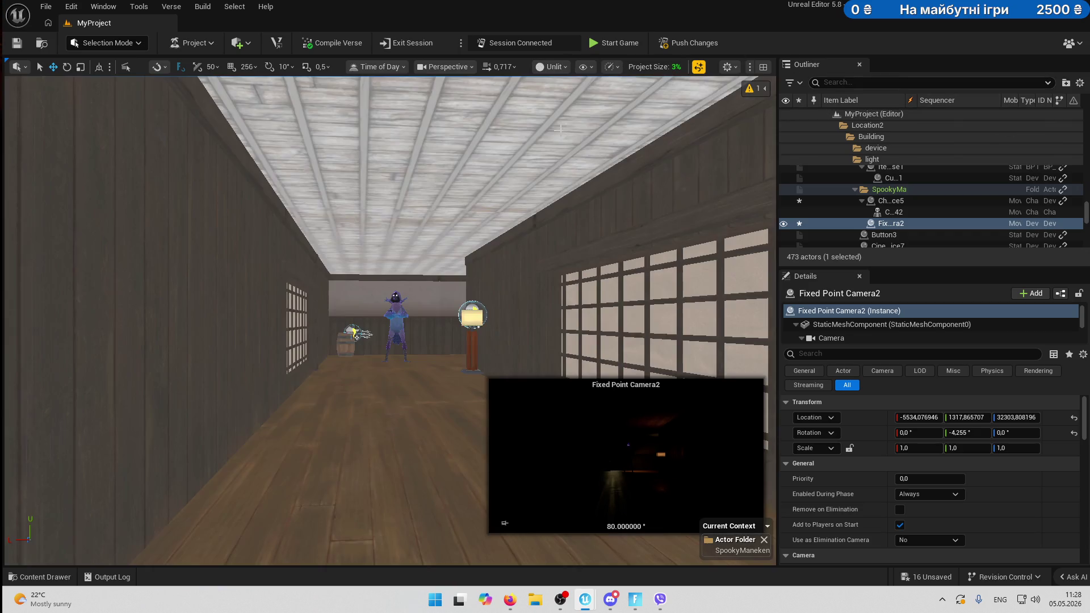
{"action": "mouse_move", "coordinate": [482, 275]}
{"action": "left_mouse_down"}
{"action": "mouse_move", "coordinate": [494, 272]}
{"action": "mouse_move", "coordinate": [451, 284]}
{"action": "left_mouse_up"}
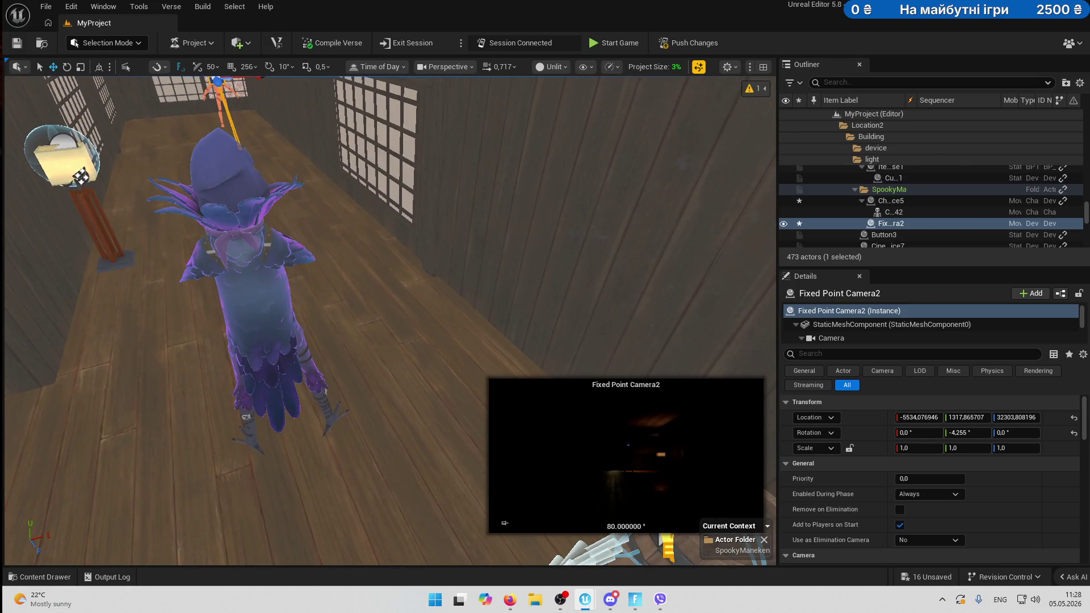
{"action": "key", "text": "Escape"}
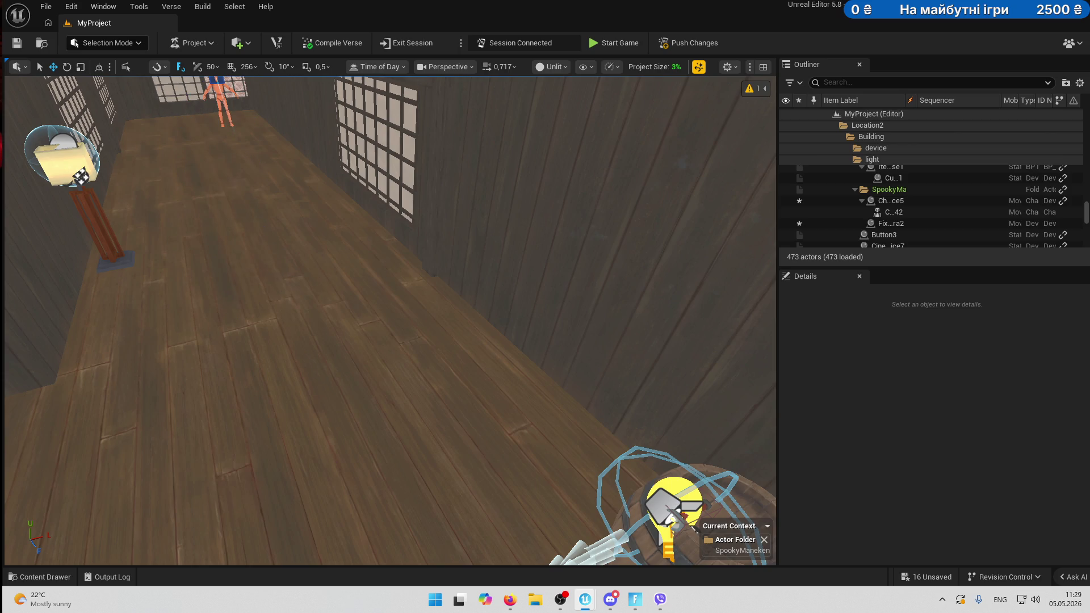
{"action": "left_click_drag", "start_coordinate": [736, 138], "coordinate": [730, 117]}
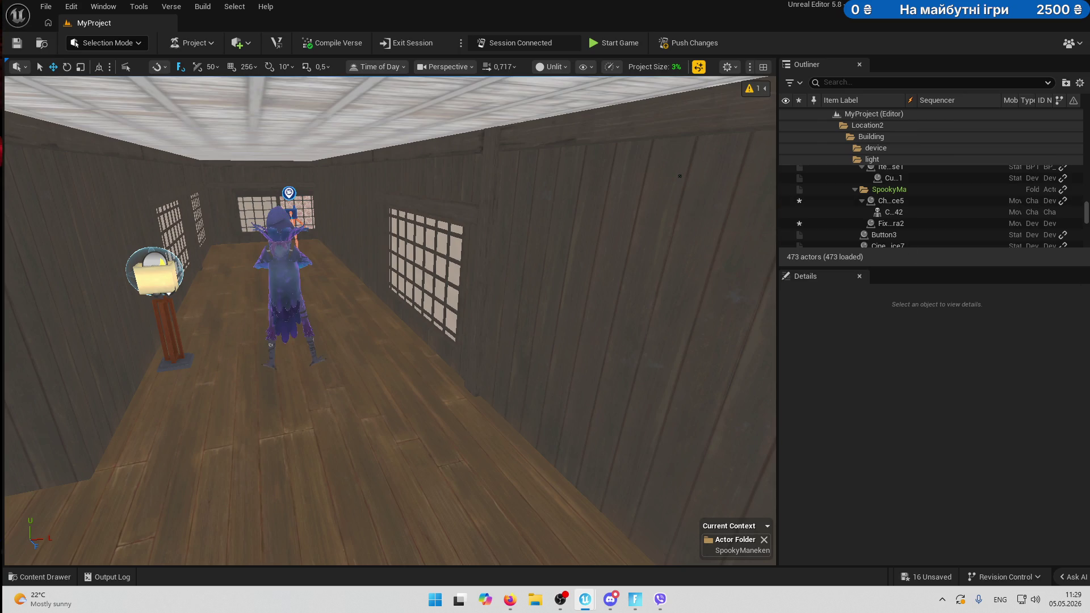
Select Fixed Point Camera2 behind the mannequin, then render the viewport in Lit mode.
{"action": "left_click", "coordinate": [890, 224]}
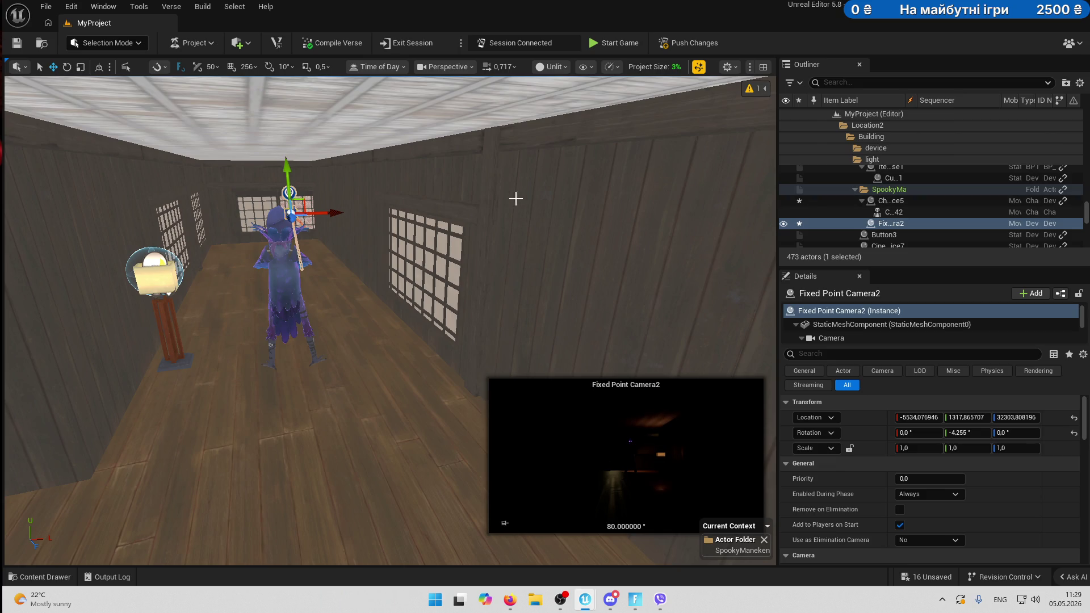
{"action": "left_click_drag", "start_coordinate": [516, 195], "coordinate": [494, 176]}
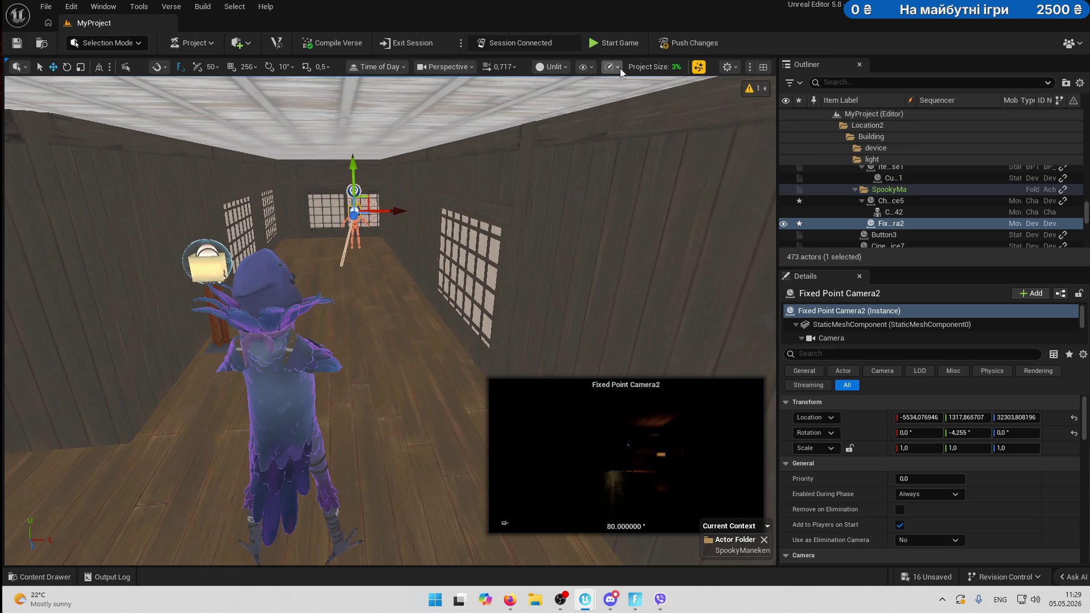
{"action": "left_click", "coordinate": [556, 67]}
{"action": "left_click", "coordinate": [579, 107]}
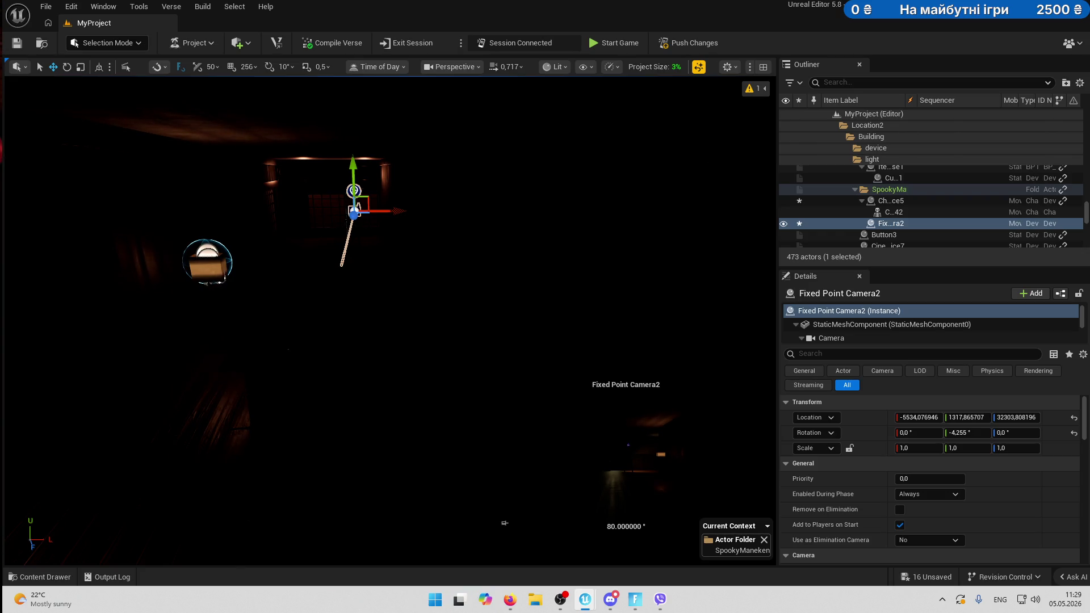
{"action": "key", "text": "g"}
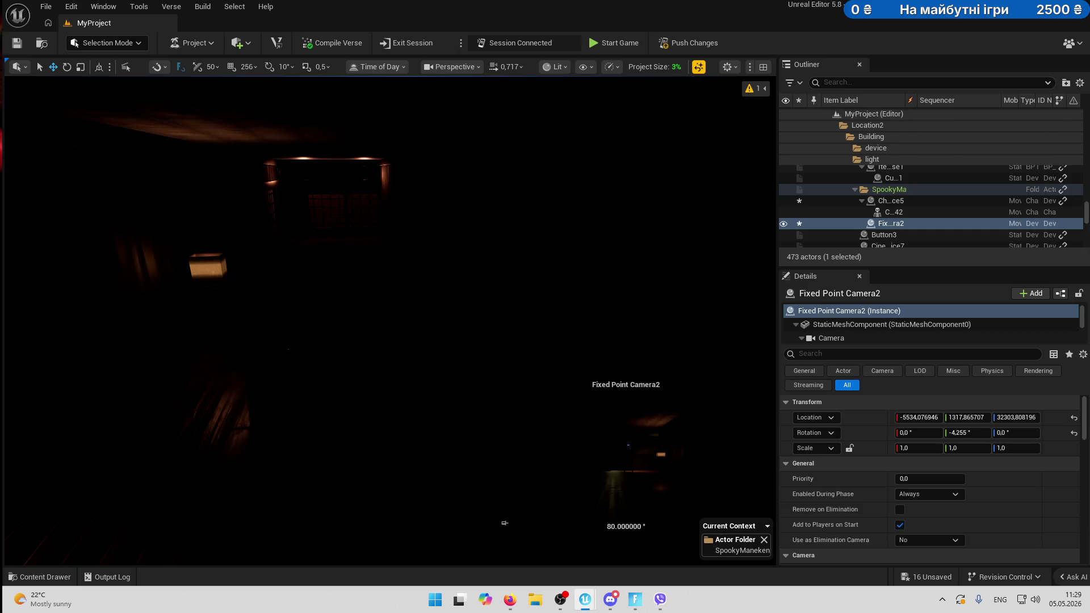
{"action": "key", "text": "g"}
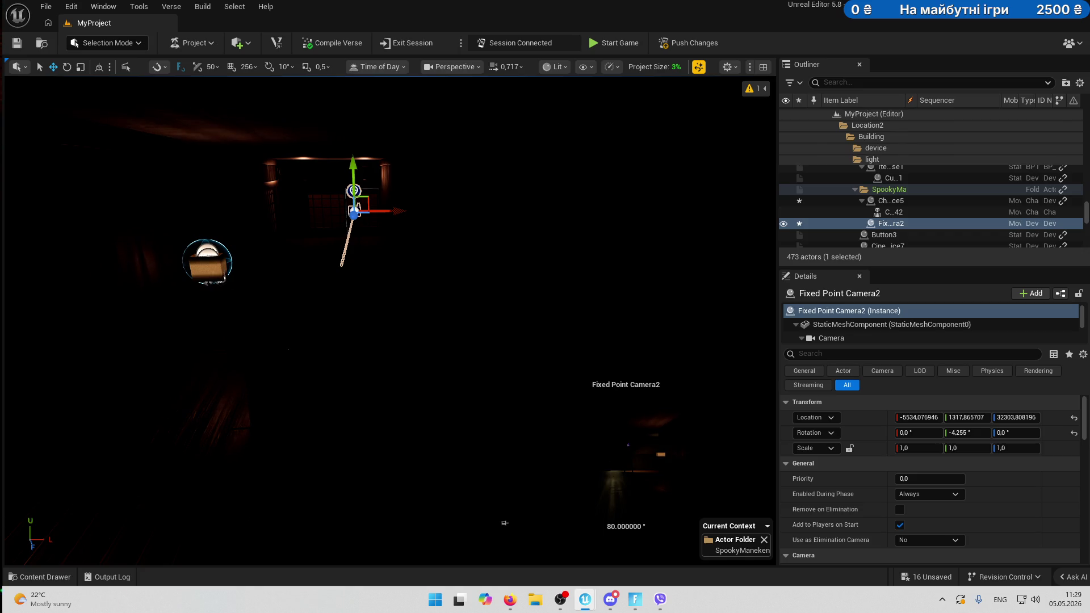
{"action": "key", "text": "Escape"}
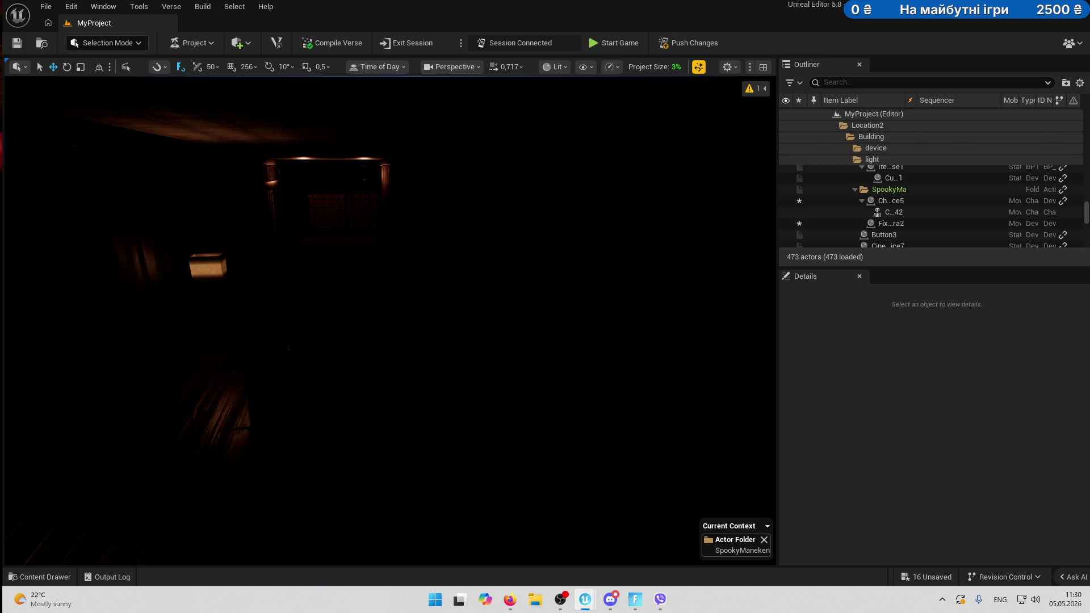
{"action": "key", "text": "g"}
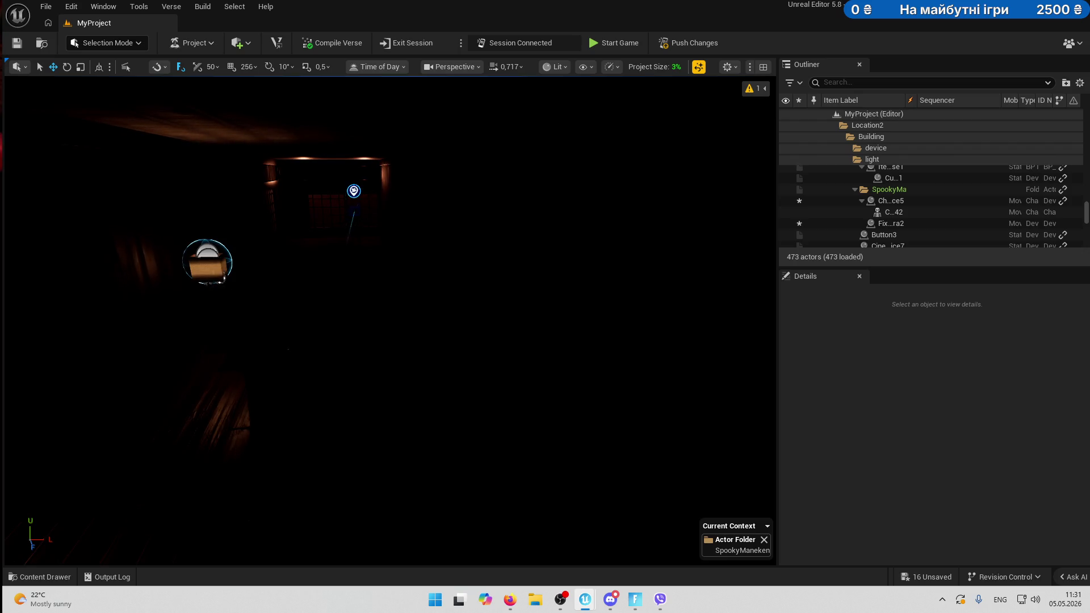
{"action": "key", "text": "g"}
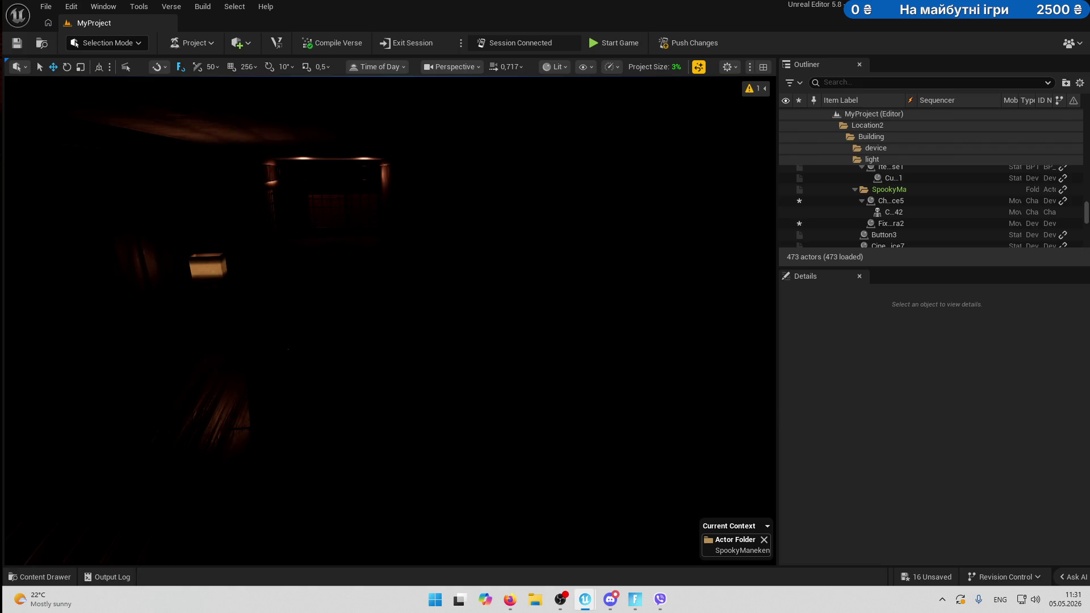
{"action": "key", "text": "g"}
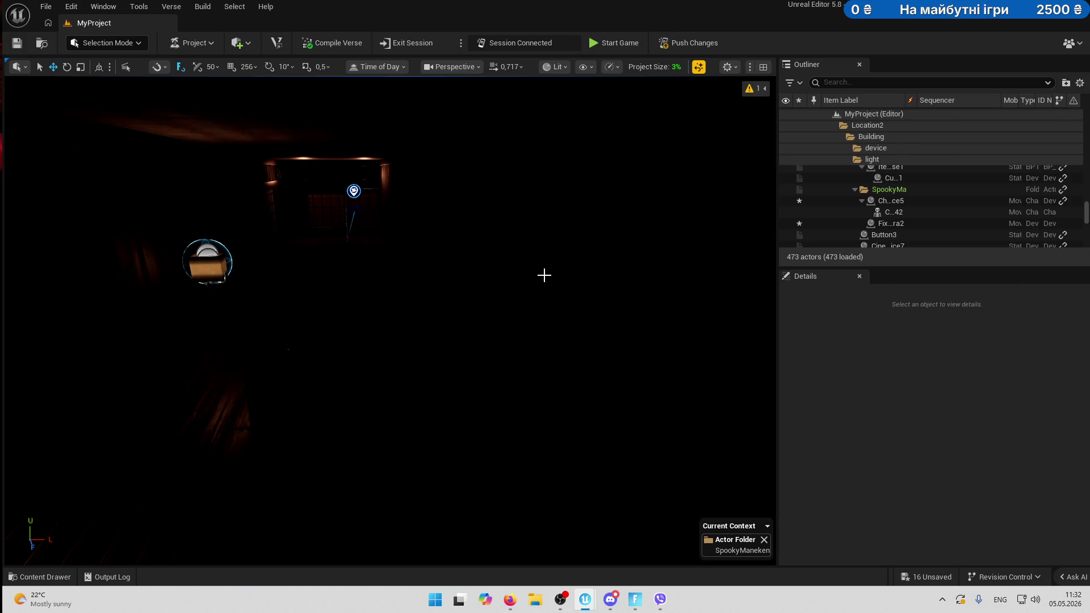
{"action": "left_click", "coordinate": [353, 191]}
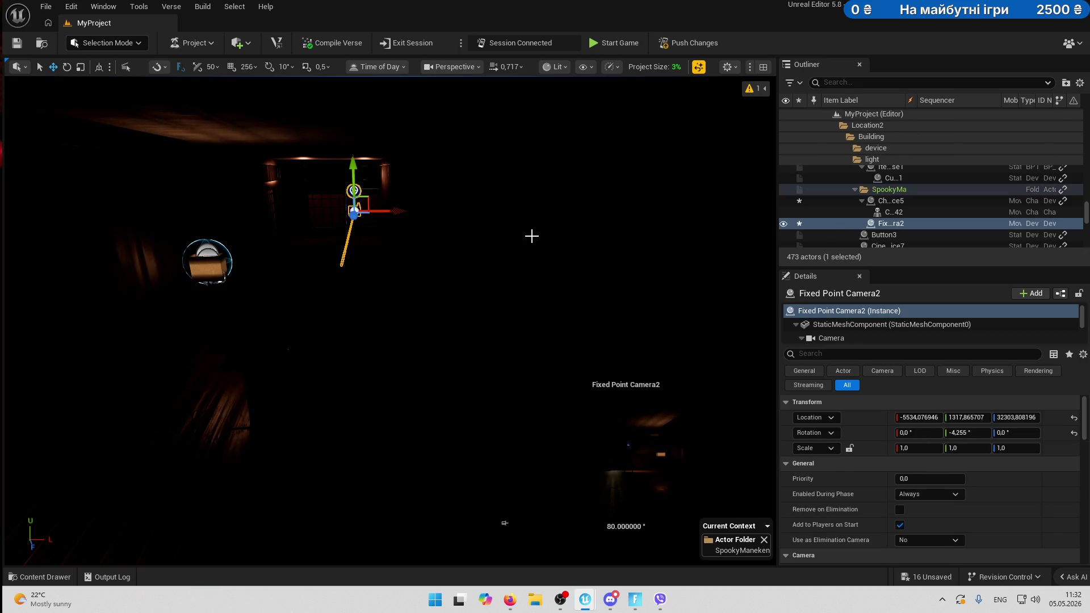